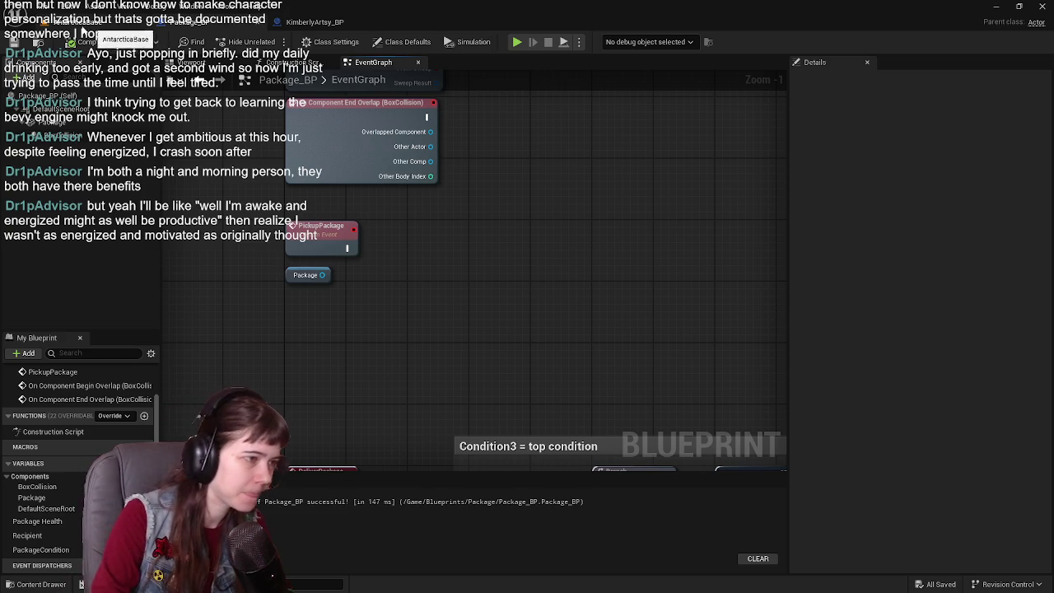
- Bring up KimberlyArtsy_BP's graph showing Begin Overlap → Get Actor Of Class → Deliver Package
left_click_drag(457, 287, 476, 316)
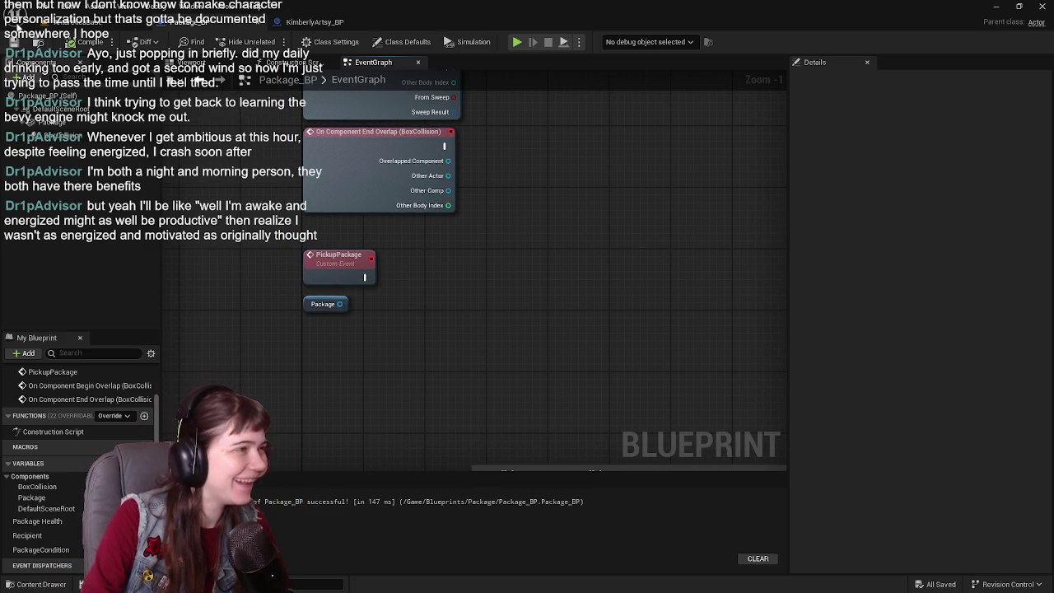
left_click(285, 22)
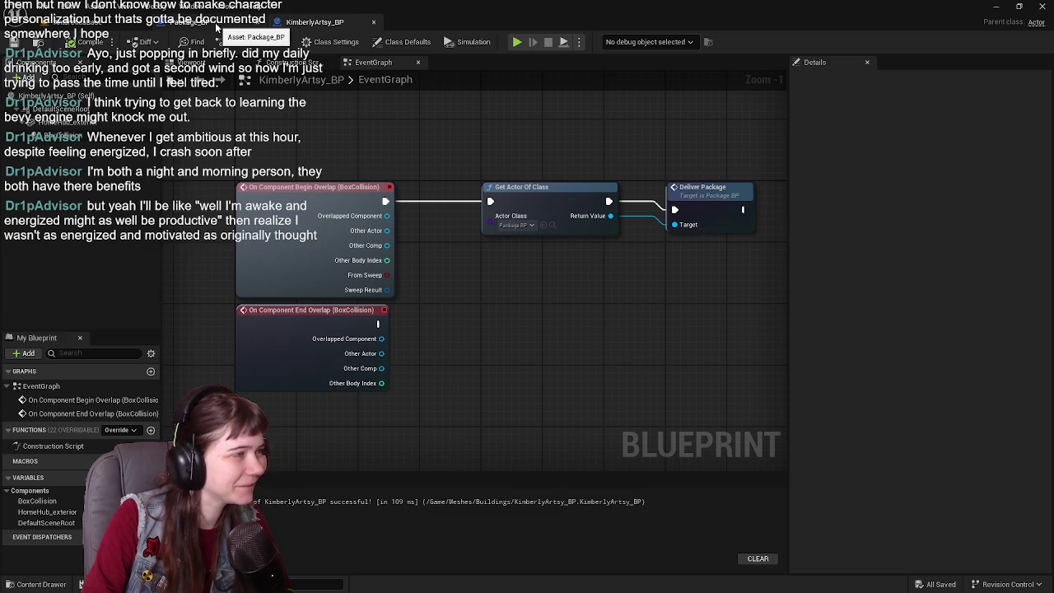
left_click(218, 25)
left_click(95, 22)
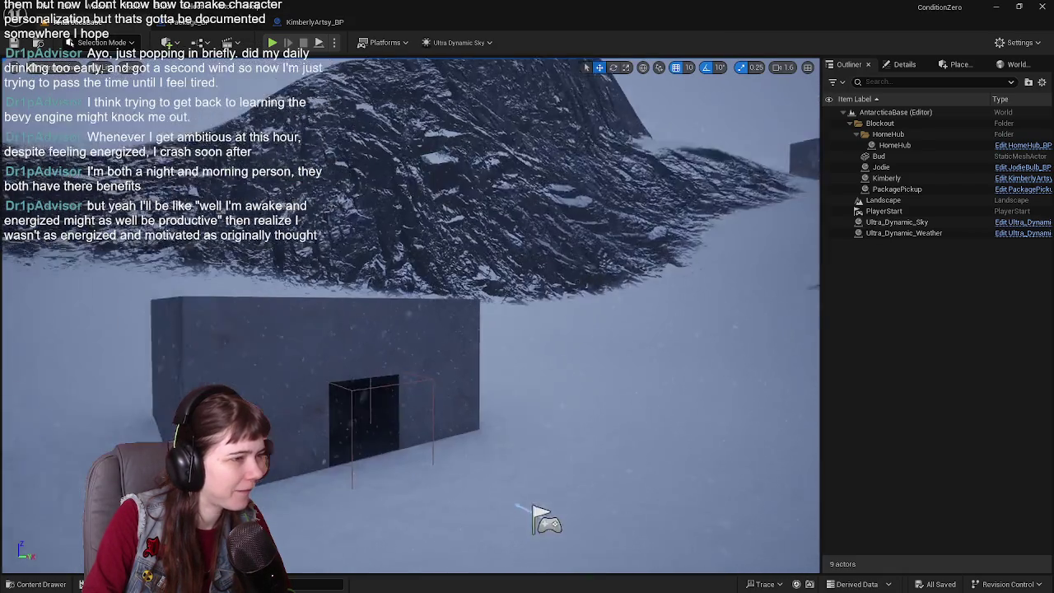
left_click_drag(535, 518, 494, 486)
left_click(314, 22)
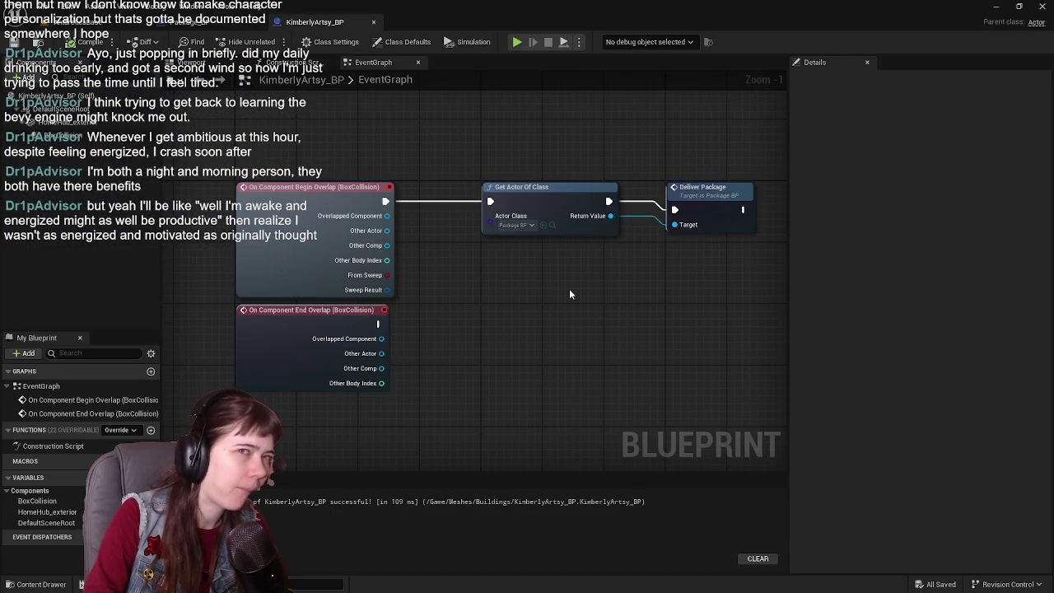
mouse_move(569, 294)
left_mouse_down()
mouse_move(552, 313)
mouse_move(555, 301)
left_mouse_up()
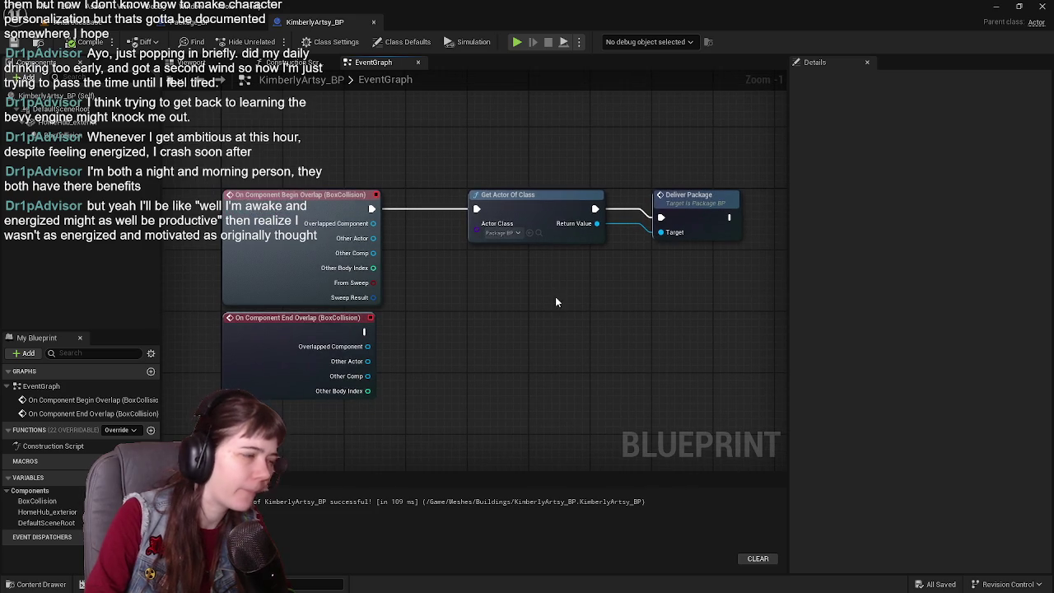
- Open CBP_SandboxCharacter from the Content Drawer's Blueprints folder and view its Viewport
left_click(218, 23)
left_click(95, 22)
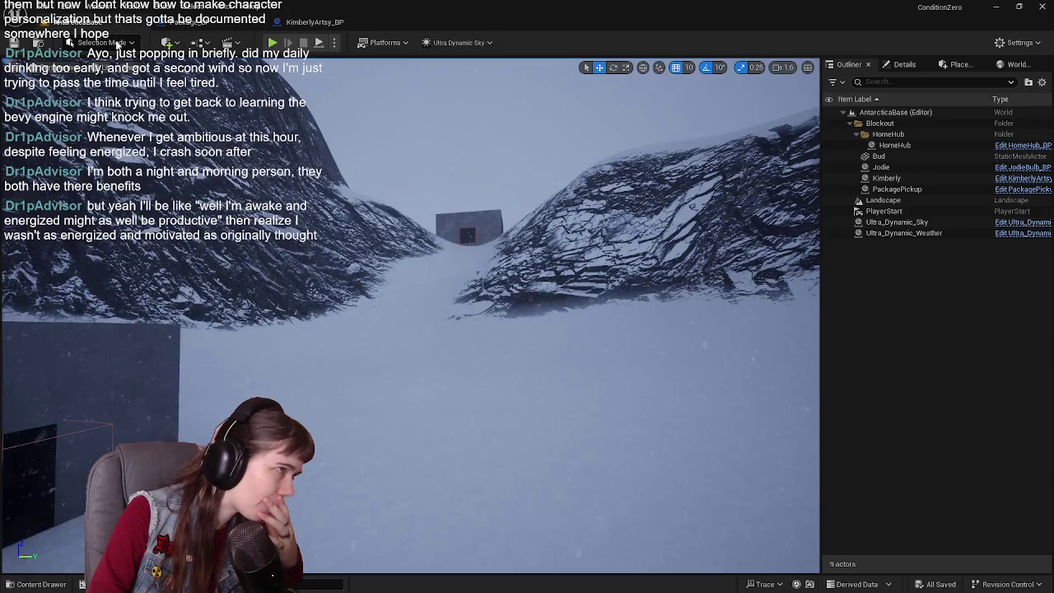
key("ctrl+space")
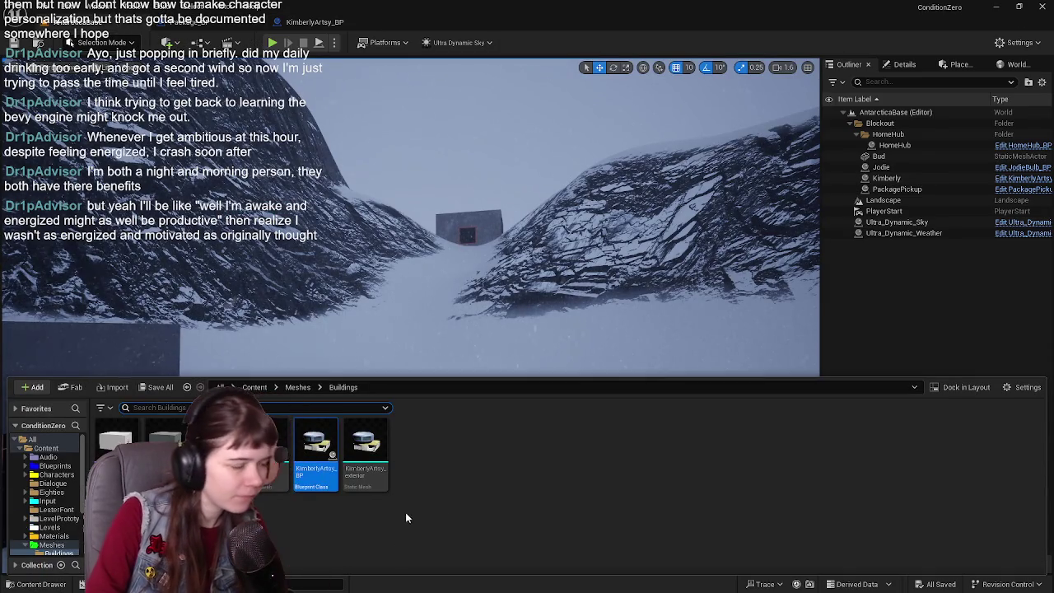
left_click(254, 387)
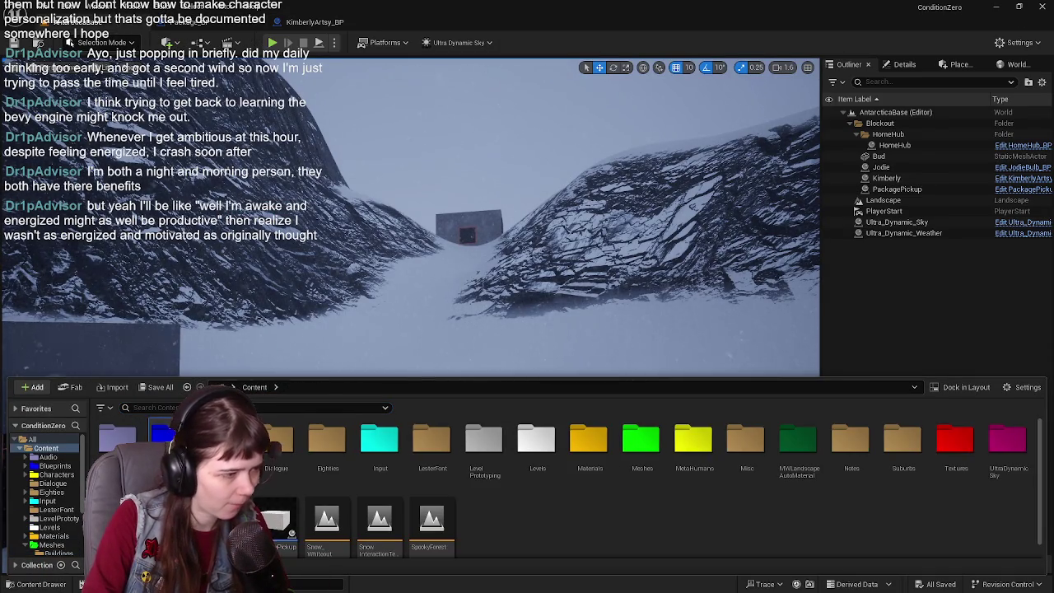
double_click(429, 449)
left_click(464, 444)
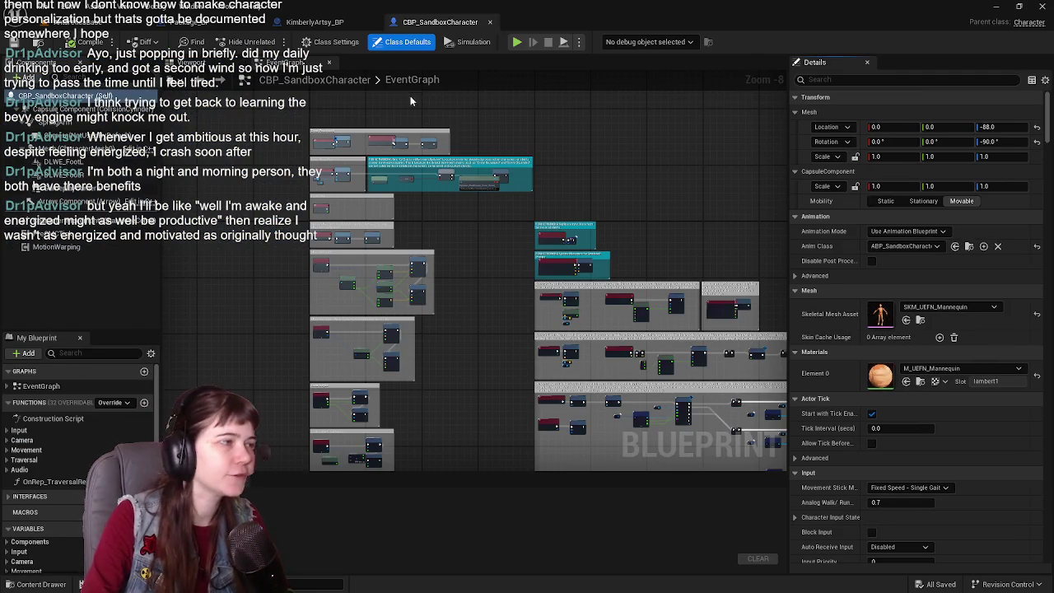
scroll(407, 136, "up", 3)
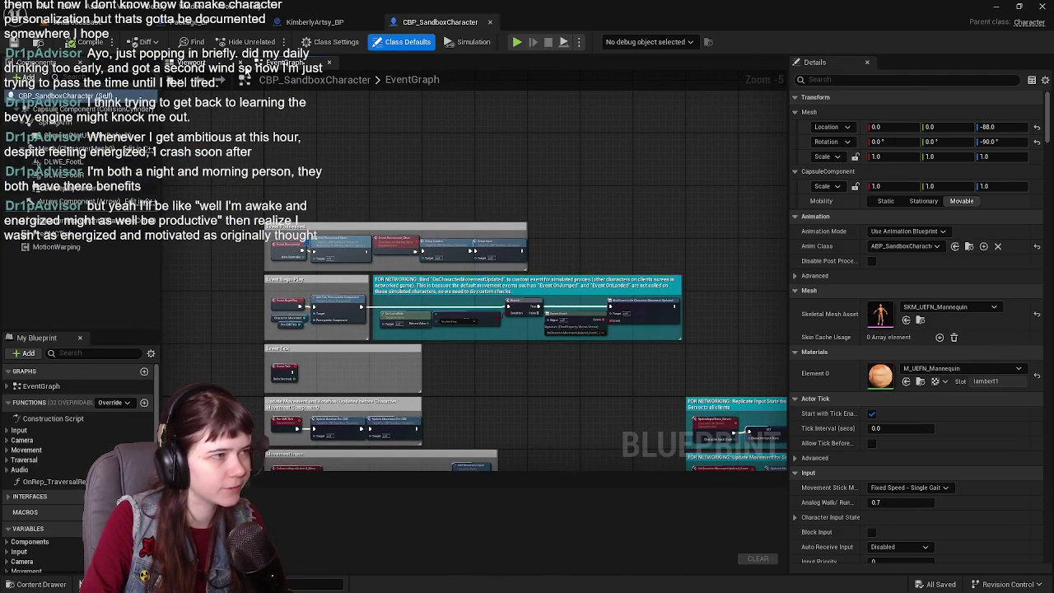
left_click(191, 62)
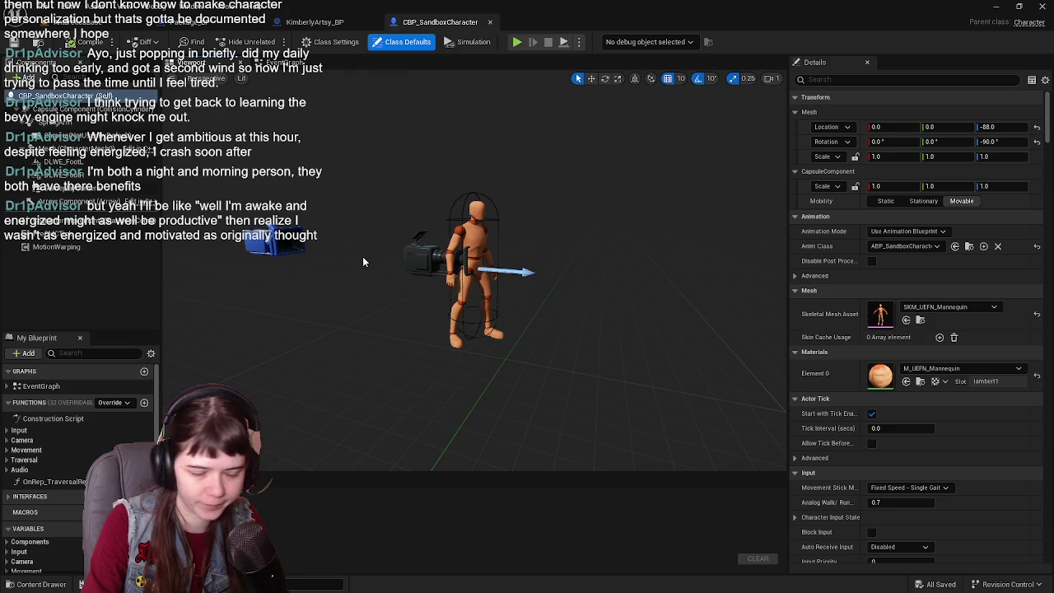
left_click_drag(558, 284, 609, 282)
- Locate the mannequin's meshes in Characters/UEFN_Mannequin/Meshes and open SKM_UEFN_Mannequin
left_click(114, 27)
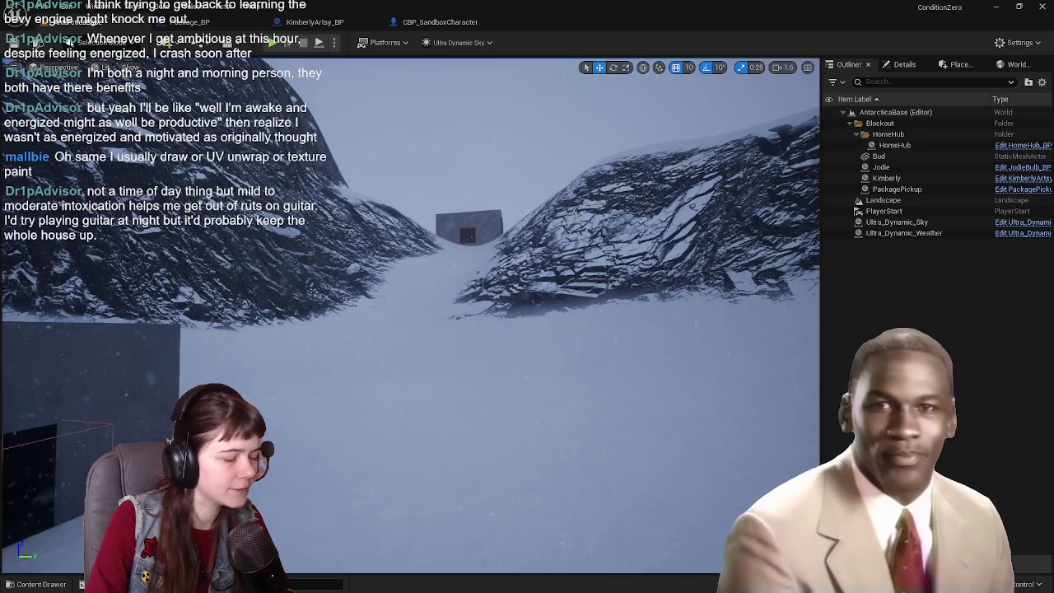
scroll(404, 442, "up", 5)
mouse_move(412, 330)
left_mouse_down()
mouse_move(412, 305)
mouse_move(312, 307)
left_mouse_up()
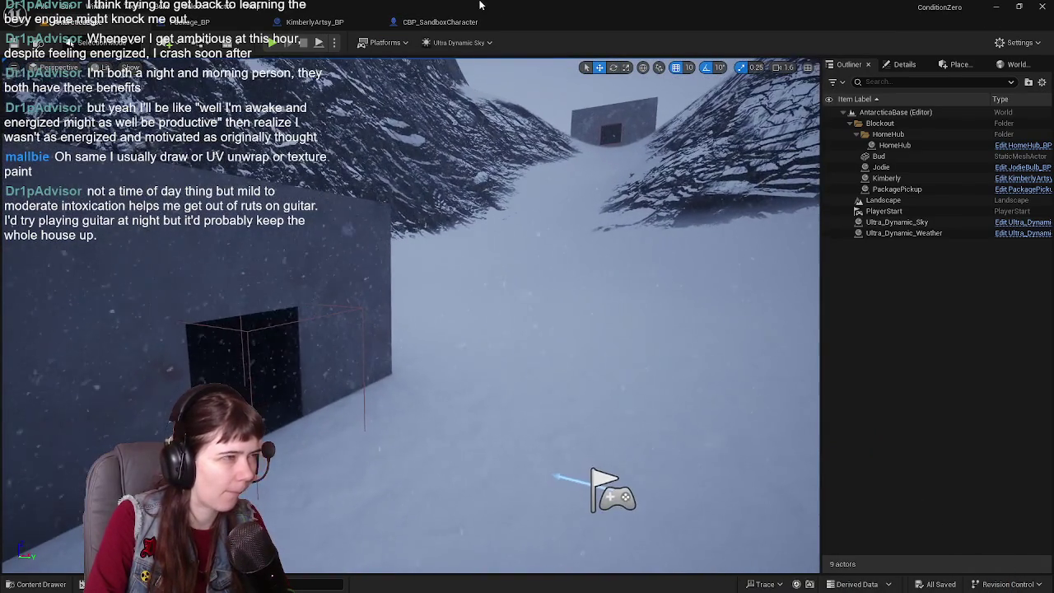
left_click(440, 22)
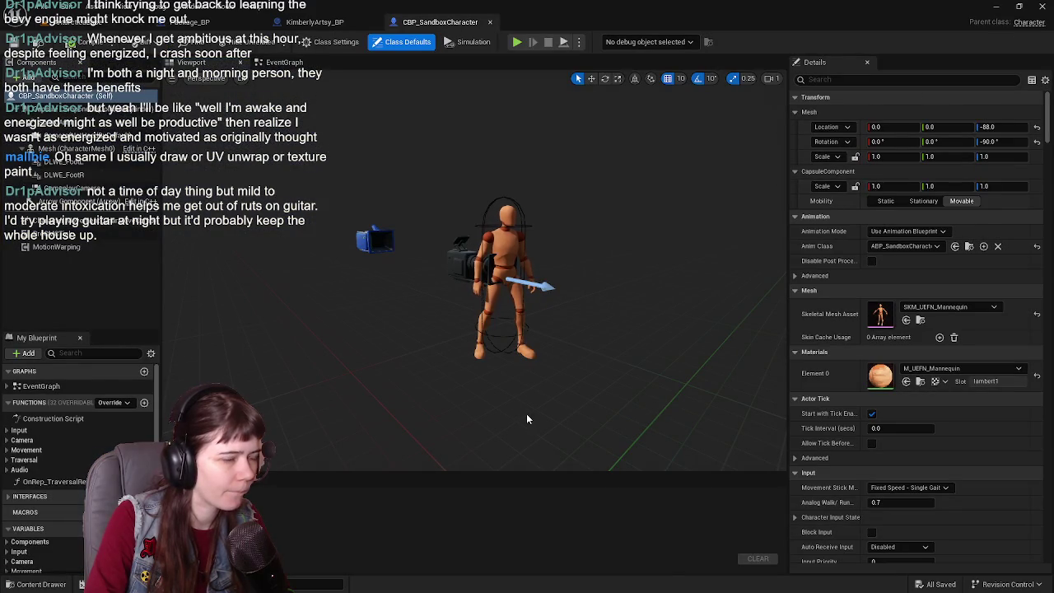
mouse_move(718, 399)
left_mouse_down()
mouse_move(696, 398)
mouse_move(688, 383)
mouse_move(688, 329)
mouse_move(688, 387)
mouse_move(655, 384)
left_mouse_up()
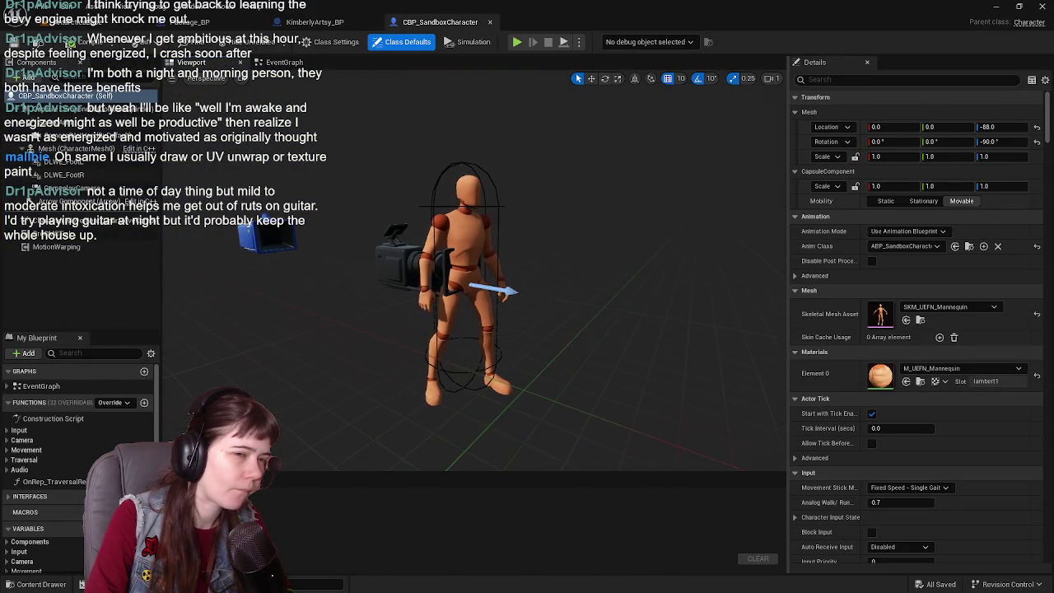
left_click(921, 320)
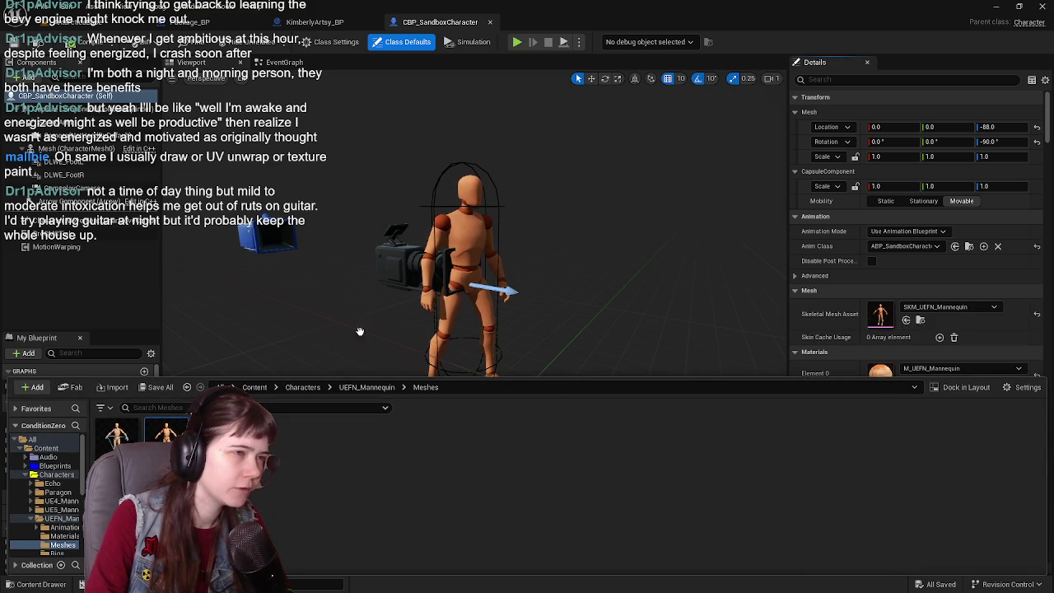
double_click(167, 432)
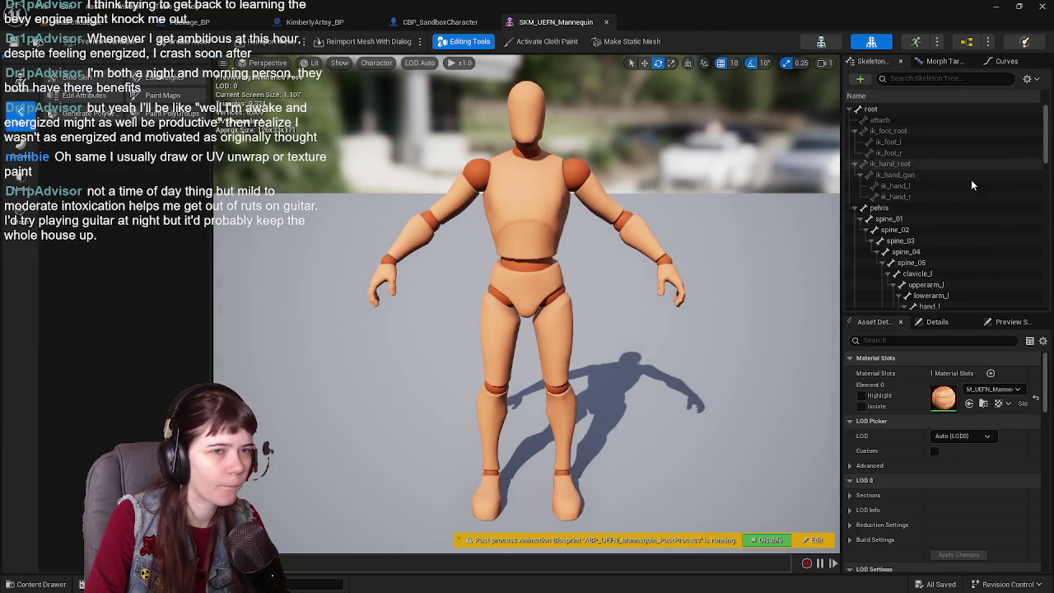
- Inspect the middle_02_r, clavicle_r, hand_r and lowerarm_r bones in the Skeleton Tree
scroll(993, 152, "down", 10)
left_click(657, 242)
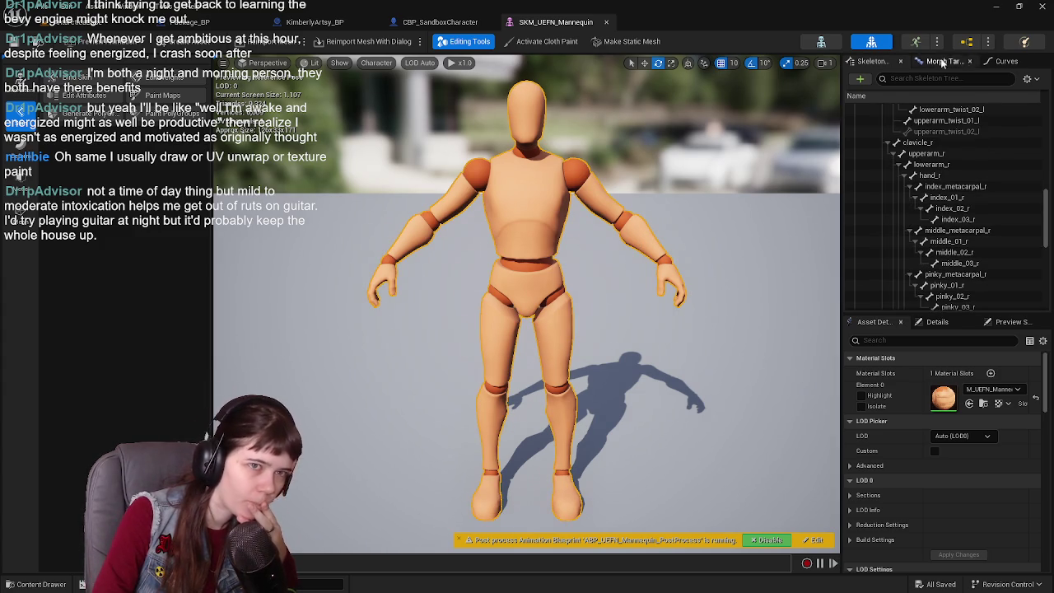
scroll(964, 198, "down", 3)
left_click(968, 183)
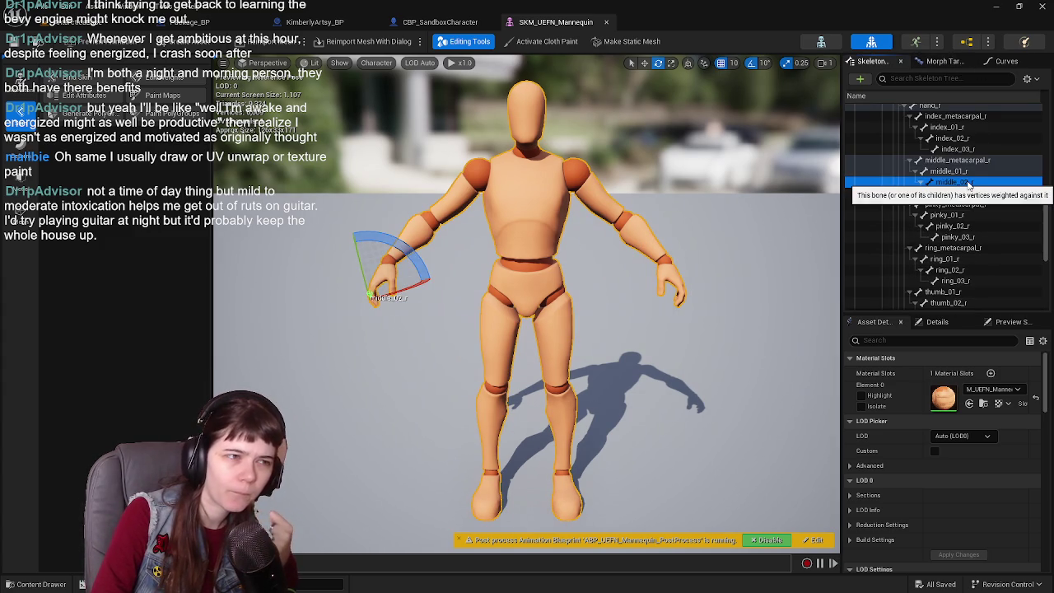
scroll(968, 205, "up", 3)
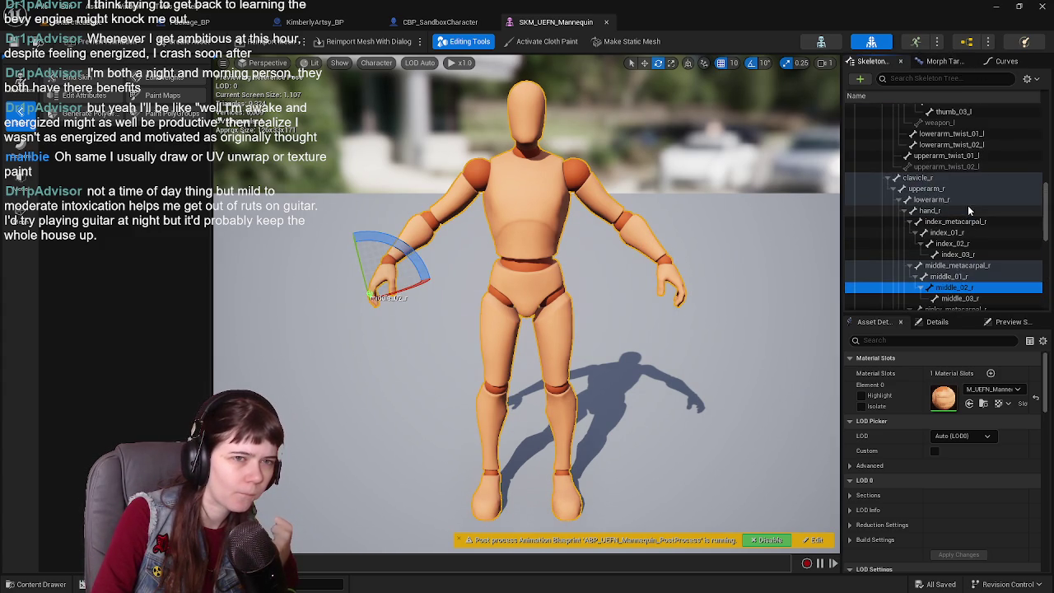
left_click(929, 179)
left_click(940, 210)
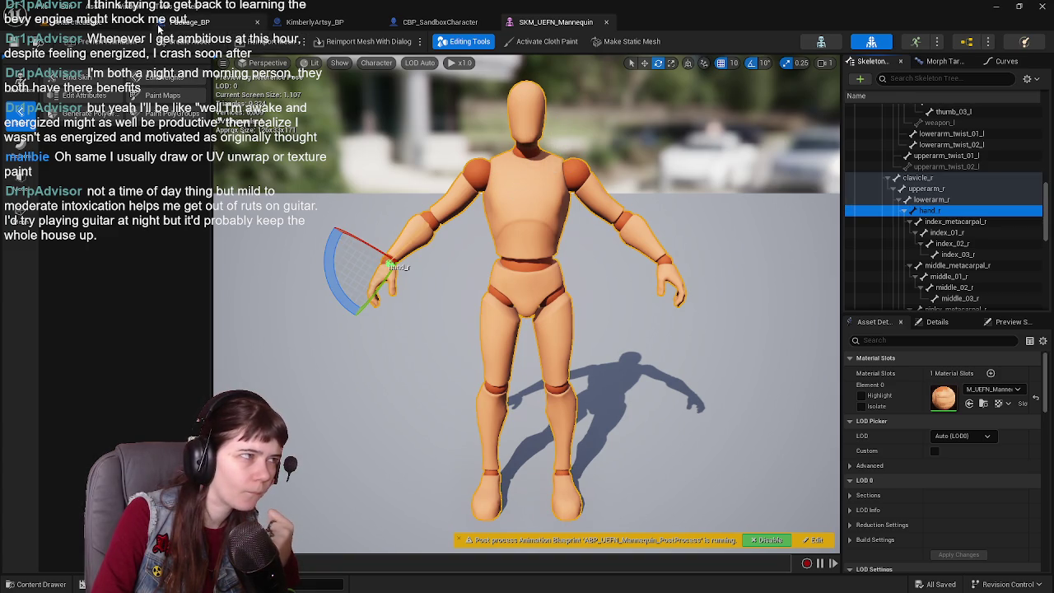
left_click(935, 200)
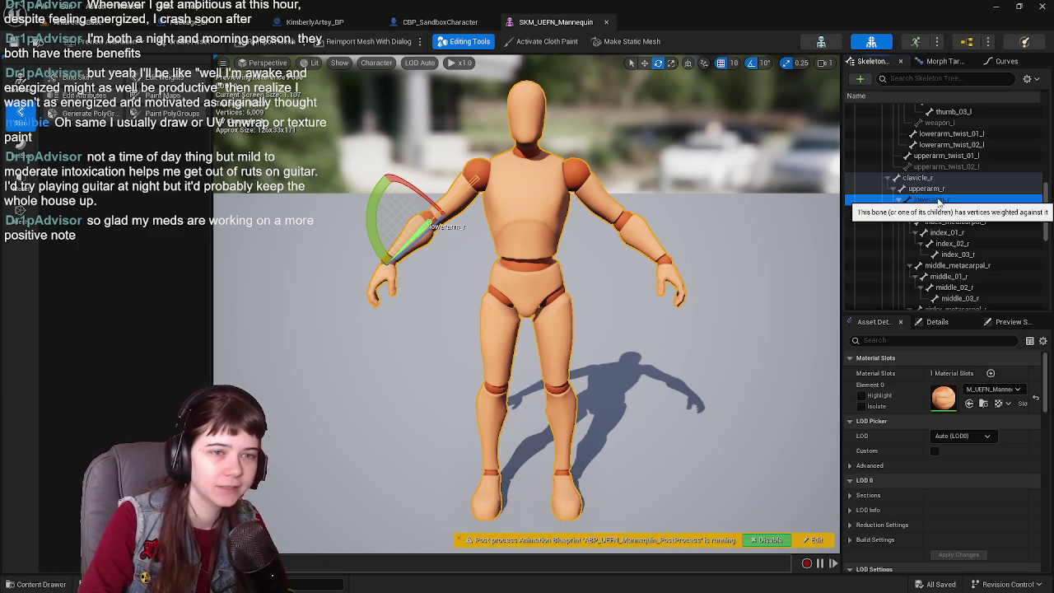
- In Package_BP, add an Attach Actor To Actor node off PickupPackage's execution pin
left_click(430, 23)
left_click(216, 22)
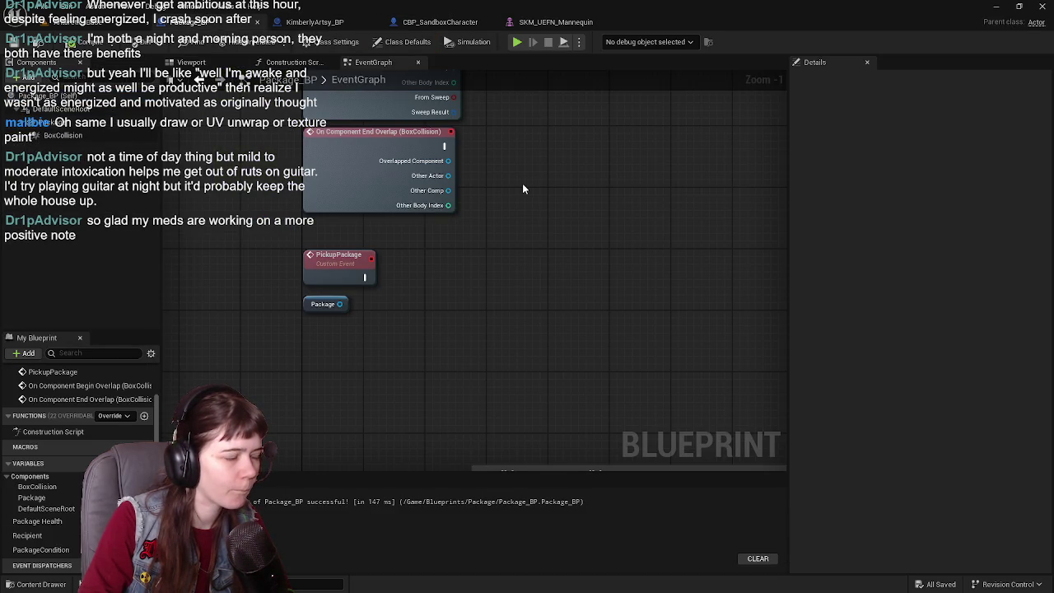
left_click_drag(364, 277, 446, 283)
type("attac")
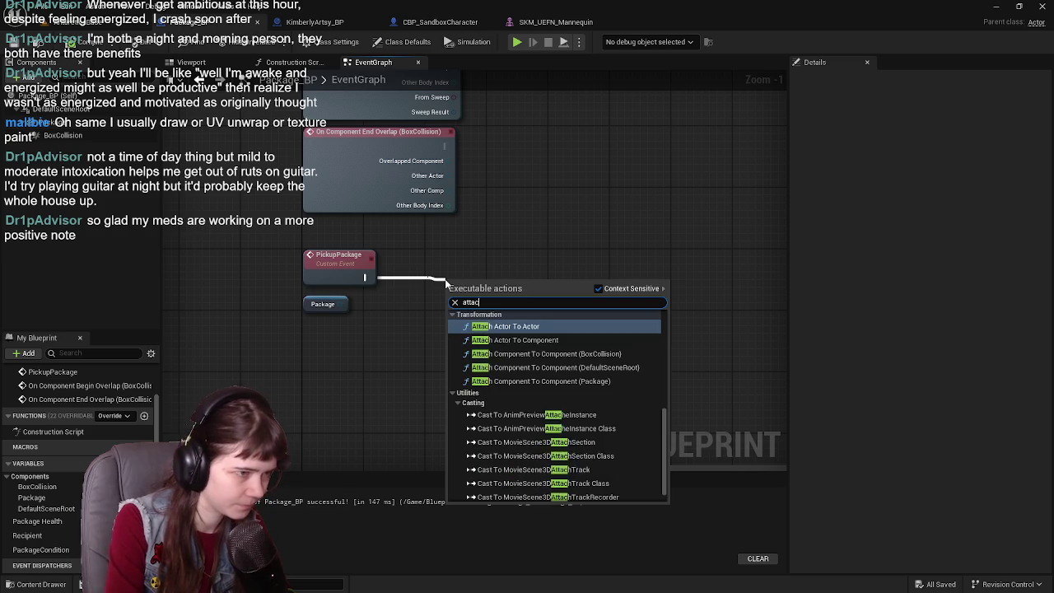
type("h actor")
key("Return")
mouse_move(523, 293)
left_mouse_down()
mouse_move(561, 264)
mouse_move(507, 257)
left_mouse_up()
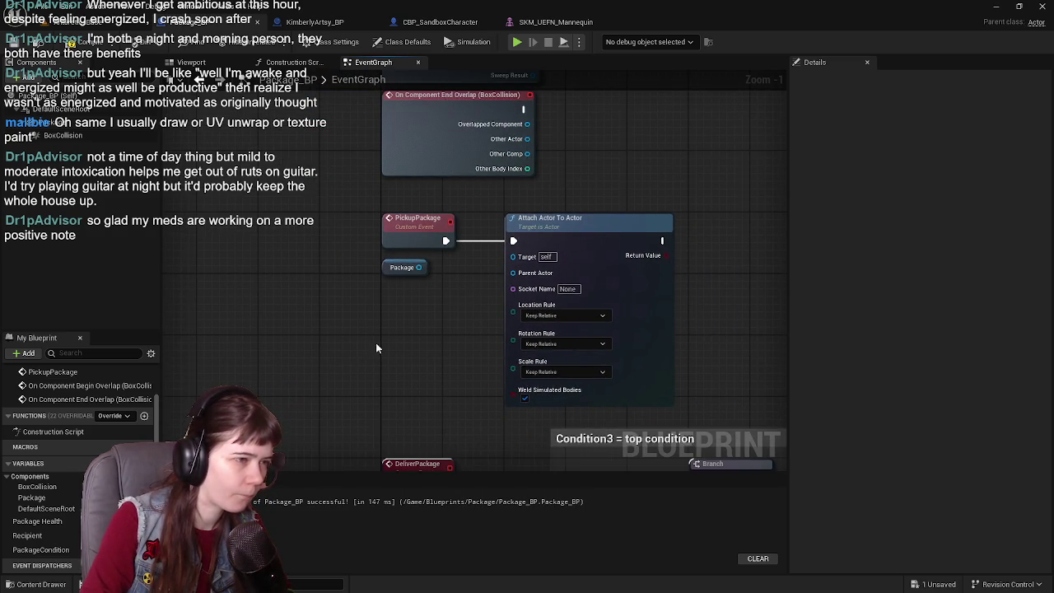
- Add a Get Actor Of Class node and position it below the Package node
right_click(384, 331)
type("get actor of")
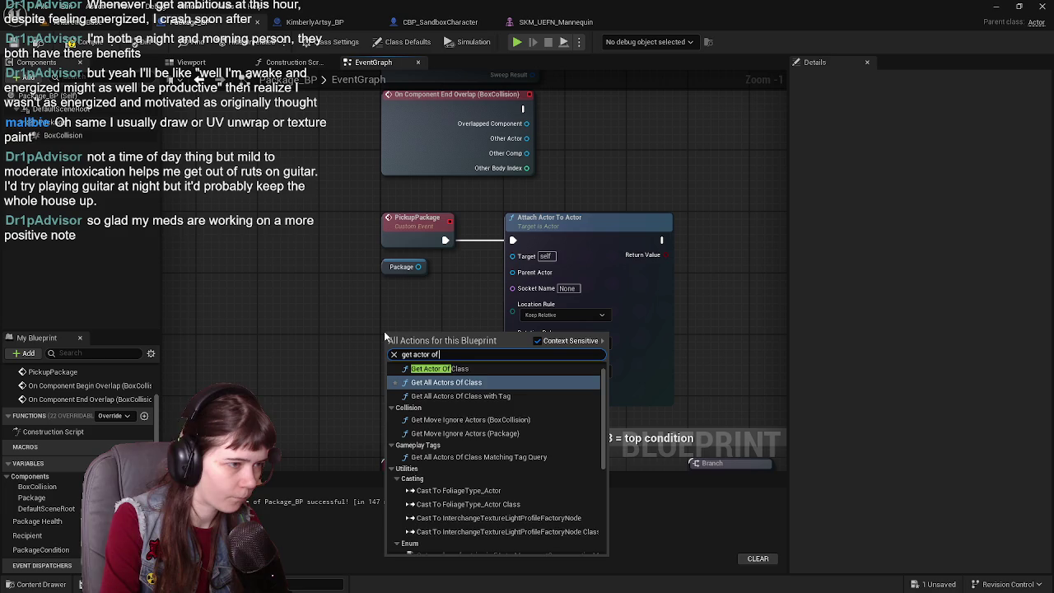
type(" class")
left_click(445, 378)
left_click_drag(441, 332, 362, 331)
mouse_move(473, 248)
left_mouse_down()
mouse_move(660, 236)
mouse_move(646, 243)
left_mouse_up()
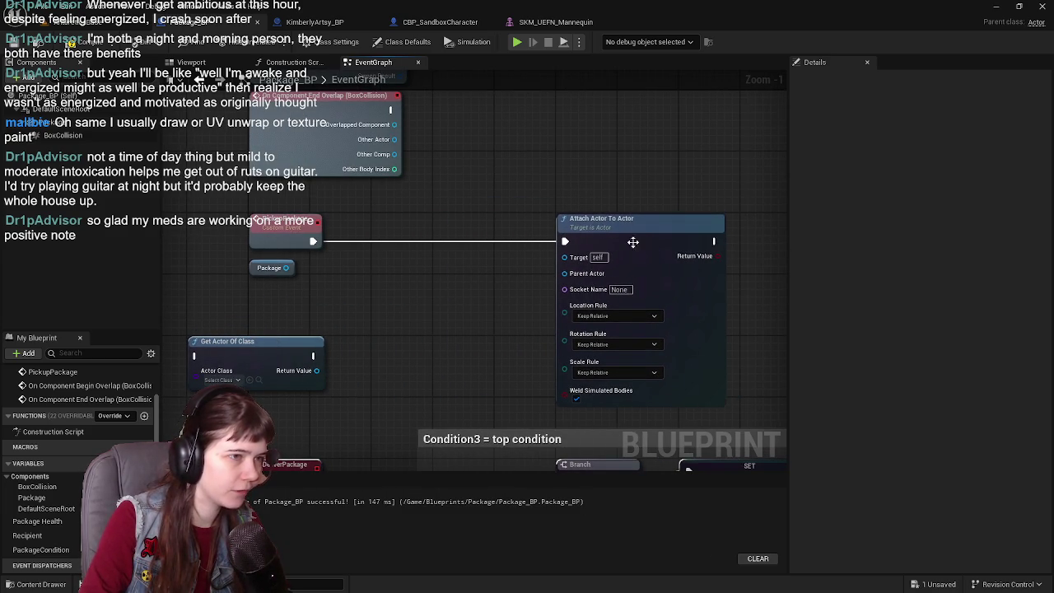
mouse_move(368, 369)
left_mouse_down()
mouse_move(399, 361)
mouse_move(429, 317)
left_mouse_up()
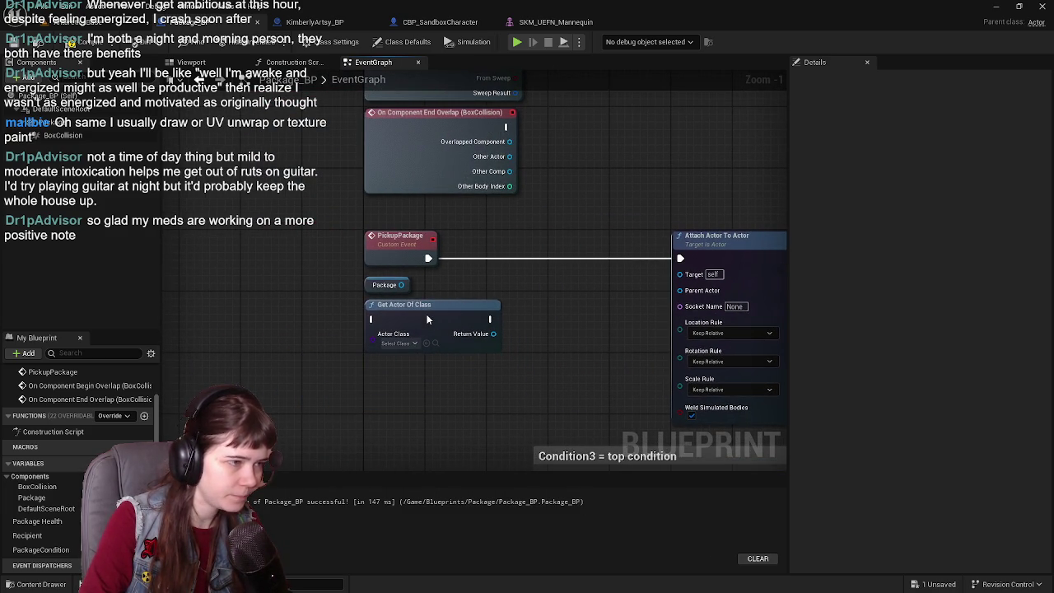
left_click_drag(557, 309, 468, 316)
scroll(466, 313, "up", 1)
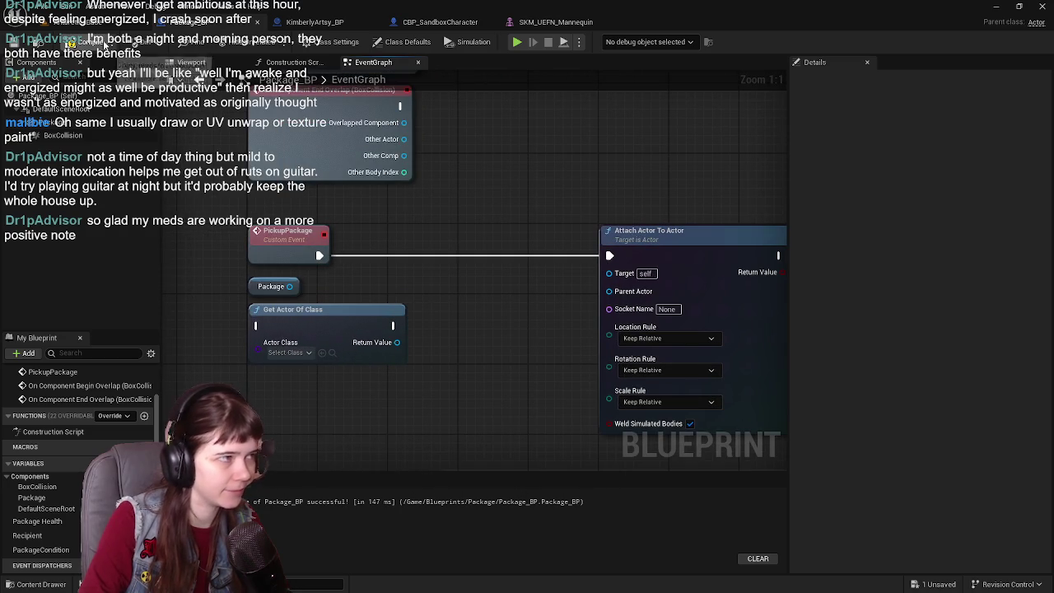
- Set Get Actor Of Class to CBP_SandboxCharacter and wire its Return Value to Parent Actor
left_click(285, 353)
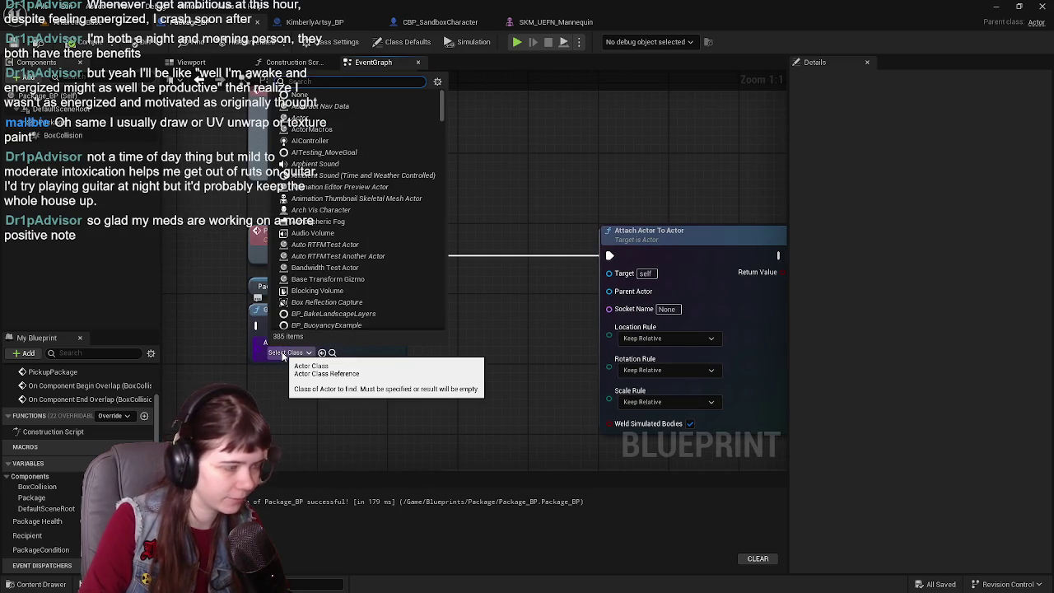
type("sandbox")
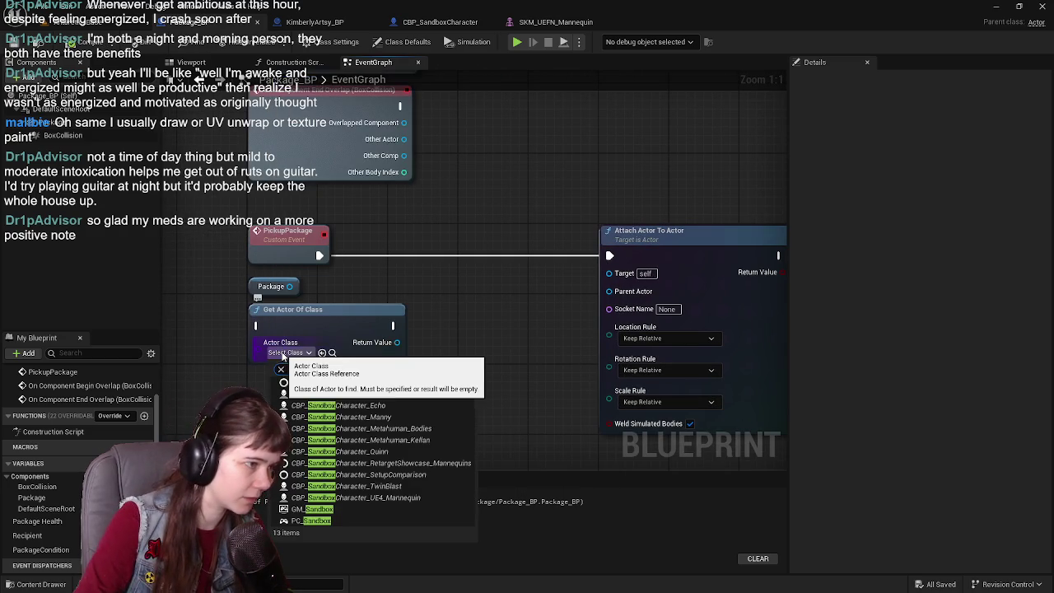
left_click(379, 393)
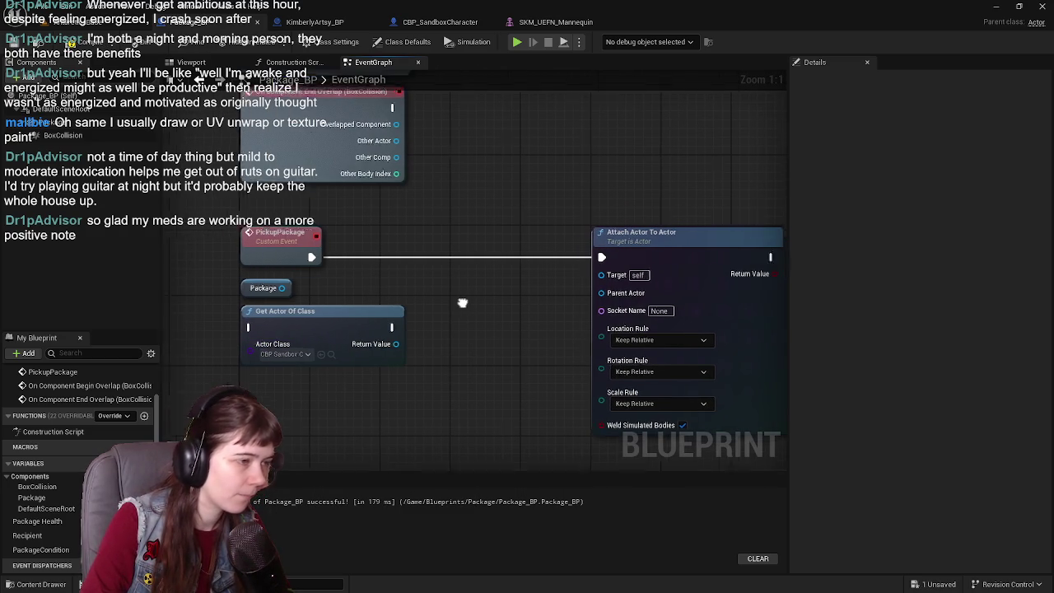
mouse_move(375, 352)
left_mouse_down()
mouse_move(409, 365)
mouse_move(581, 301)
left_mouse_up()
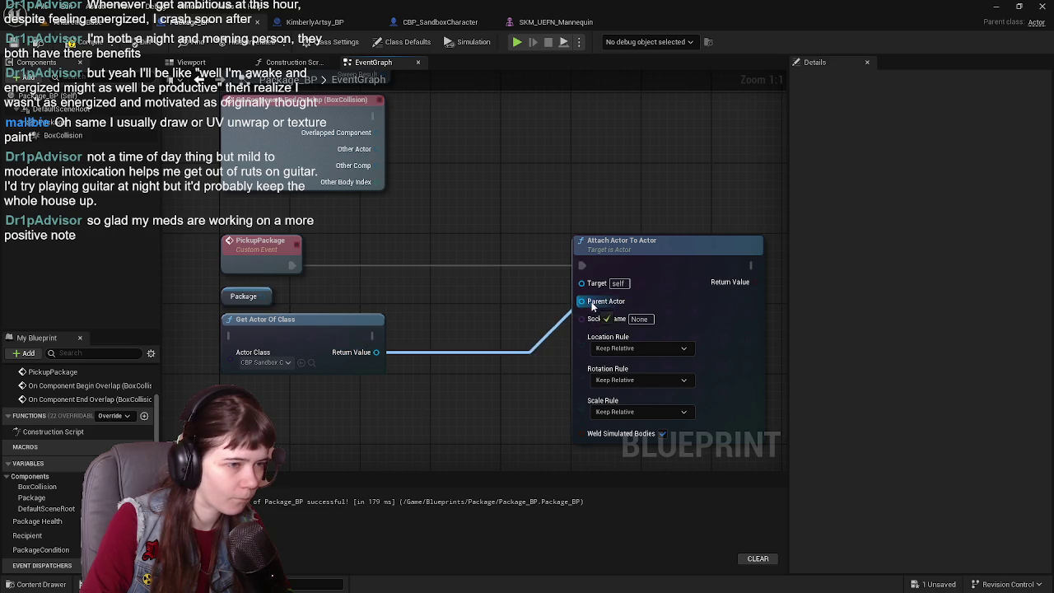
left_click_drag(280, 340, 350, 332)
mouse_move(446, 344)
left_mouse_down()
mouse_move(461, 348)
mouse_move(467, 371)
left_mouse_up()
- Add a Get Socket Bone Name node on the found character's Mesh
type("get socket")
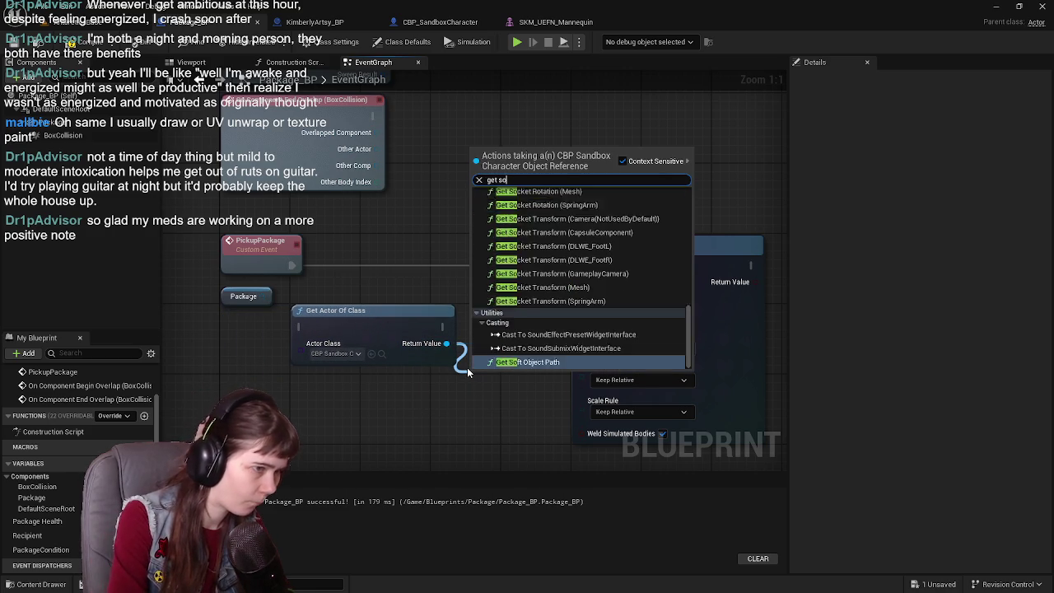
left_click(527, 235)
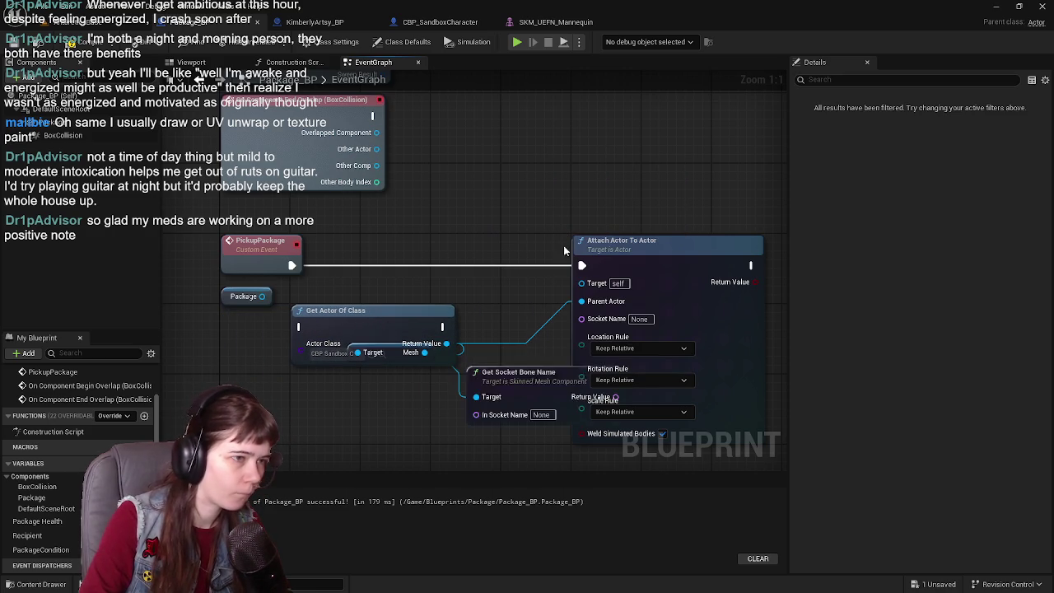
left_click_drag(538, 376, 499, 397)
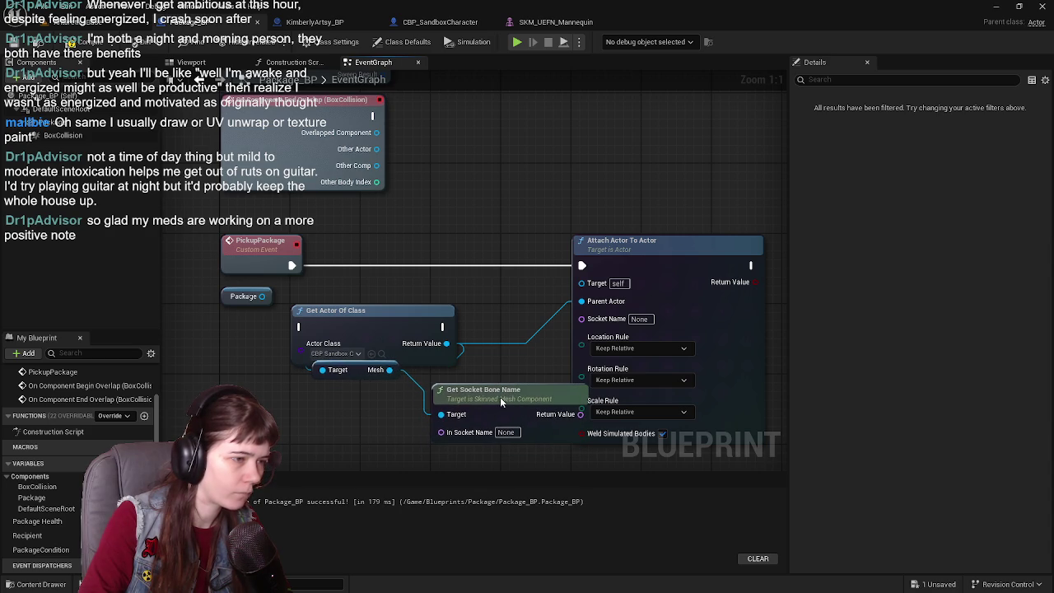
left_click_drag(355, 371, 335, 384)
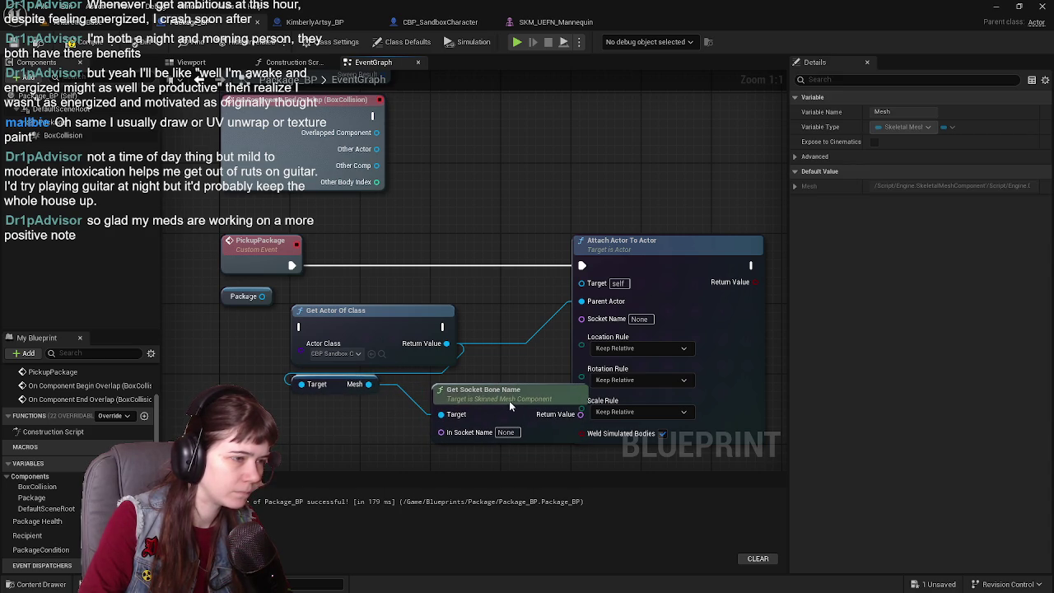
left_click_drag(504, 410, 445, 409)
scroll(439, 304, "down", 3)
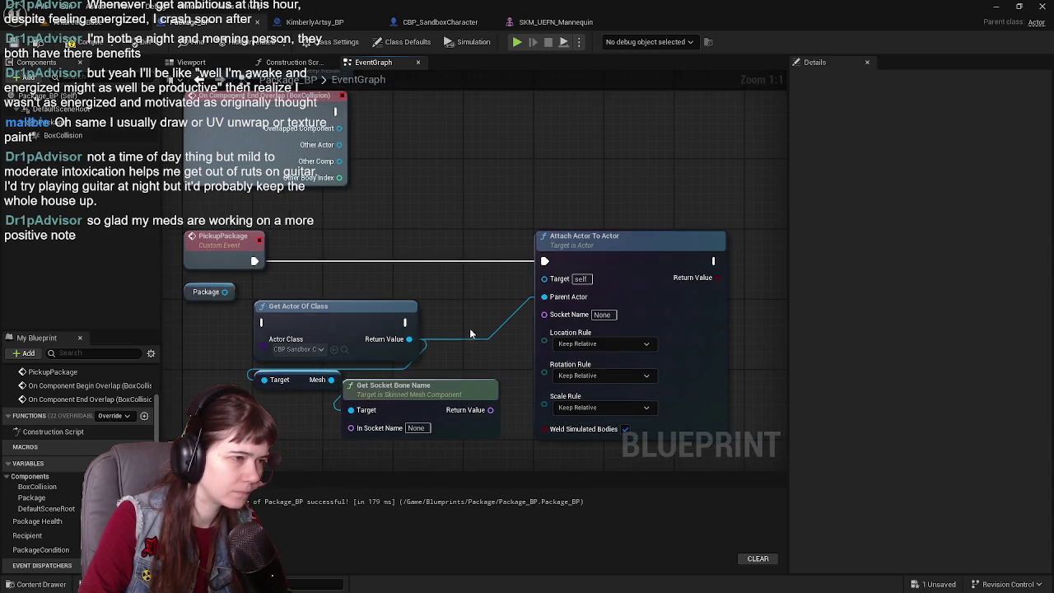
scroll(453, 306, "up", 1)
- Rearrange the Get Actor Of Class, Mesh, Get Socket Bone Name and Attach Actor To Actor nodes
left_click_drag(581, 288, 726, 294)
left_click_drag(726, 293, 715, 263)
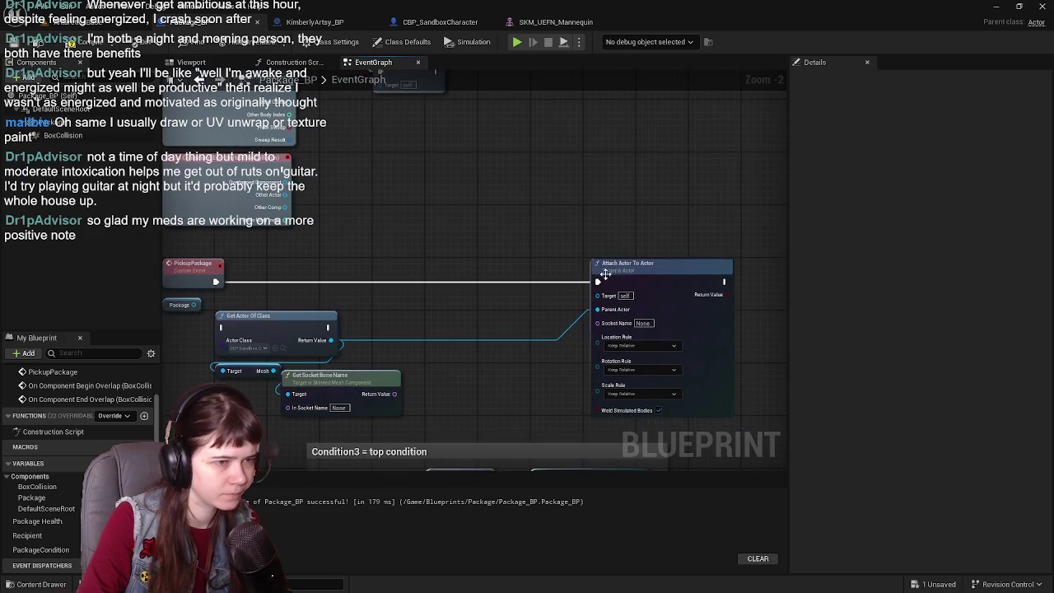
mouse_move(361, 314)
left_mouse_down()
mouse_move(467, 318)
mouse_move(406, 315)
left_mouse_up()
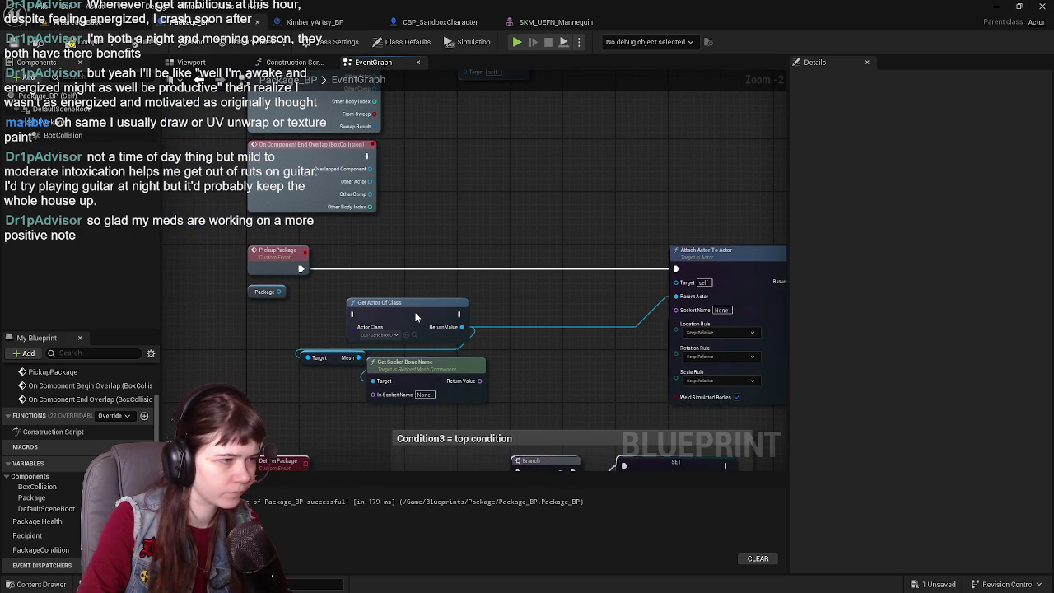
scroll(406, 314, "up", 1)
left_click_drag(350, 368, 571, 351)
mouse_move(444, 379)
left_mouse_down()
mouse_move(626, 379)
mouse_move(599, 381)
left_mouse_up()
left_click_drag(407, 308, 345, 308)
left_click_drag(573, 351, 480, 354)
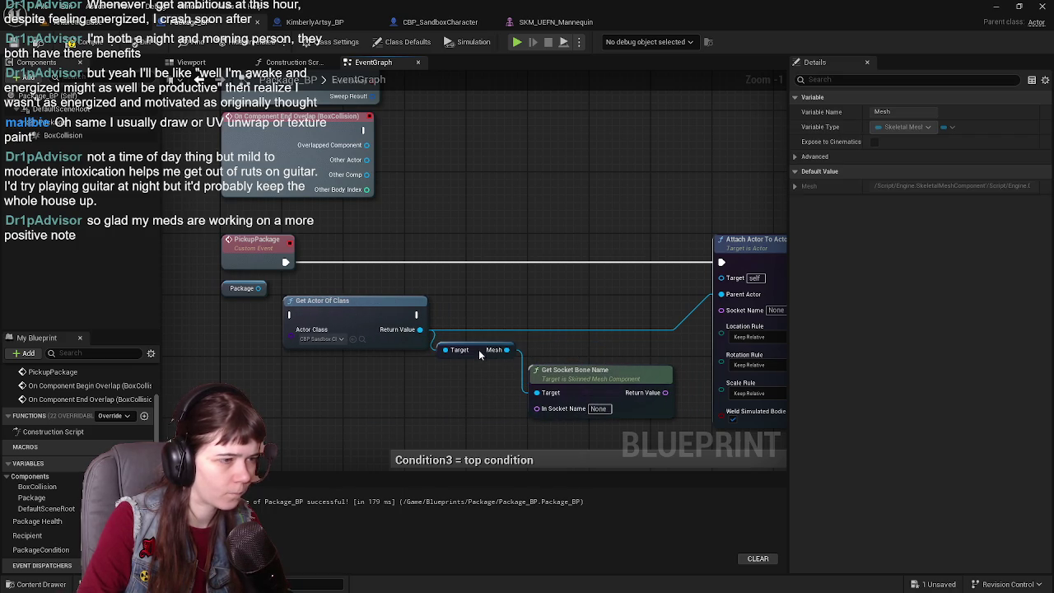
mouse_move(600, 374)
left_mouse_down()
mouse_move(600, 306)
mouse_move(601, 368)
mouse_move(526, 330)
left_mouse_up()
left_click_drag(391, 315, 428, 317)
left_click_drag(557, 315, 488, 311)
left_click(488, 313)
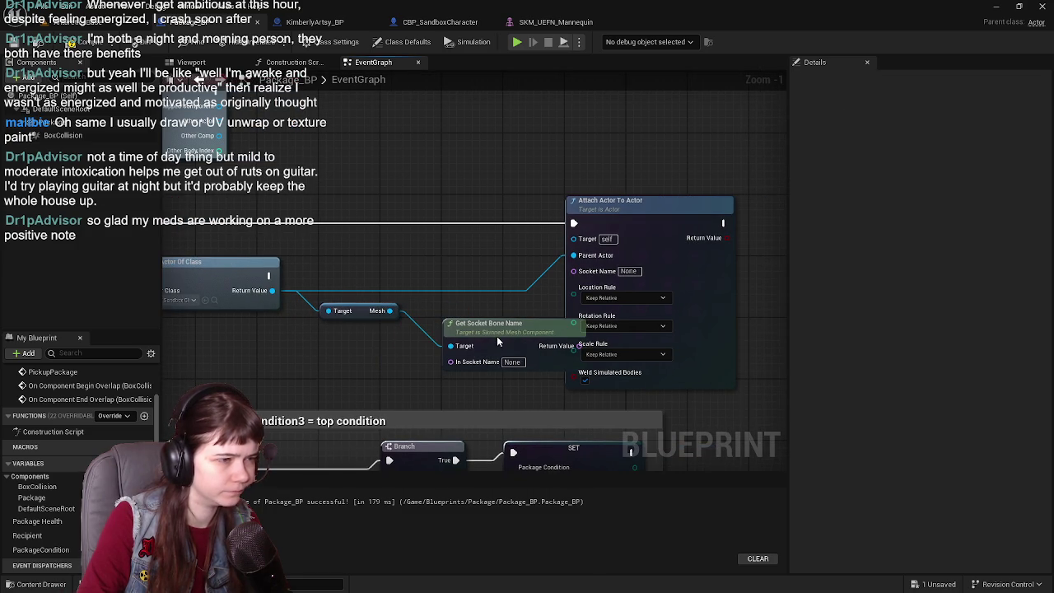
scroll(497, 336, "down", 1)
mouse_move(508, 266)
left_mouse_down()
mouse_move(586, 266)
mouse_move(565, 265)
left_mouse_up()
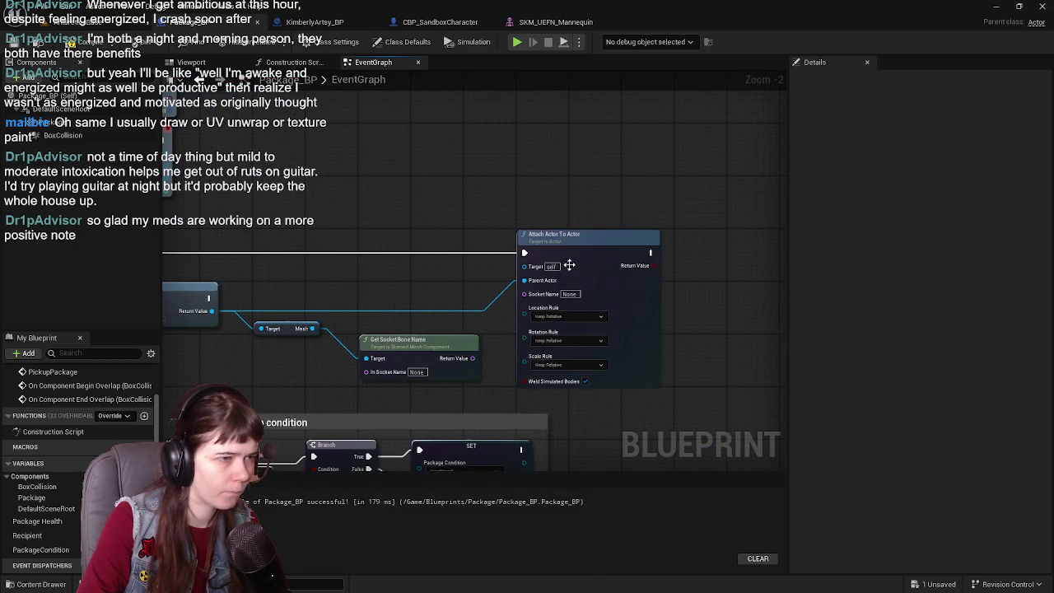
scroll(547, 325, "up", 2)
- Set In Socket Name to lowerarm_r, compile, and feed the bone name into Socket Name
left_click(376, 384)
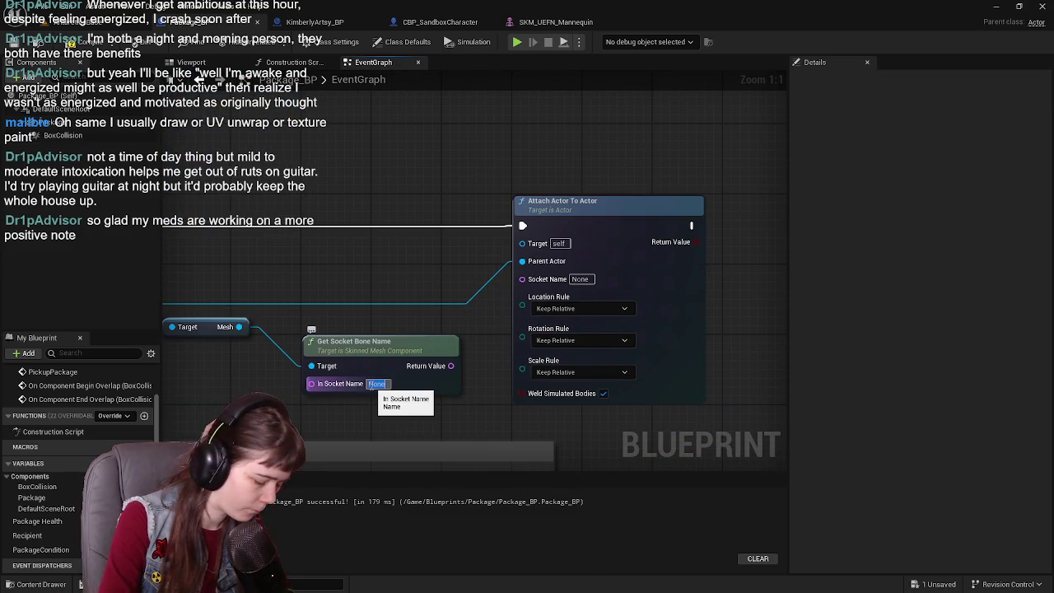
left_click(560, 21)
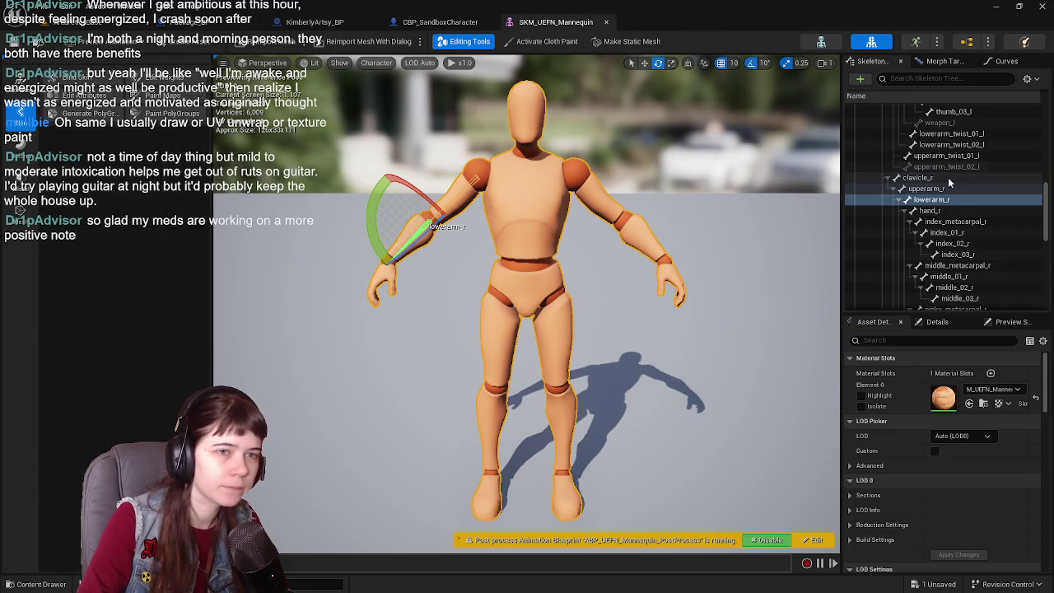
left_click(210, 22)
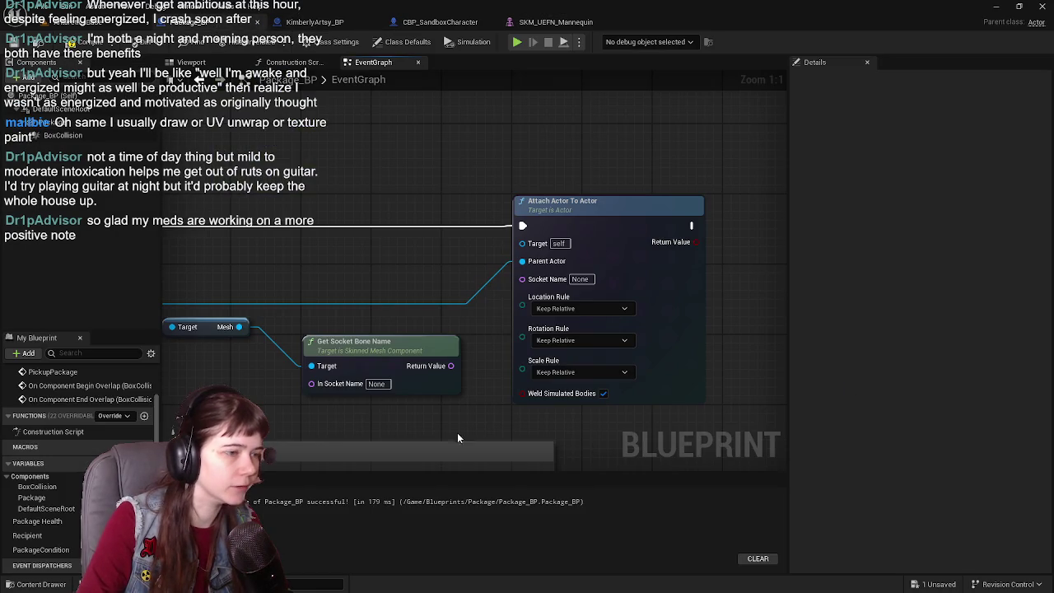
left_click(377, 384)
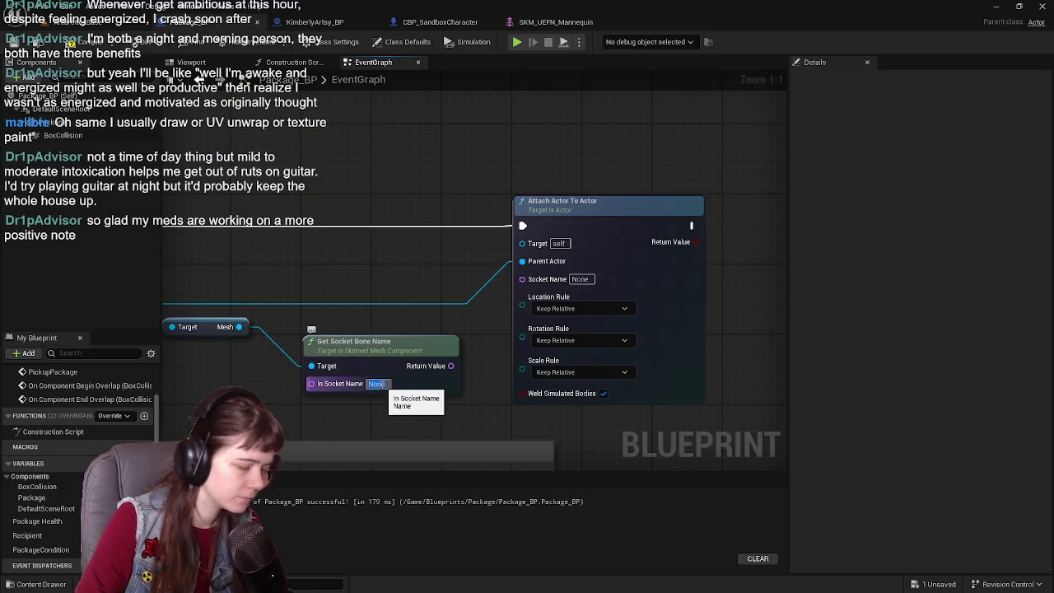
type("lowerarm")
key("Return")
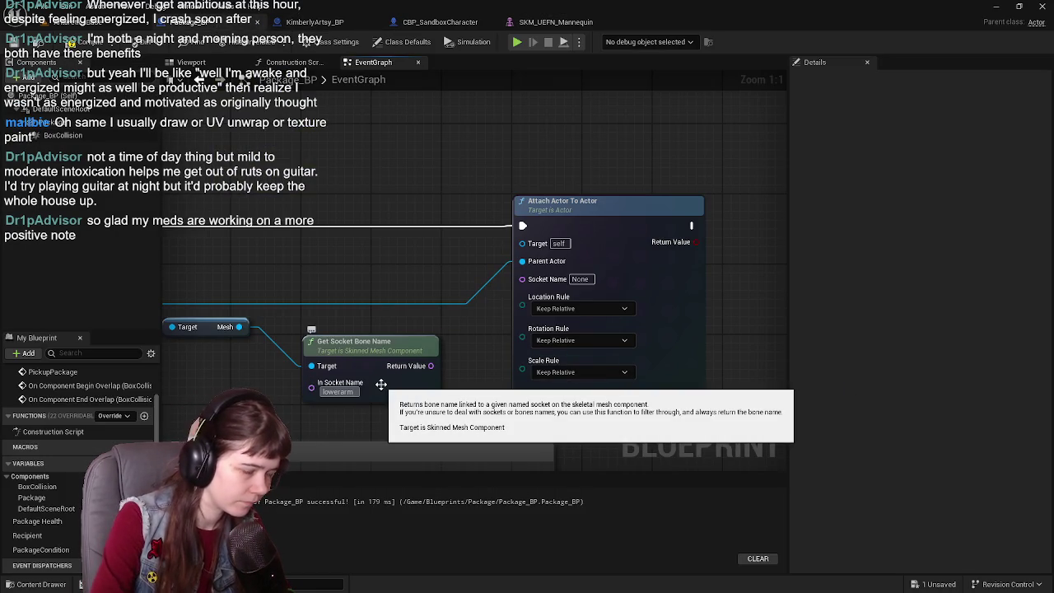
type("_r")
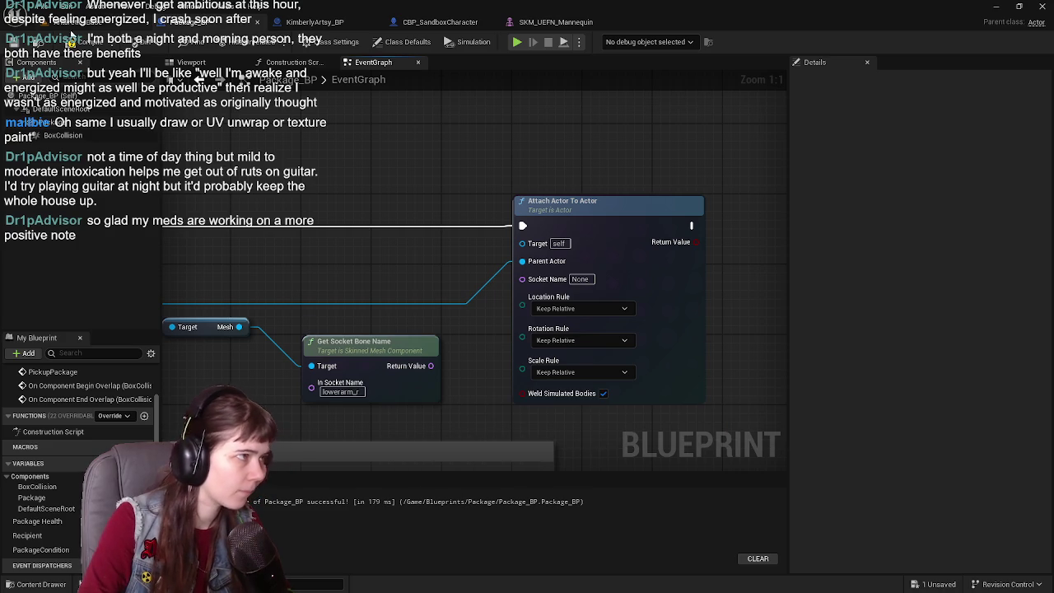
left_click(15, 43)
mouse_move(431, 366)
left_mouse_down()
mouse_move(445, 375)
mouse_move(524, 280)
left_mouse_up()
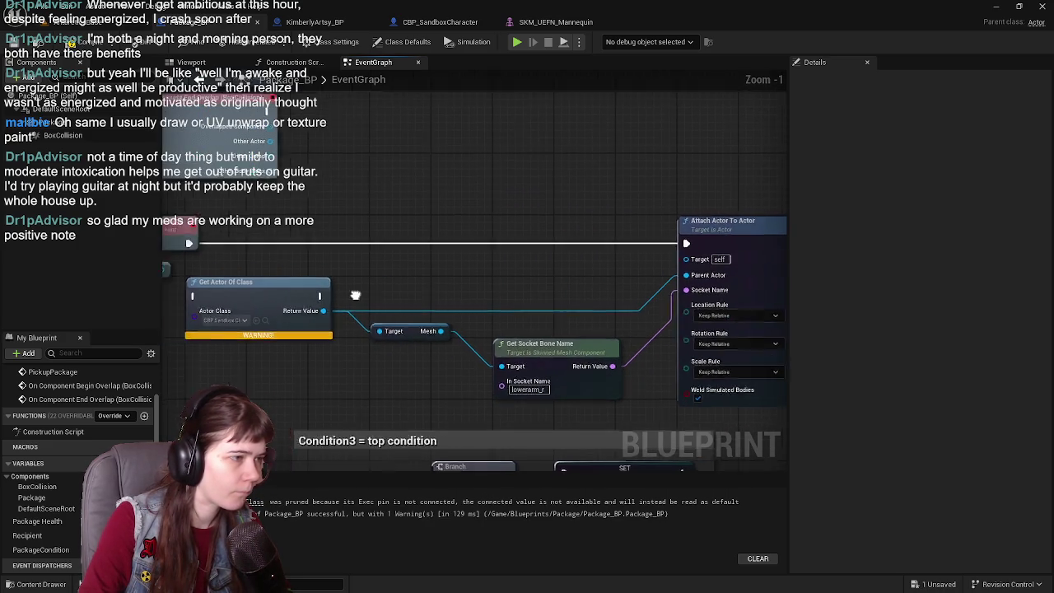
- Put Get Actor Of Class in the execution flow before the attach, then compile
scroll(377, 296, "down", 1)
left_click_drag(362, 296, 423, 235)
left_click_drag(506, 329, 574, 292)
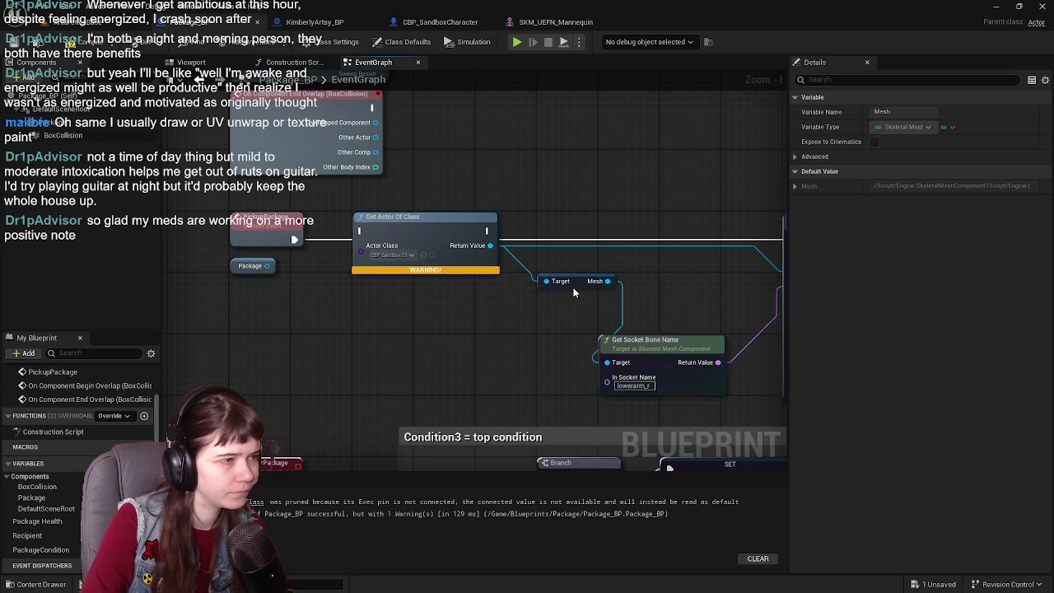
left_click_drag(457, 368, 527, 307)
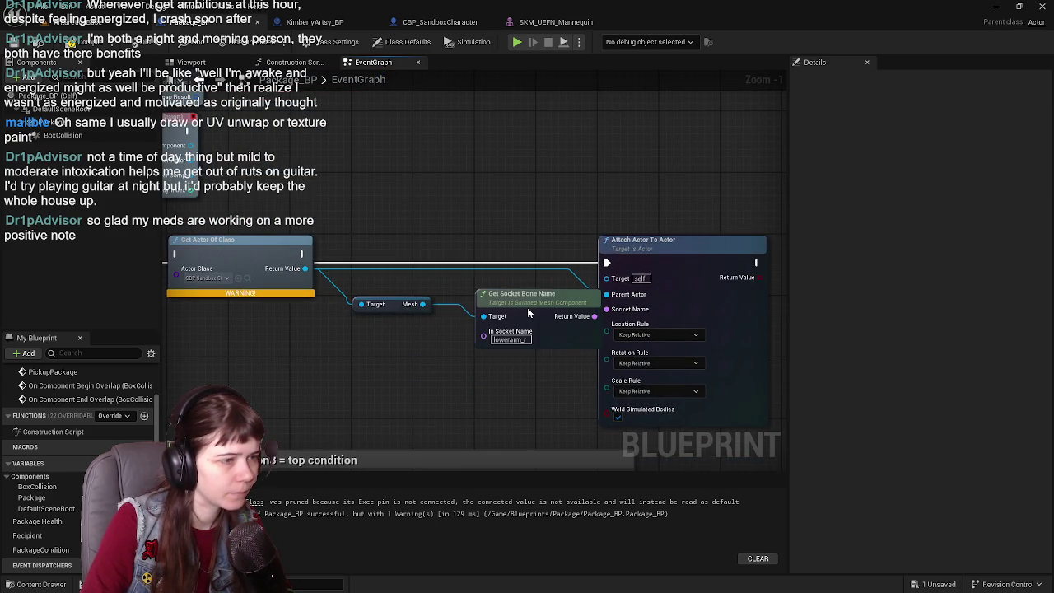
left_click_drag(561, 263, 619, 263)
left_click_drag(345, 256, 630, 240)
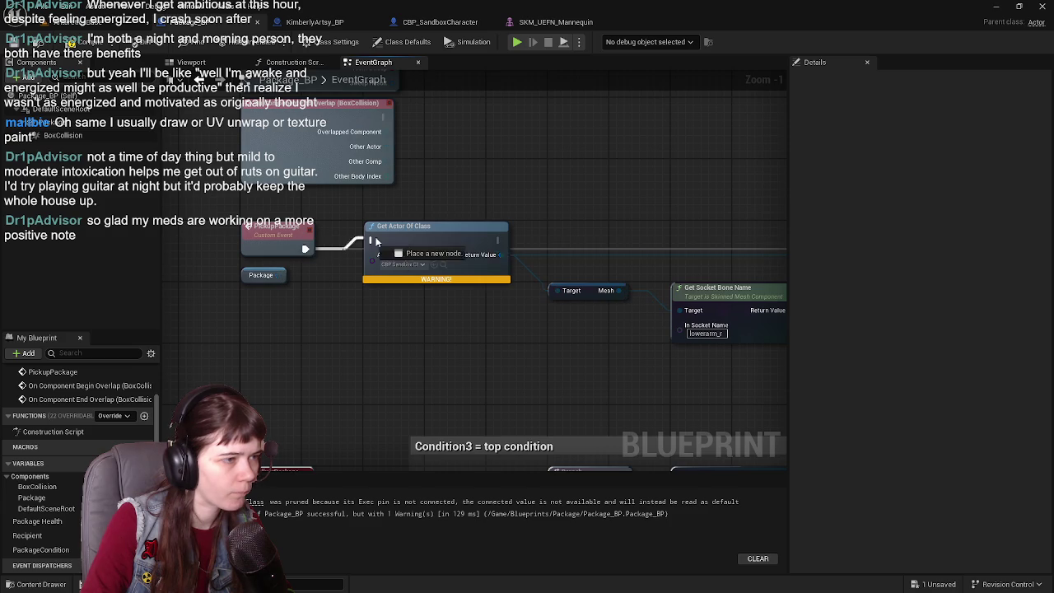
mouse_move(489, 245)
left_mouse_down()
mouse_move(315, 256)
mouse_move(688, 260)
left_mouse_up()
left_click_drag(344, 186, 466, 186)
key("F7")
- Add a new variable named PlayerCharacter to Package_BP
left_click_drag(691, 251, 423, 220)
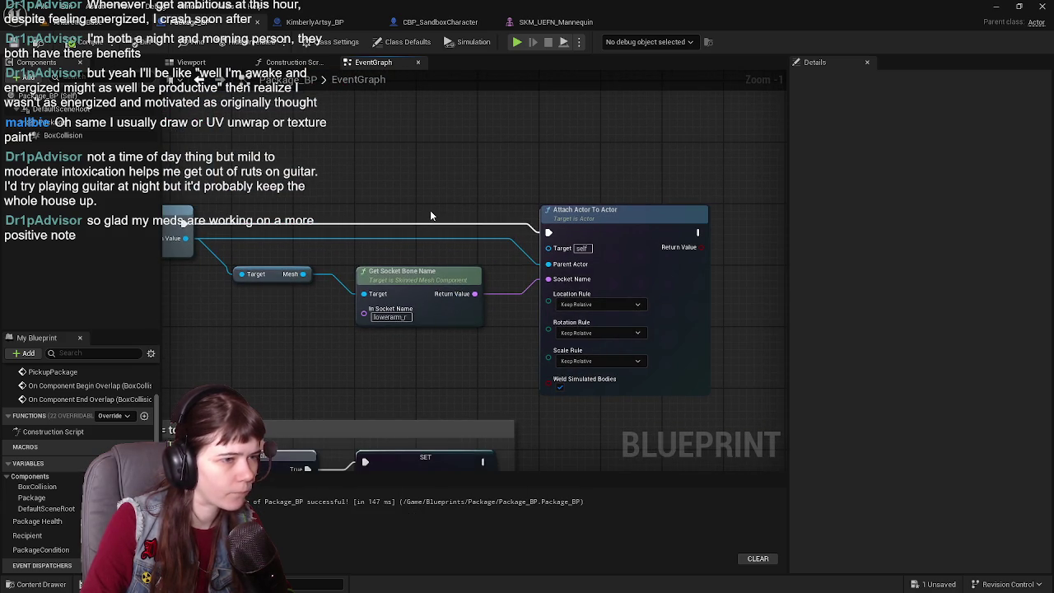
left_click_drag(298, 230, 505, 237)
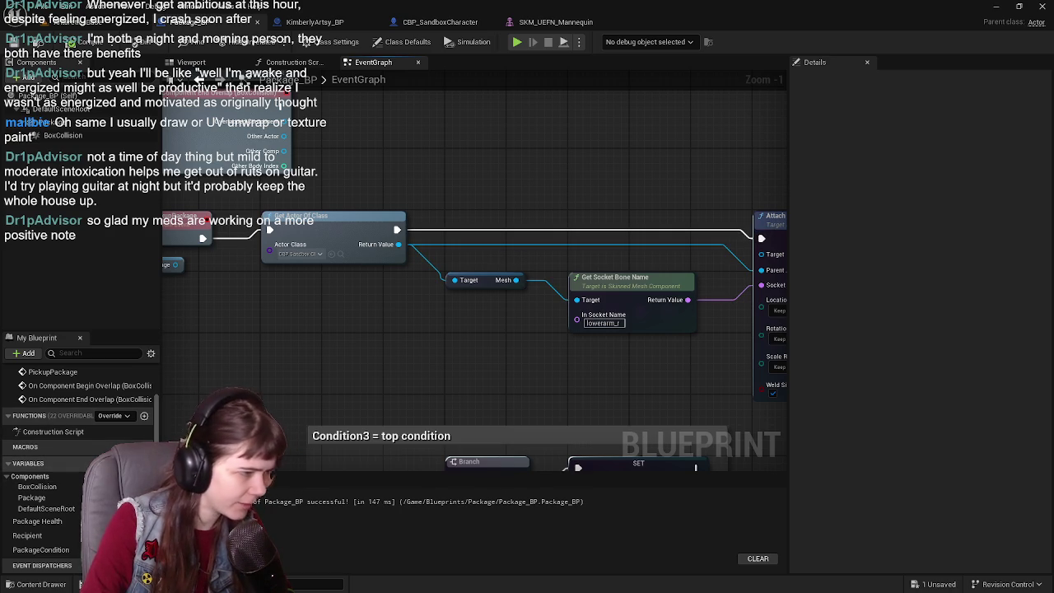
left_click(144, 463)
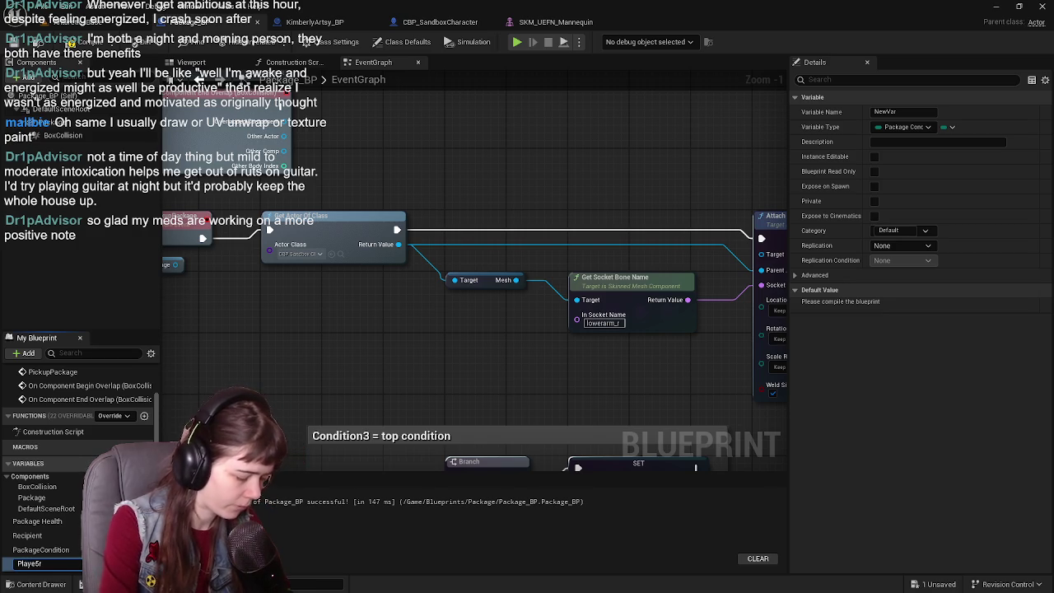
type("PlayerCharacter")
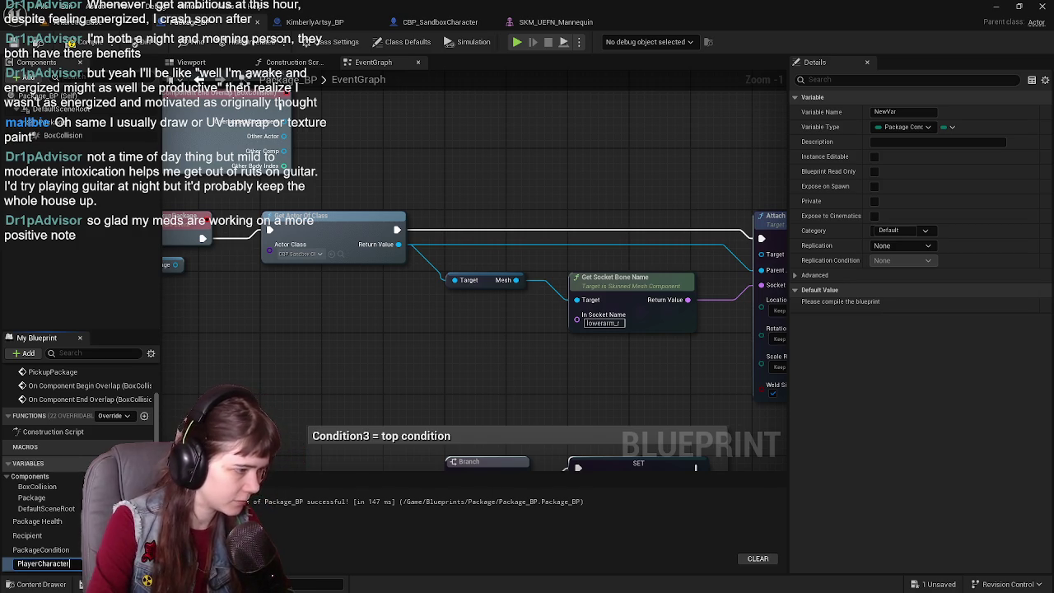
key("Return")
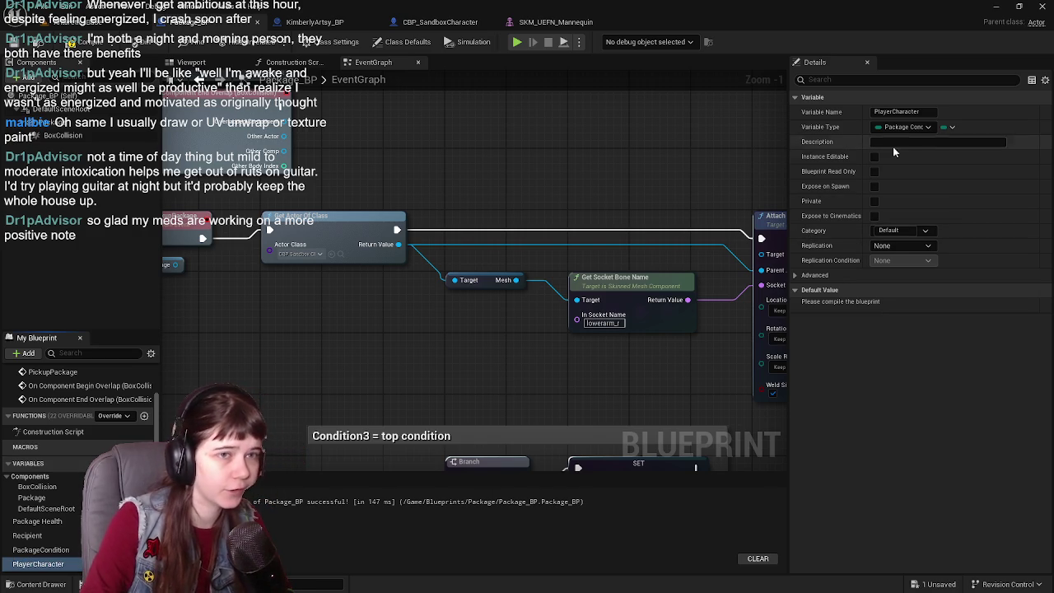
- Make PlayerCharacter a CBP Sandbox Character object reference and place it in the graph
left_click(909, 127)
type("BP_Sand")
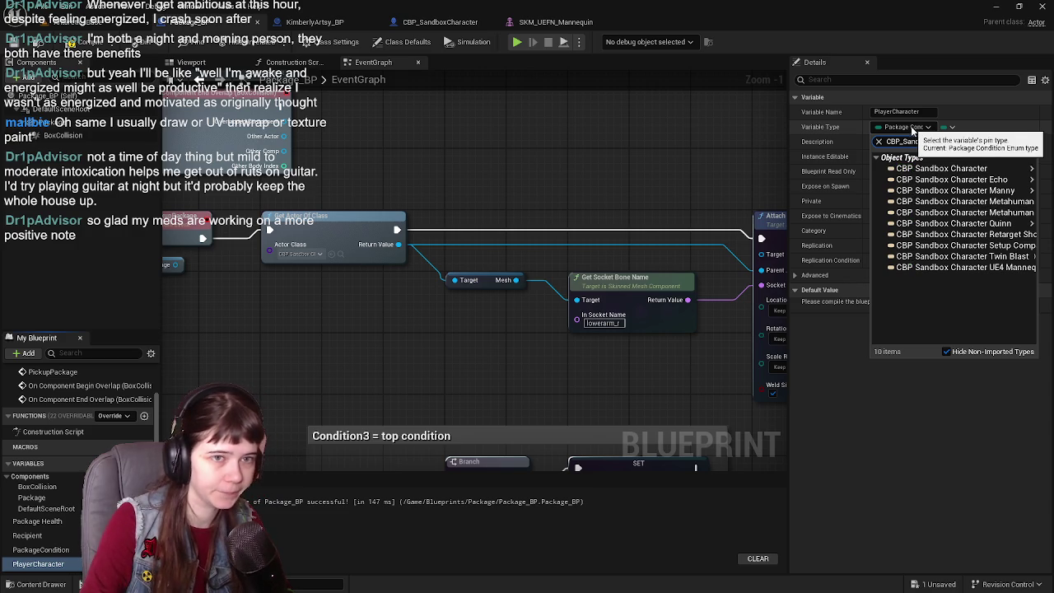
mouse_move(939, 168)
left_click(779, 168)
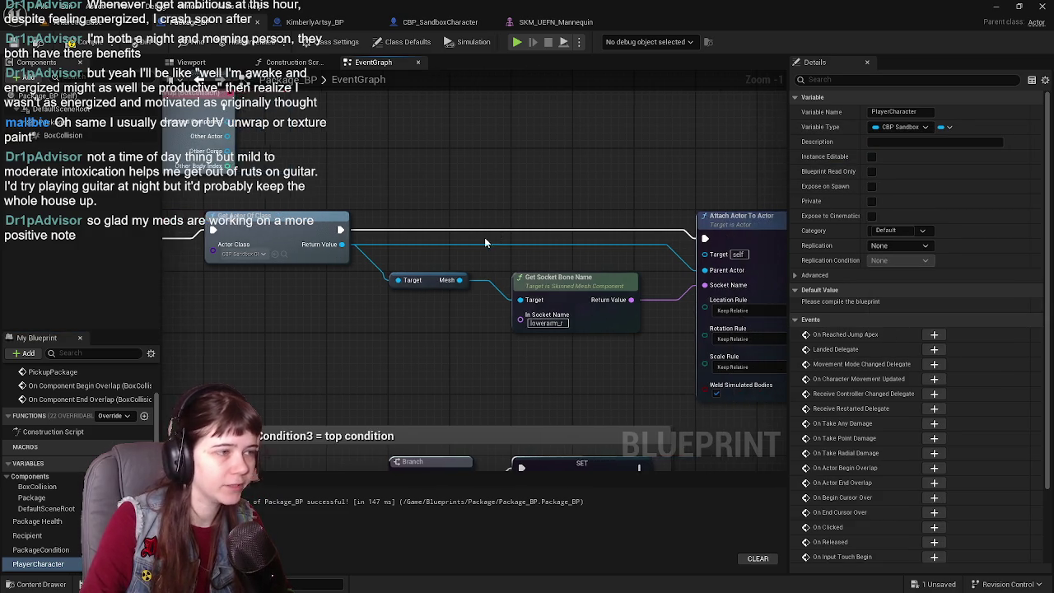
left_click_drag(494, 239, 498, 279)
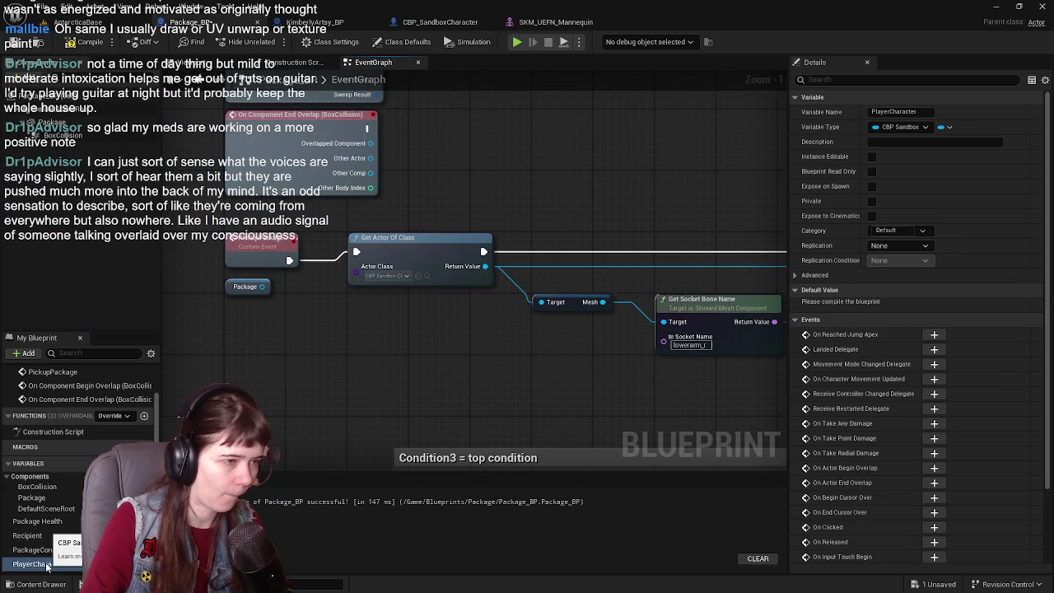
mouse_move(47, 567)
left_mouse_down()
mouse_move(380, 354)
mouse_move(349, 295)
mouse_move(483, 337)
mouse_move(471, 325)
left_mouse_up()
- Wire Player Character's Get Mesh into Get Socket Bone Name and delete Get Actor Of Class
left_click(403, 313)
type("get mesh")
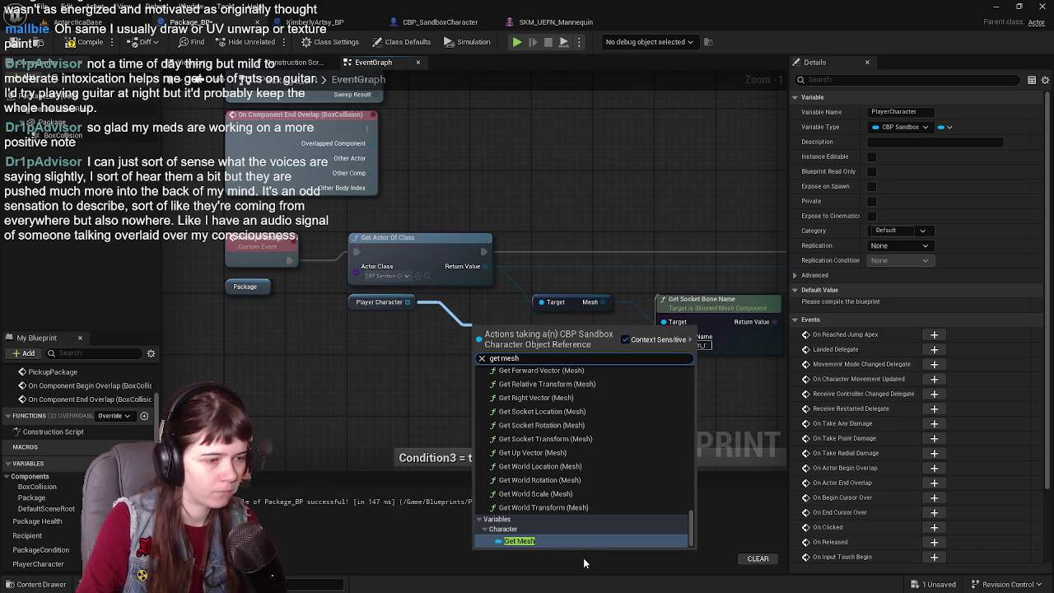
left_click(585, 537)
mouse_move(540, 359)
left_mouse_down()
mouse_move(586, 333)
mouse_move(661, 349)
left_mouse_up()
left_click(449, 268)
key("Delete")
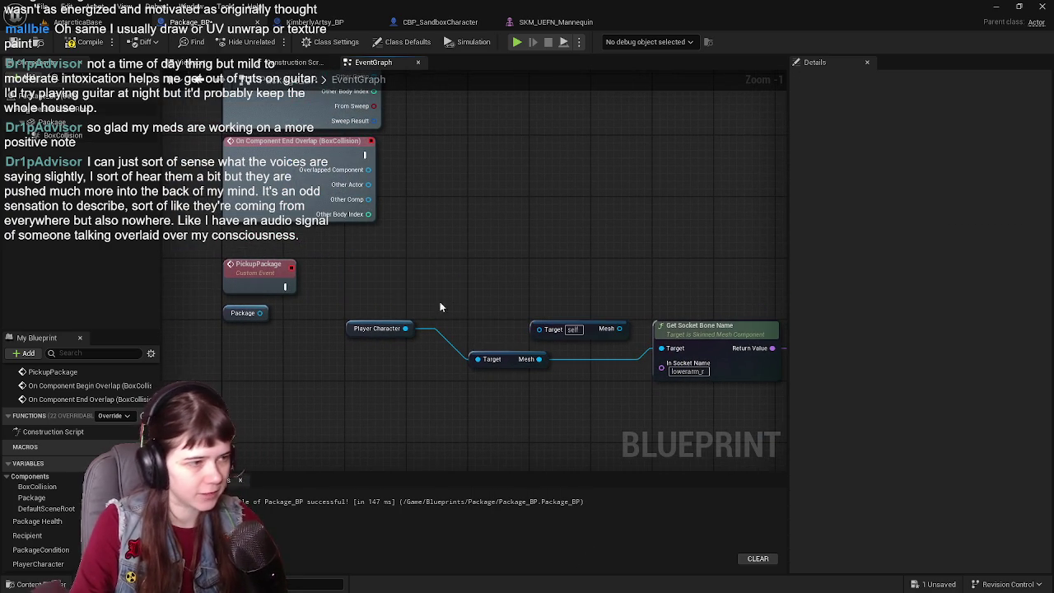
- Delete the leftover self Get Mesh node and move Attach Actor To Actor near the others
left_click(515, 332)
key("Delete")
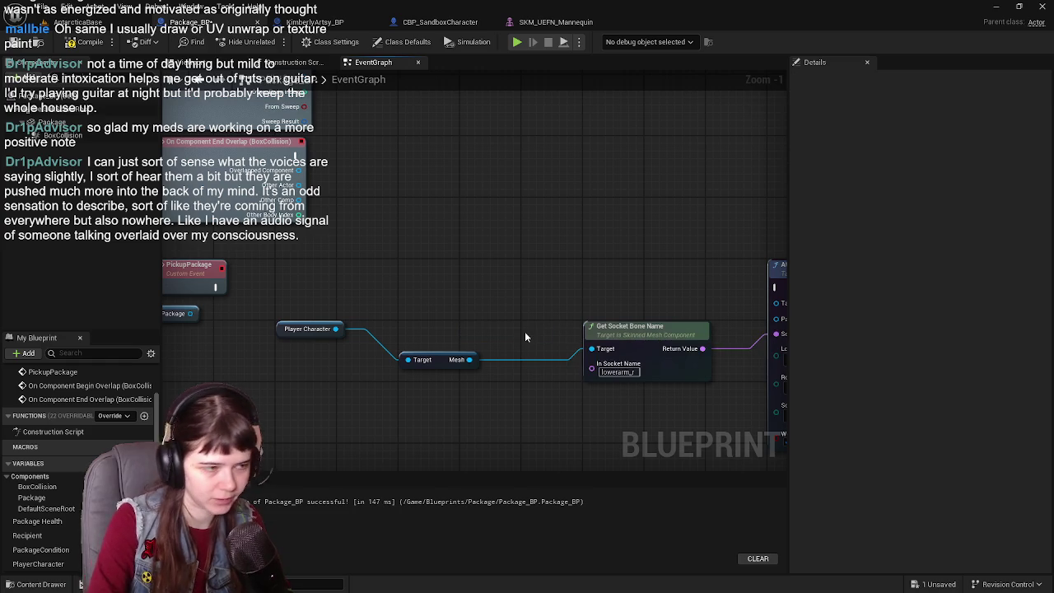
left_click_drag(256, 294, 326, 305)
mouse_move(505, 367)
left_mouse_down()
mouse_move(465, 337)
mouse_move(496, 336)
mouse_move(508, 344)
mouse_move(463, 341)
mouse_move(395, 366)
mouse_move(248, 345)
left_mouse_up()
left_click_drag(400, 322, 274, 331)
left_click_drag(357, 288, 535, 303)
left_click_drag(659, 337, 472, 341)
left_click_drag(751, 299, 506, 299)
left_click_drag(420, 265, 565, 274)
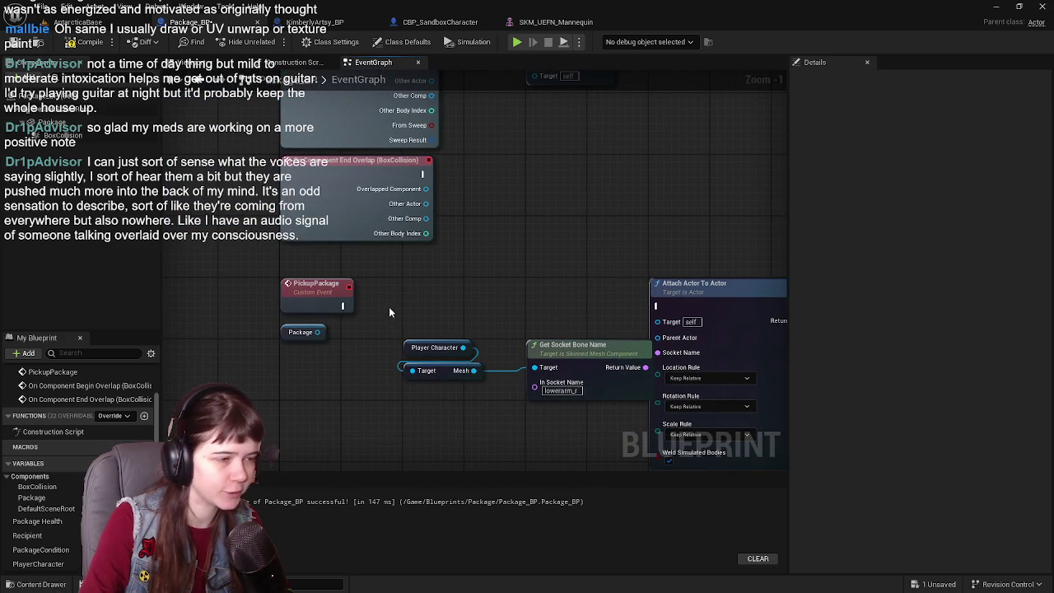
mouse_move(582, 350)
left_mouse_down()
mouse_move(577, 359)
mouse_move(448, 324)
left_mouse_up()
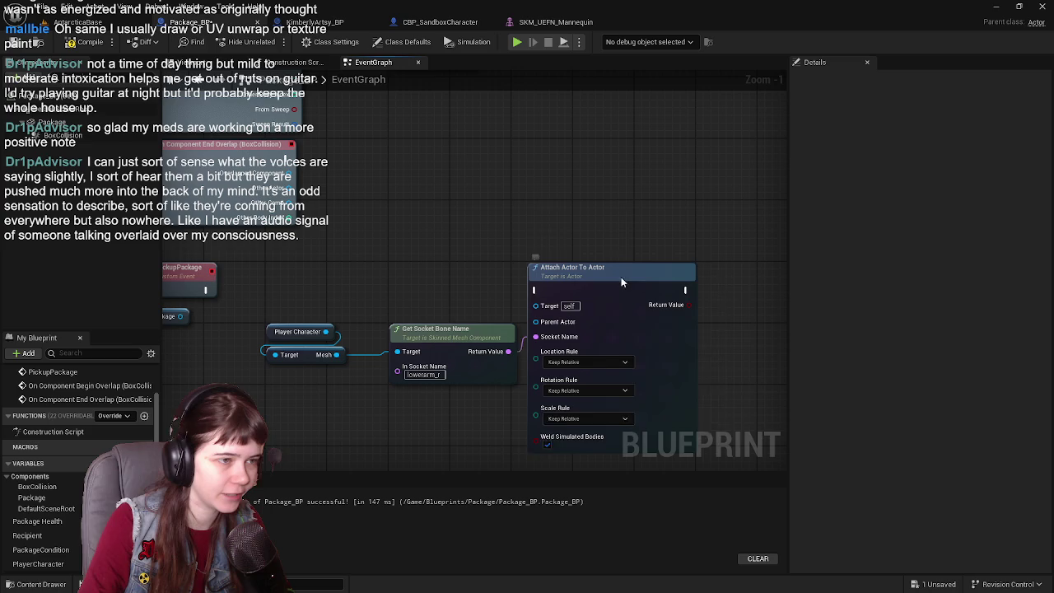
left_click_drag(610, 282, 662, 284)
- Wire PickupPackage's execution and Player Character as Parent Actor into Attach Actor To Actor, then compile
left_click_drag(206, 290, 580, 290)
left_click_drag(471, 298, 562, 298)
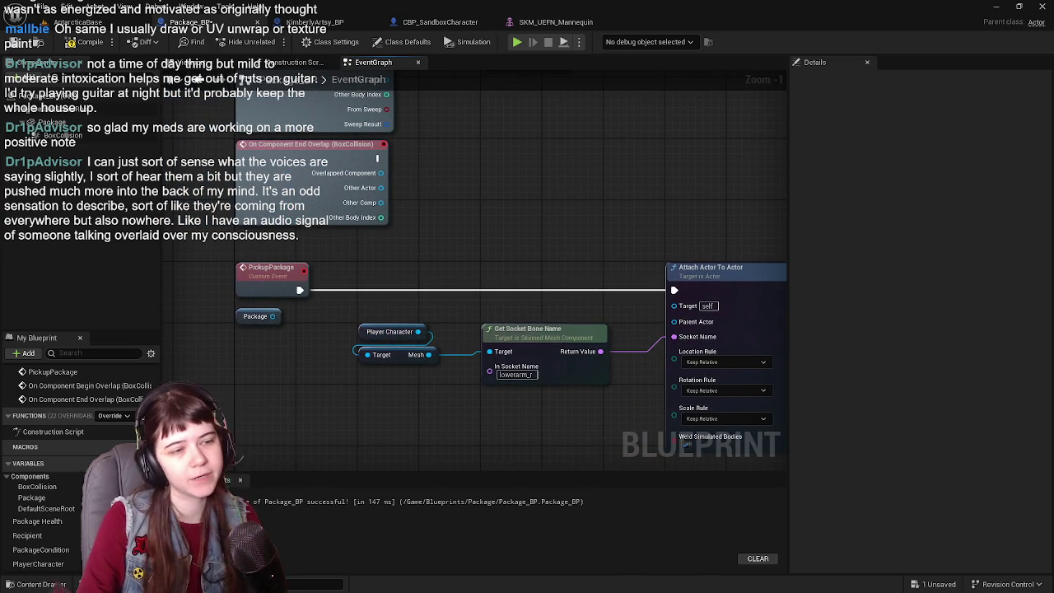
left_click_drag(619, 307, 581, 313)
left_click_drag(377, 337, 641, 323)
mouse_move(573, 318)
left_mouse_down()
mouse_move(501, 307)
mouse_move(487, 329)
mouse_move(524, 340)
left_mouse_up()
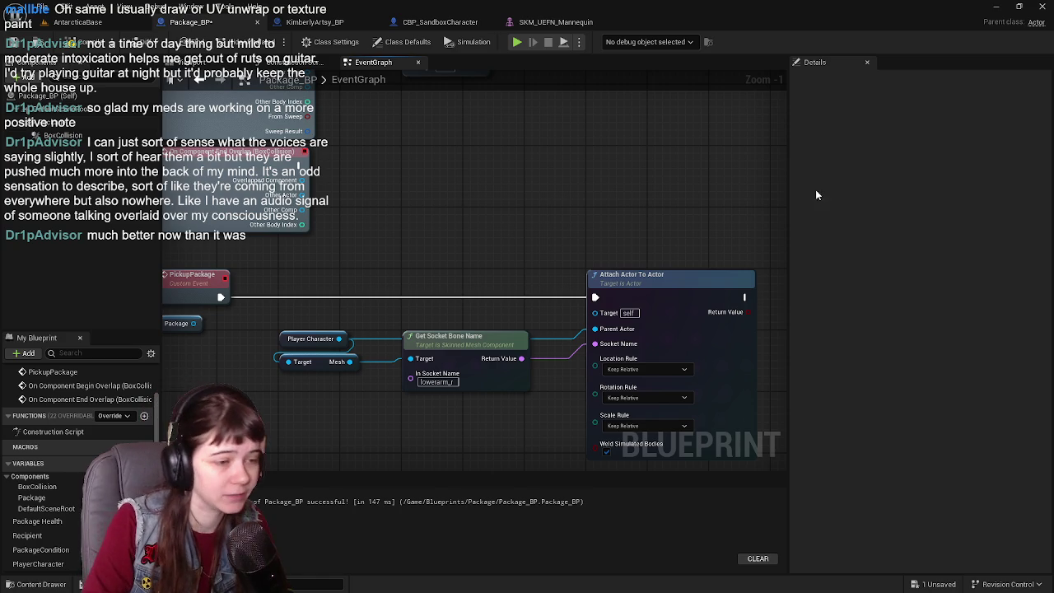
left_click(17, 44)
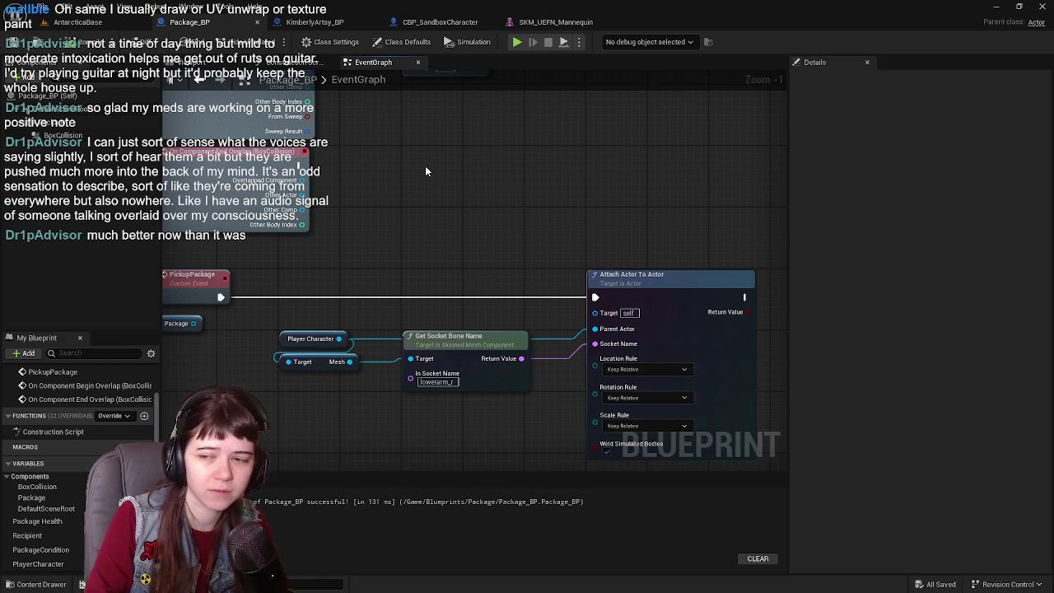
- Tidy the node layout, save Package_BP, and switch to the AntarcticaBase level
mouse_move(622, 294)
left_mouse_down()
mouse_move(605, 253)
mouse_move(615, 267)
mouse_move(556, 258)
mouse_move(647, 256)
mouse_move(636, 254)
left_mouse_up()
left_click_drag(314, 300, 451, 315)
left_click_drag(351, 336, 415, 313)
left_click_drag(354, 323, 356, 301)
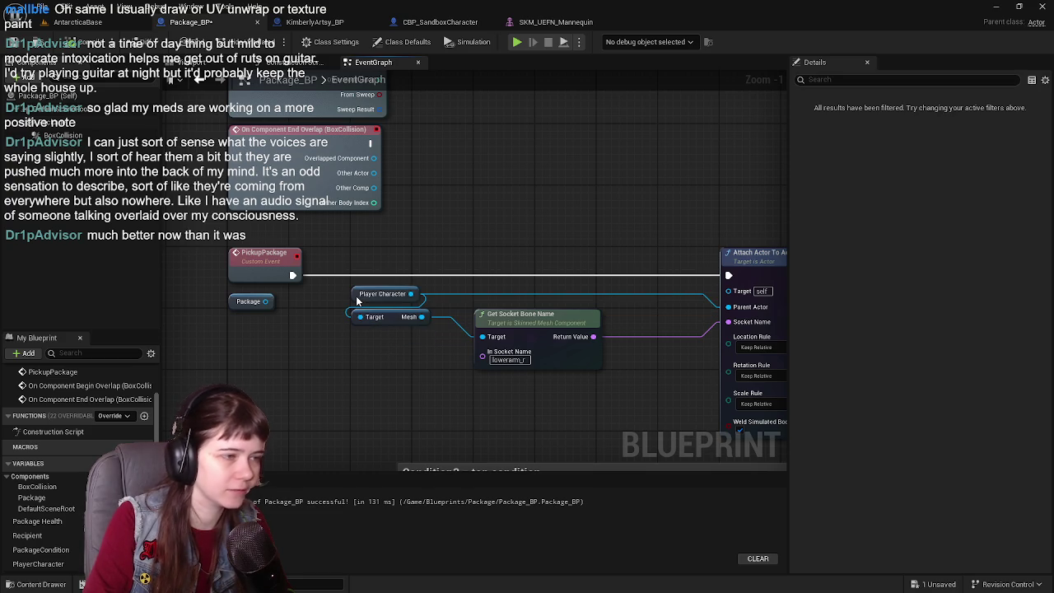
left_click(455, 354)
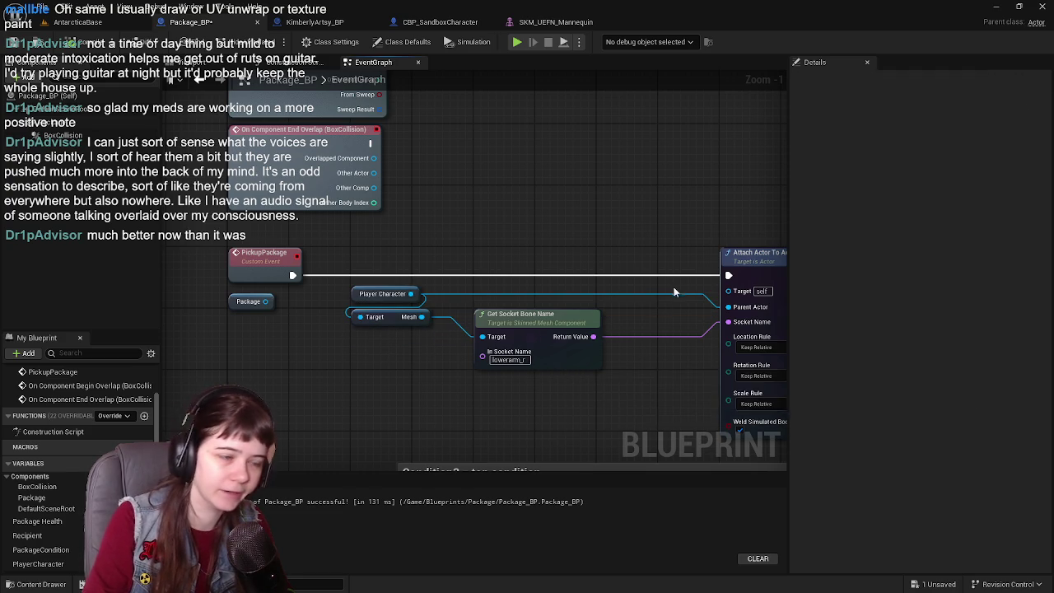
left_click_drag(676, 285, 596, 285)
left_click_drag(707, 271, 647, 278)
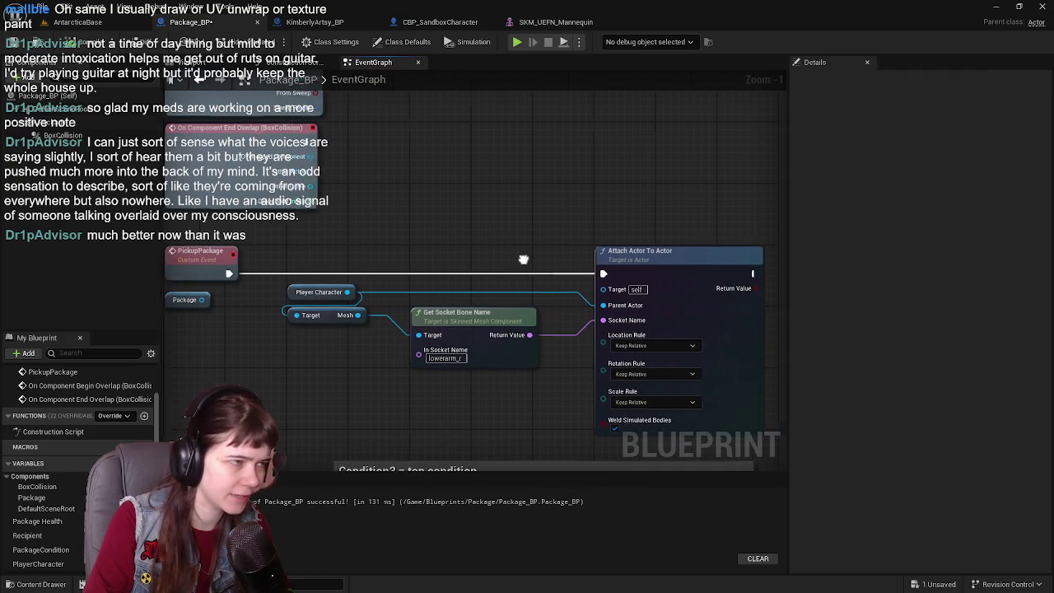
left_click_drag(513, 259, 603, 255)
left_click(13, 43)
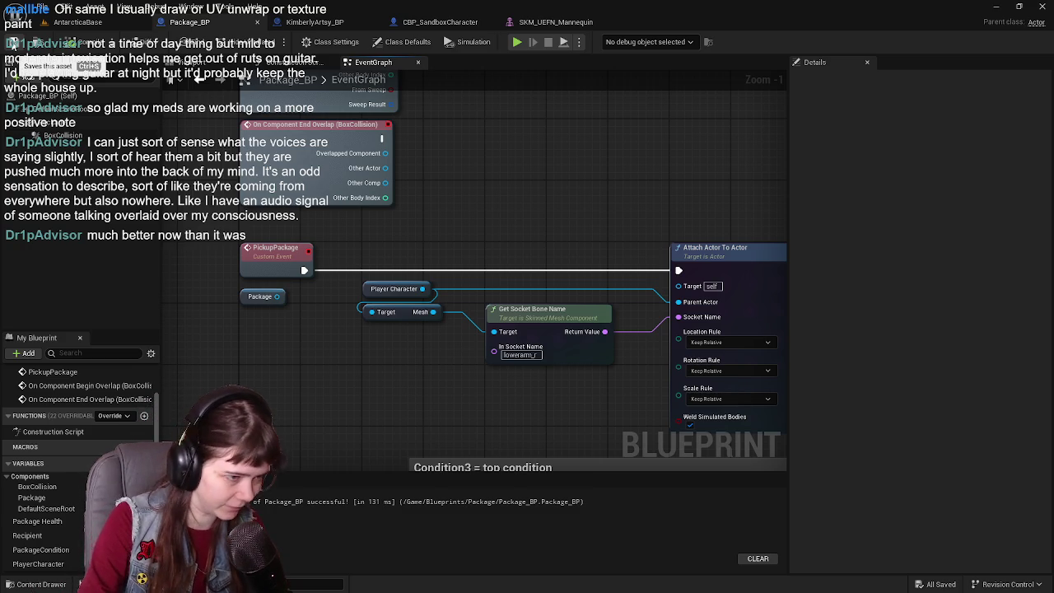
mouse_move(456, 219)
left_mouse_down()
mouse_move(369, 221)
mouse_move(444, 211)
mouse_move(461, 196)
mouse_move(492, 214)
left_mouse_up()
left_click(77, 22)
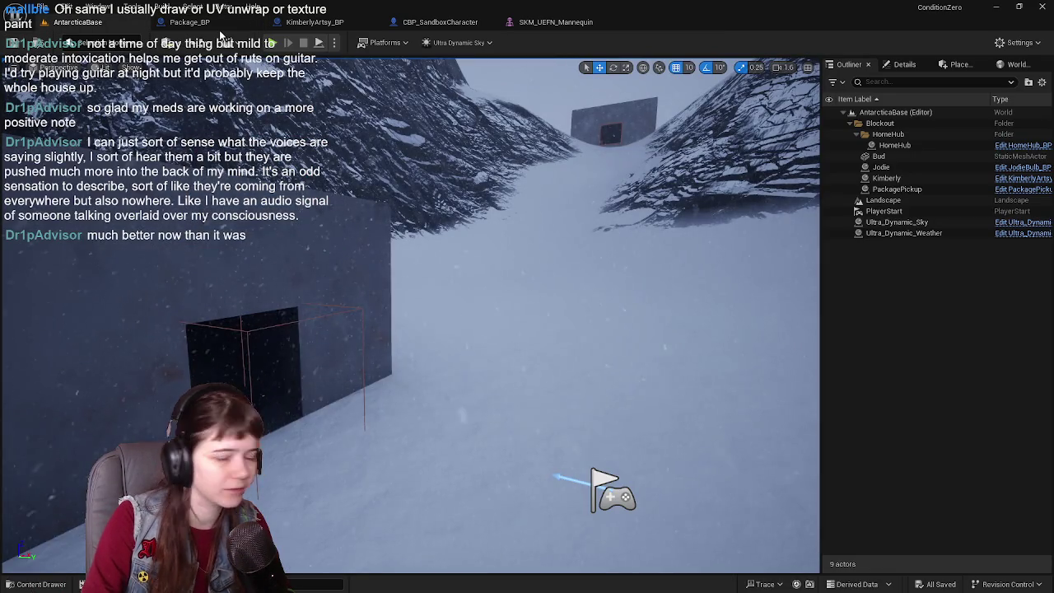
- Pan around Package_BP's pickup nodes, the Attach node and the condition Branch and SET nodes
left_click(189, 22)
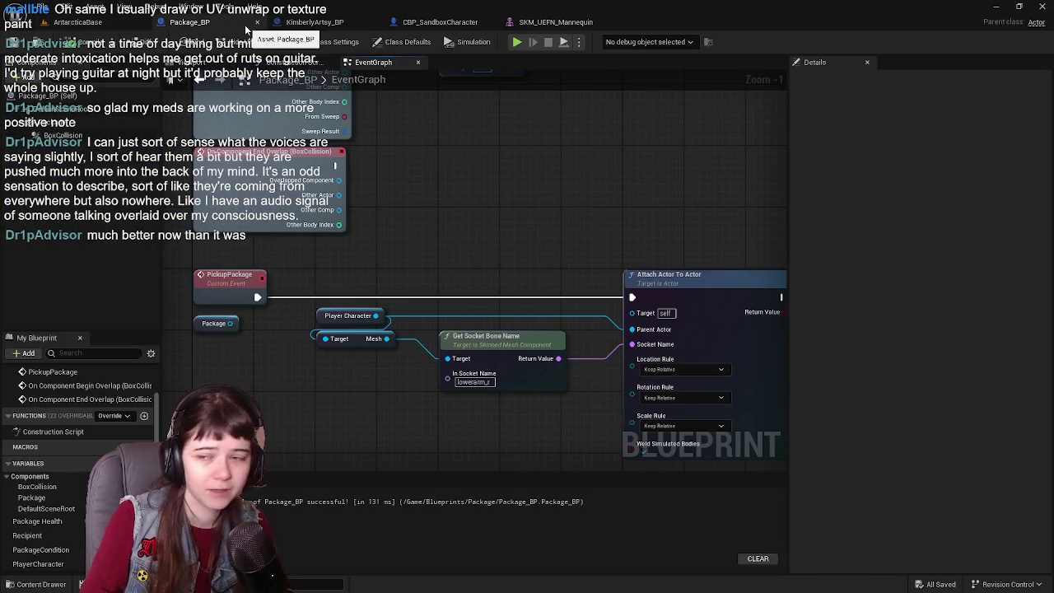
mouse_move(444, 231)
left_mouse_down()
mouse_move(477, 252)
mouse_move(489, 175)
mouse_move(392, 220)
mouse_move(512, 199)
mouse_move(442, 186)
mouse_move(461, 247)
mouse_move(489, 266)
mouse_move(387, 197)
mouse_move(399, 375)
mouse_move(522, 267)
left_mouse_up()
scroll(513, 199, "down", 1)
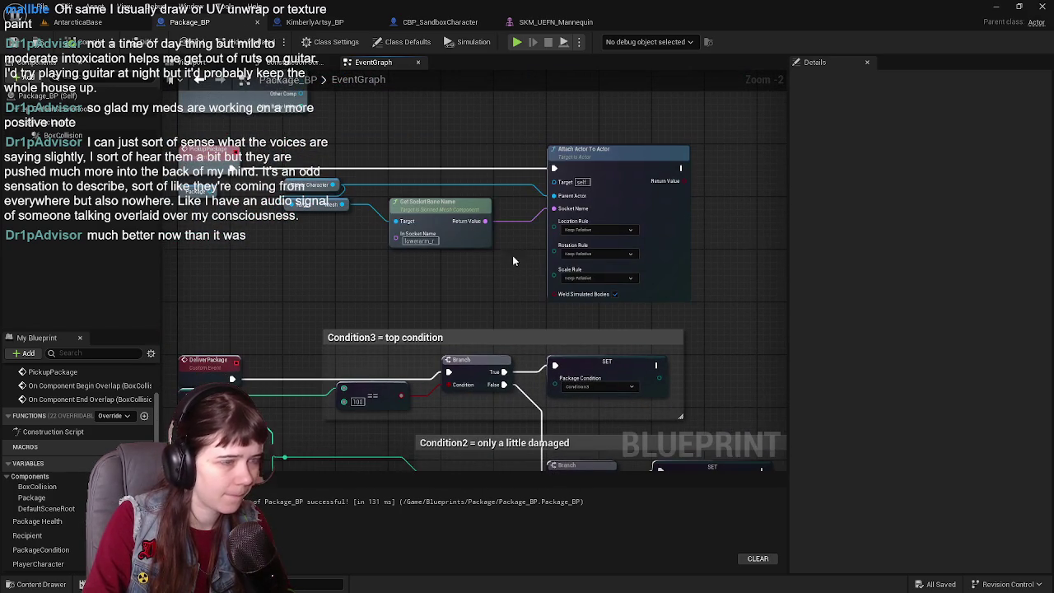
mouse_move(432, 250)
left_mouse_down()
mouse_move(348, 288)
mouse_move(290, 270)
left_mouse_up()
scroll(499, 205, "up", 1)
left_click_drag(499, 205, 433, 205)
mouse_move(436, 277)
left_mouse_down()
mouse_move(362, 157)
mouse_move(487, 303)
left_mouse_up()
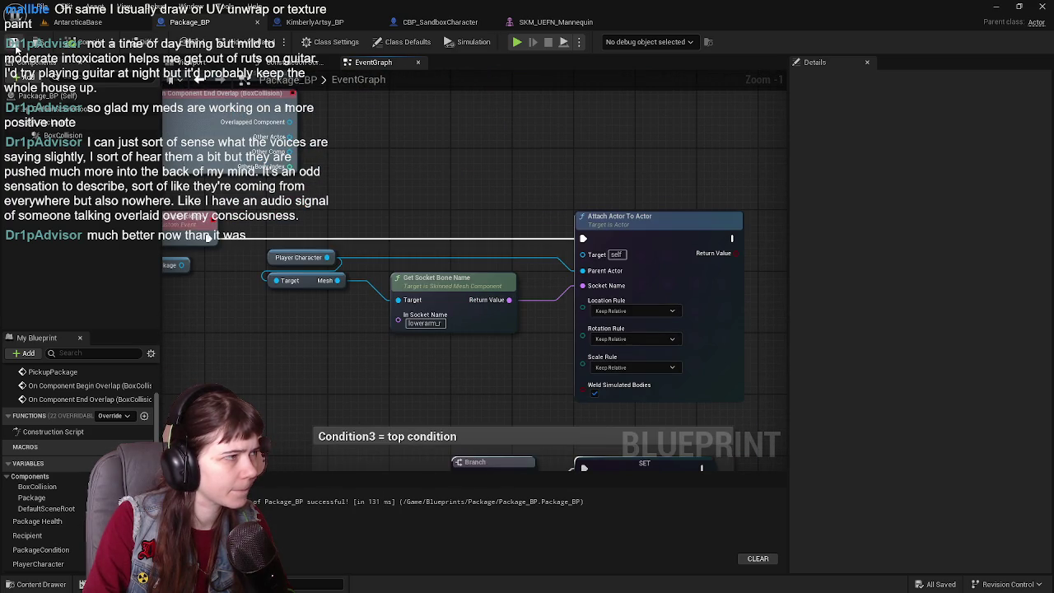
scroll(447, 217, "down", 1)
left_click_drag(572, 353, 506, 212)
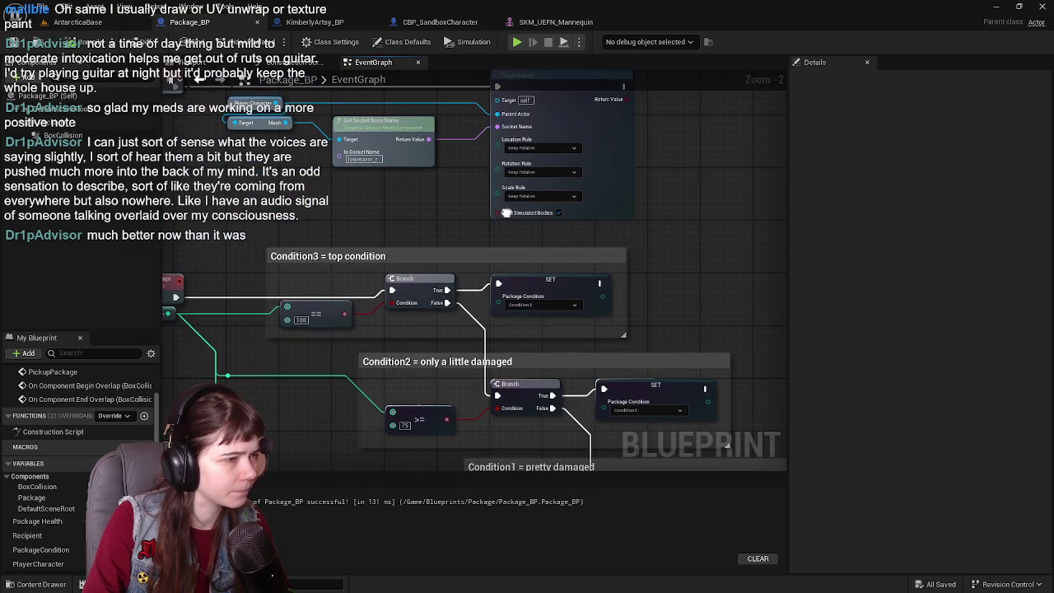
- Look across the package condition and DeliverPackage logic, then return to the overlap event nodes
mouse_move(299, 230)
left_mouse_down()
mouse_move(418, 179)
mouse_move(470, 181)
mouse_move(376, 395)
mouse_move(394, 218)
left_mouse_up()
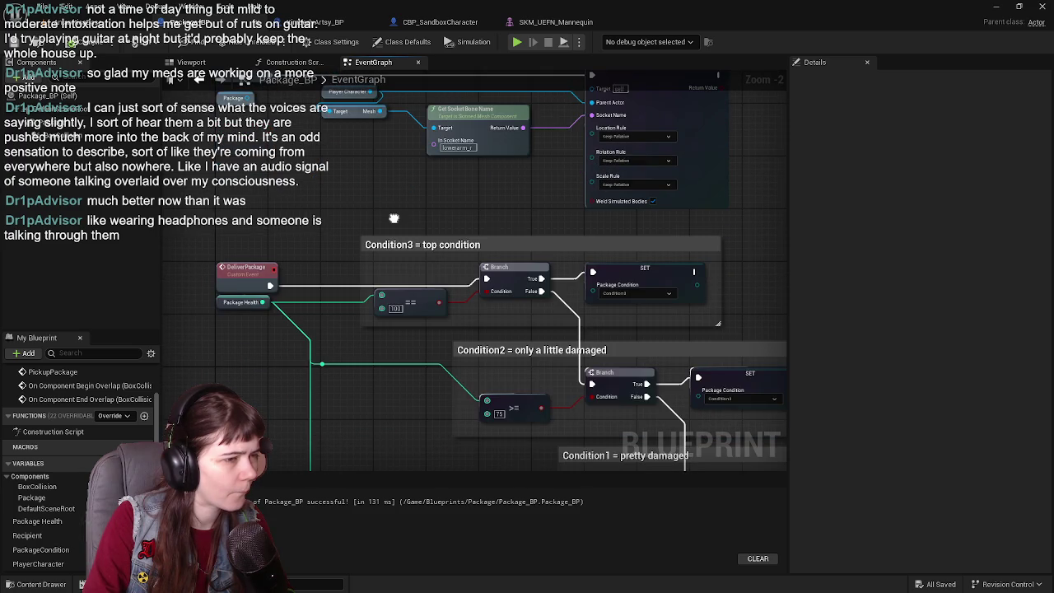
left_click_drag(379, 169, 328, 256)
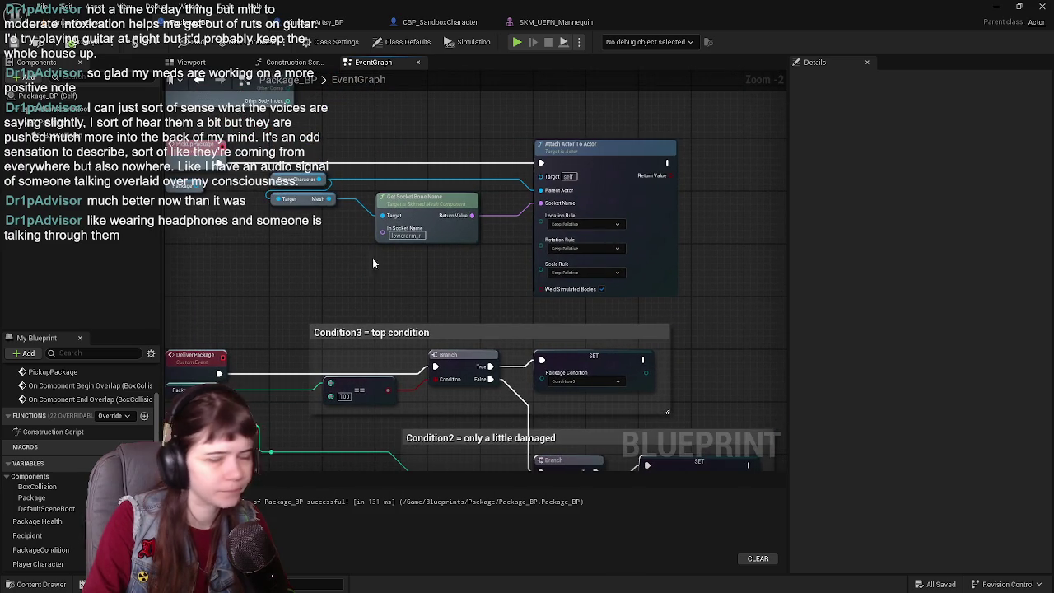
left_click_drag(385, 270, 380, 279)
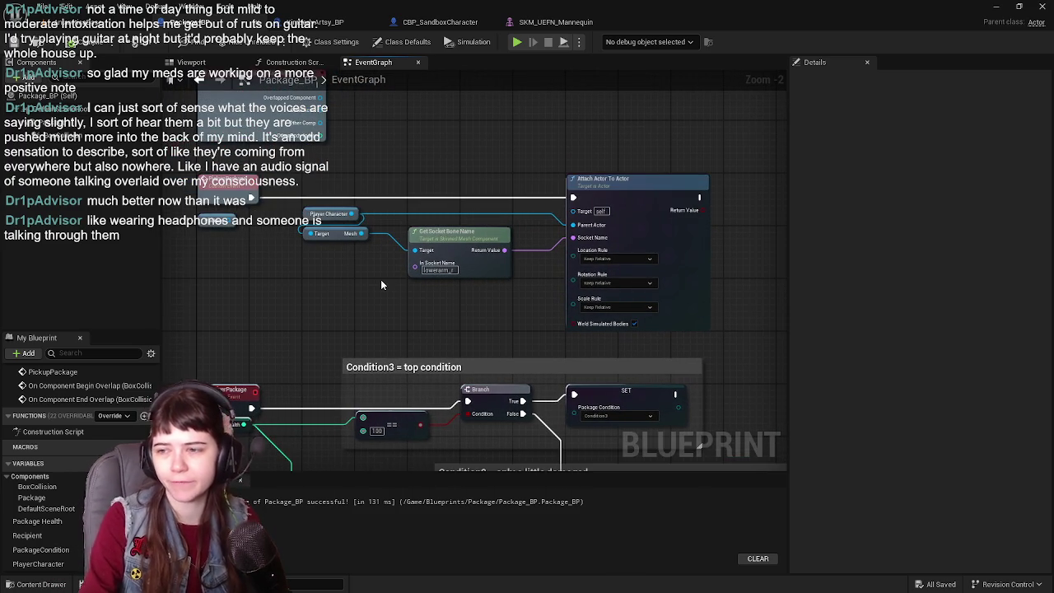
left_click_drag(482, 146, 525, 188)
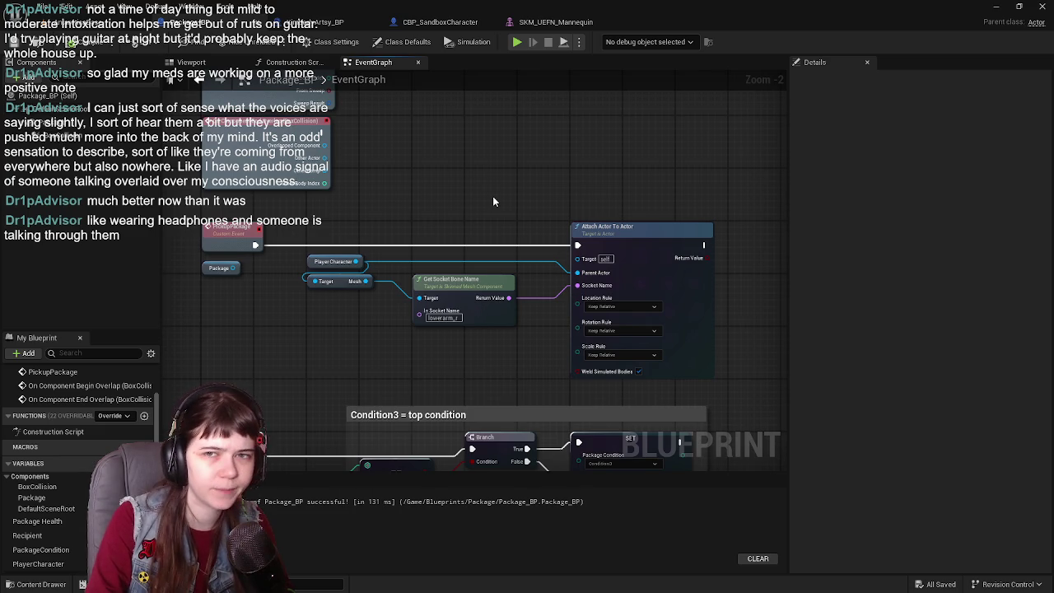
left_click_drag(461, 206, 479, 266)
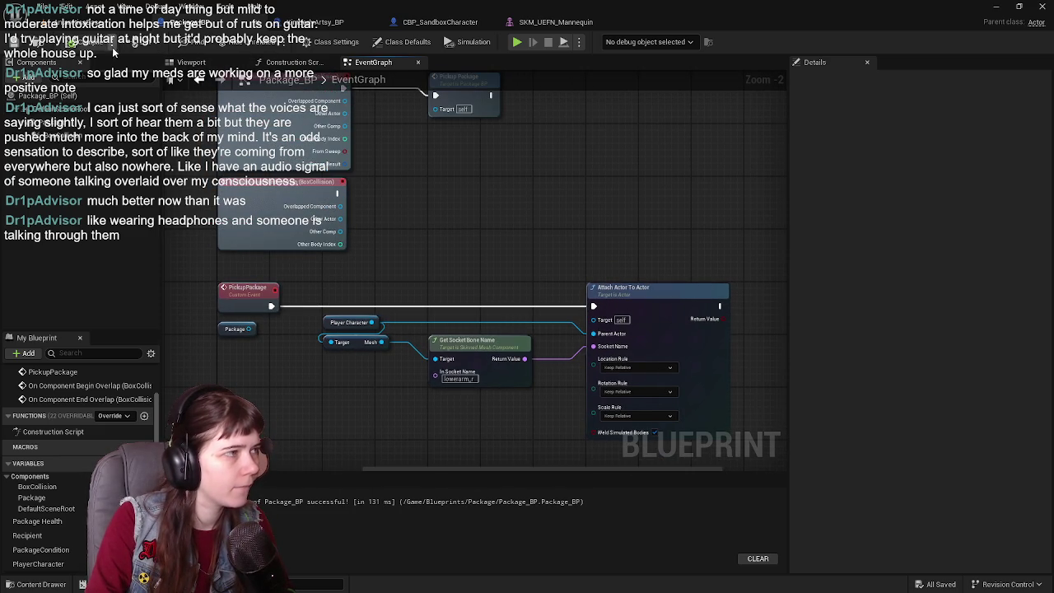
left_click_drag(427, 205, 497, 275)
- Fly the level viewport camera toward the PlayerStart, then return to Package_BP
left_click(83, 22)
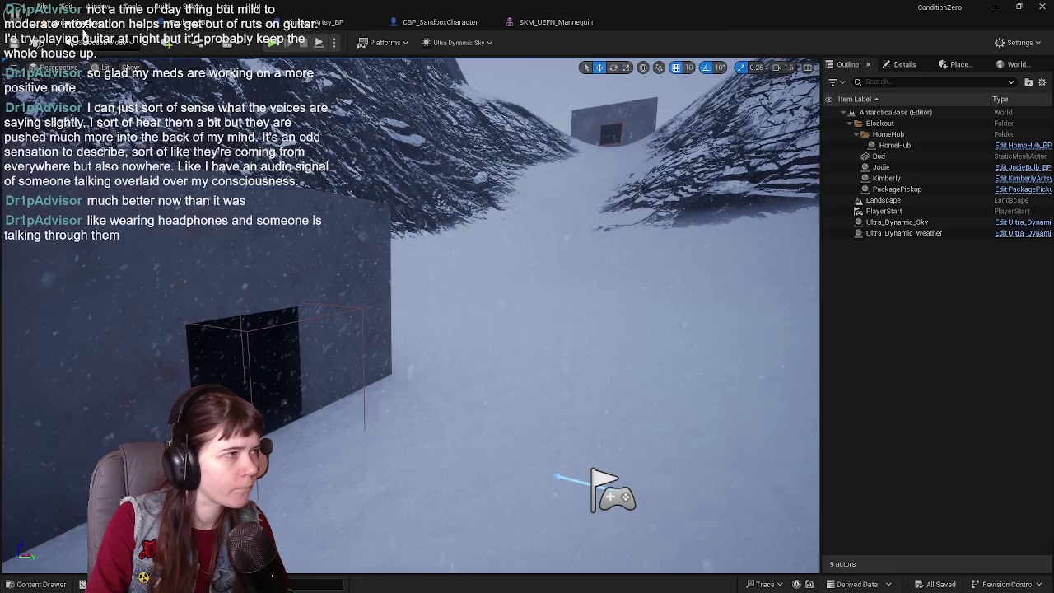
mouse_move(542, 240)
left_mouse_down()
mouse_move(494, 264)
mouse_move(531, 350)
left_mouse_up()
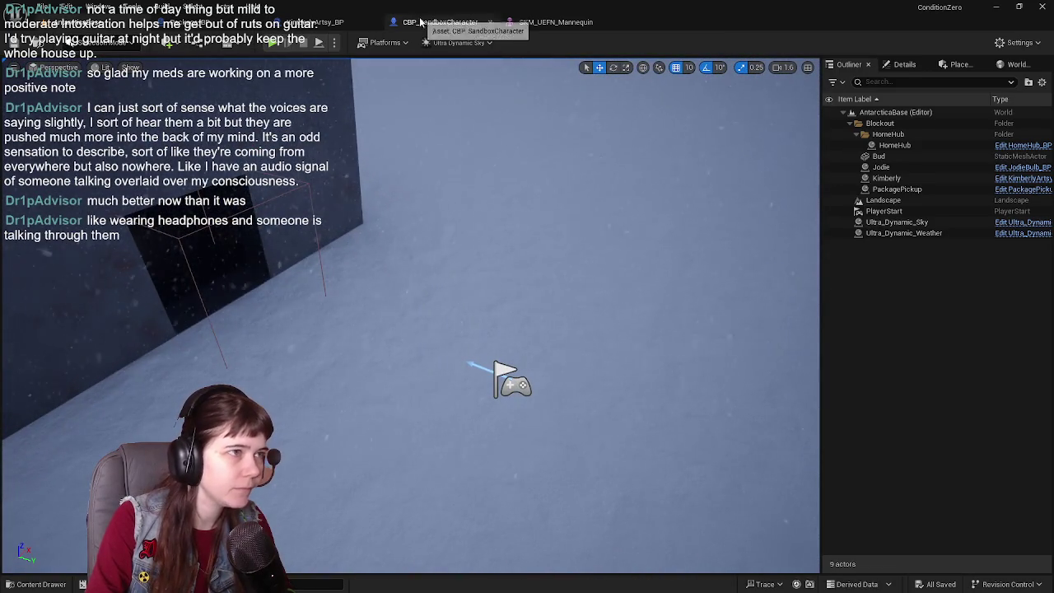
left_click(198, 22)
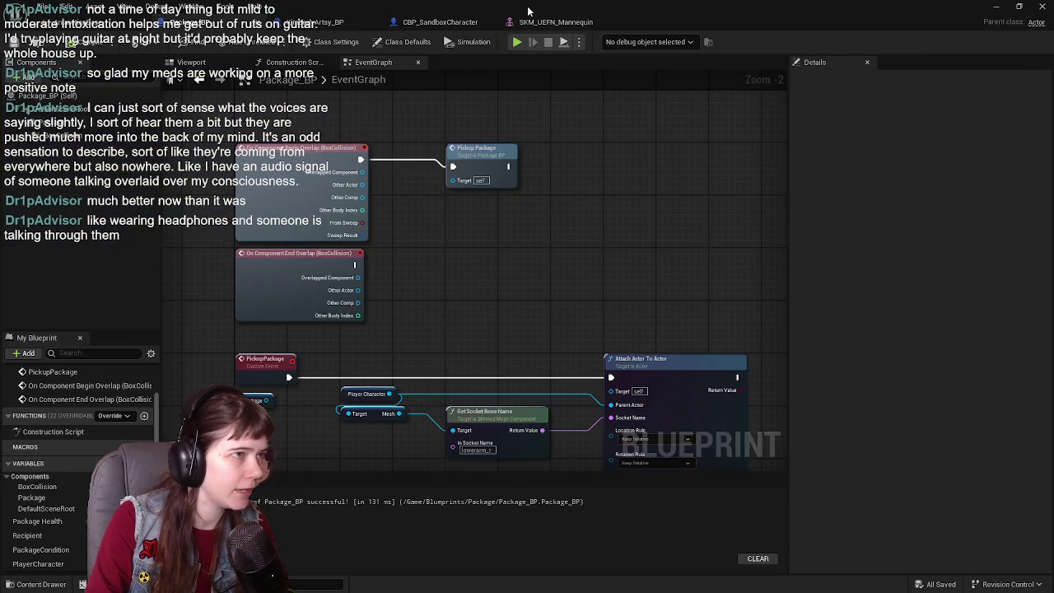
- Open and close the CBP_SandboxCharacter blueprint, returning to the level editor
left_click(440, 22)
left_click(488, 23)
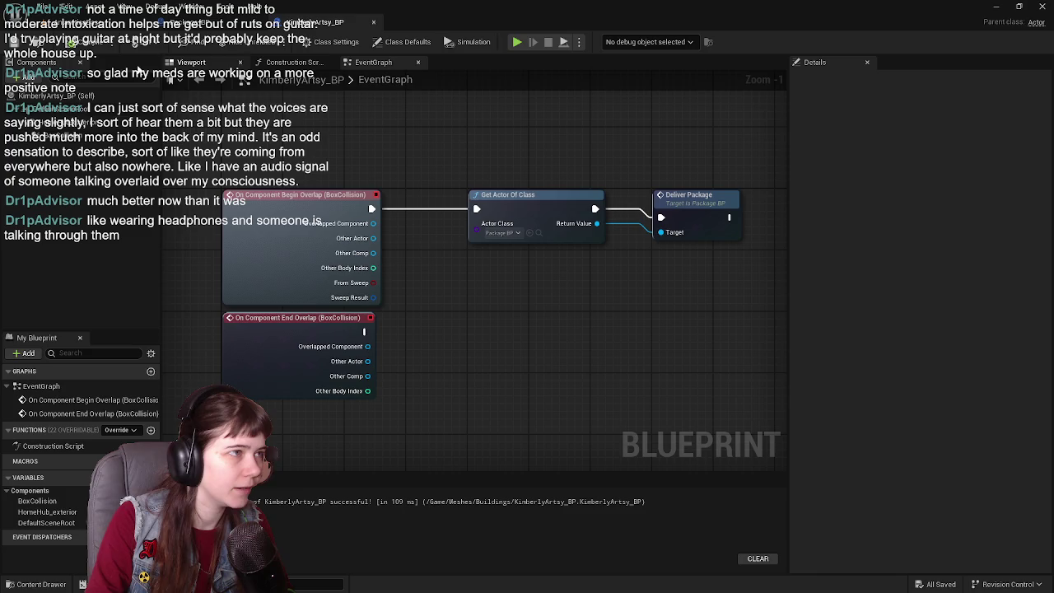
left_click(49, 22)
- Open PackagePickup_BP from the Content folder and pan its graph to the spawn nodes
key("ctrl+space")
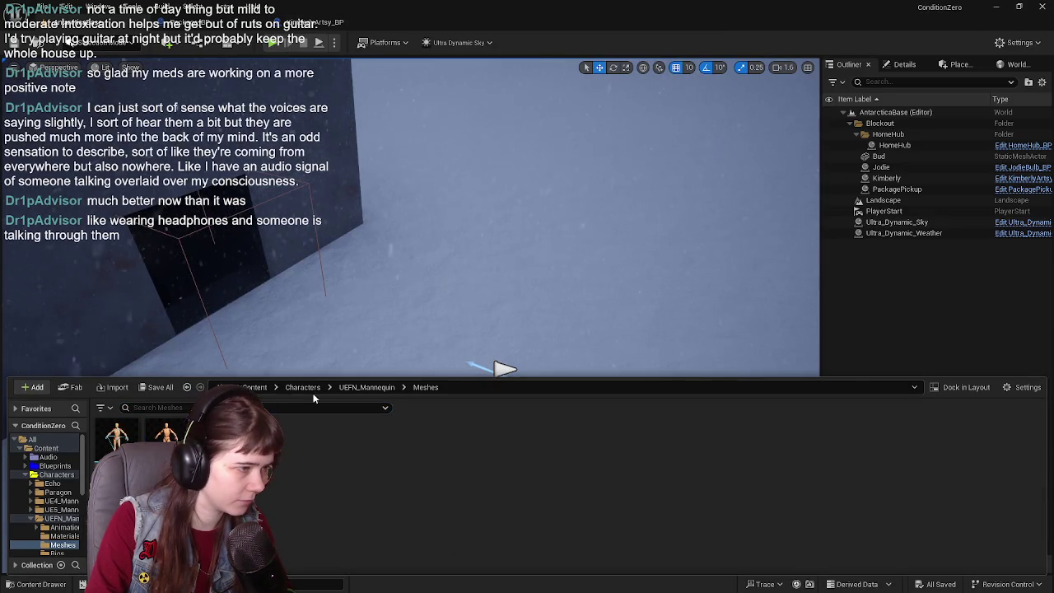
left_click(255, 387)
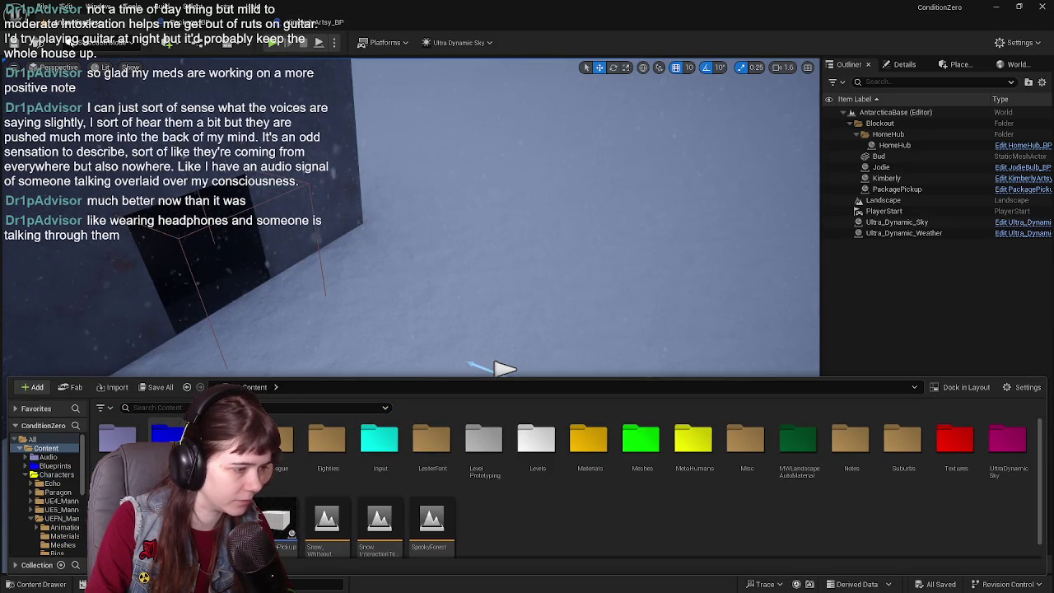
left_click(278, 504)
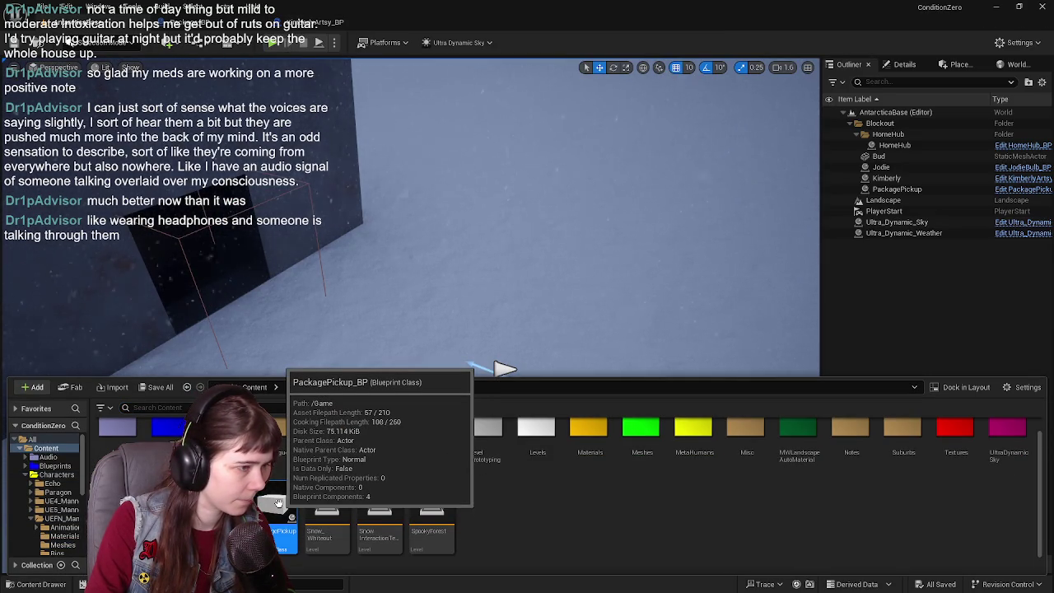
double_click(280, 503)
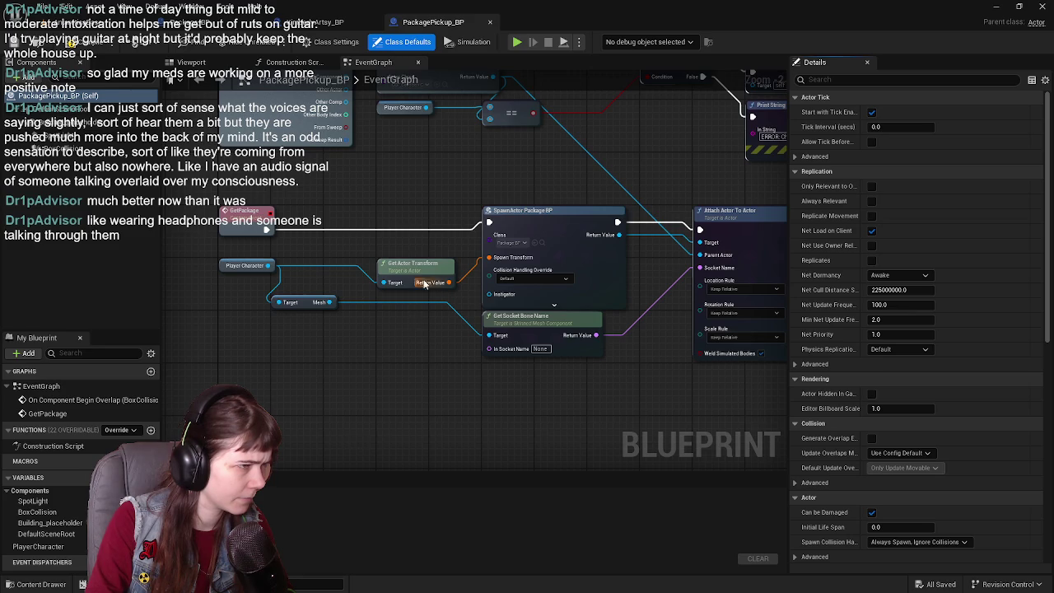
mouse_move(425, 283)
left_mouse_down()
mouse_move(412, 320)
mouse_move(320, 380)
left_mouse_up()
scroll(320, 380, "down", 1)
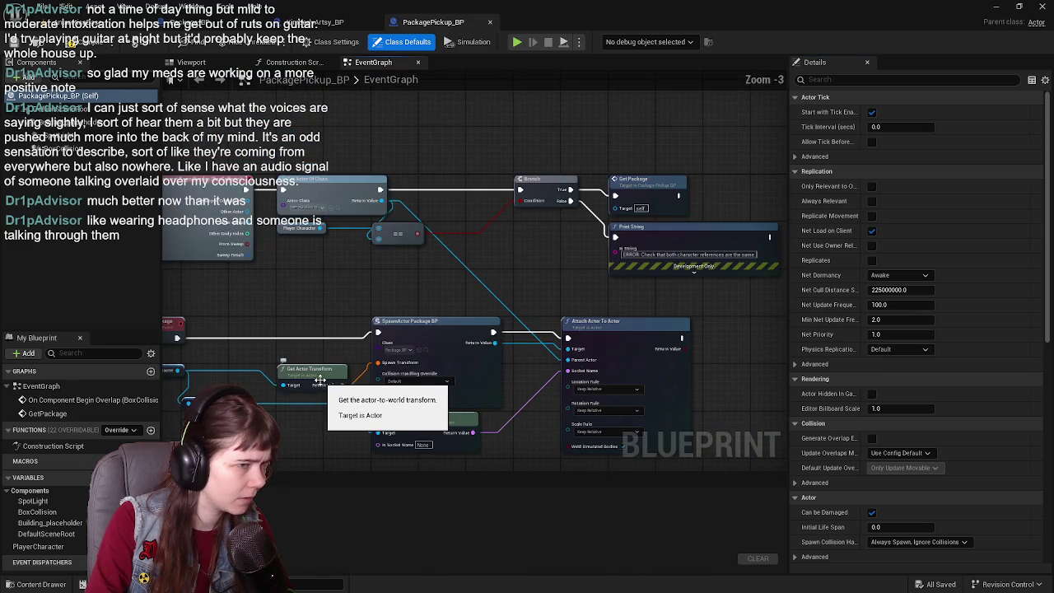
mouse_move(275, 331)
left_mouse_down()
mouse_move(318, 283)
mouse_move(324, 327)
left_mouse_up()
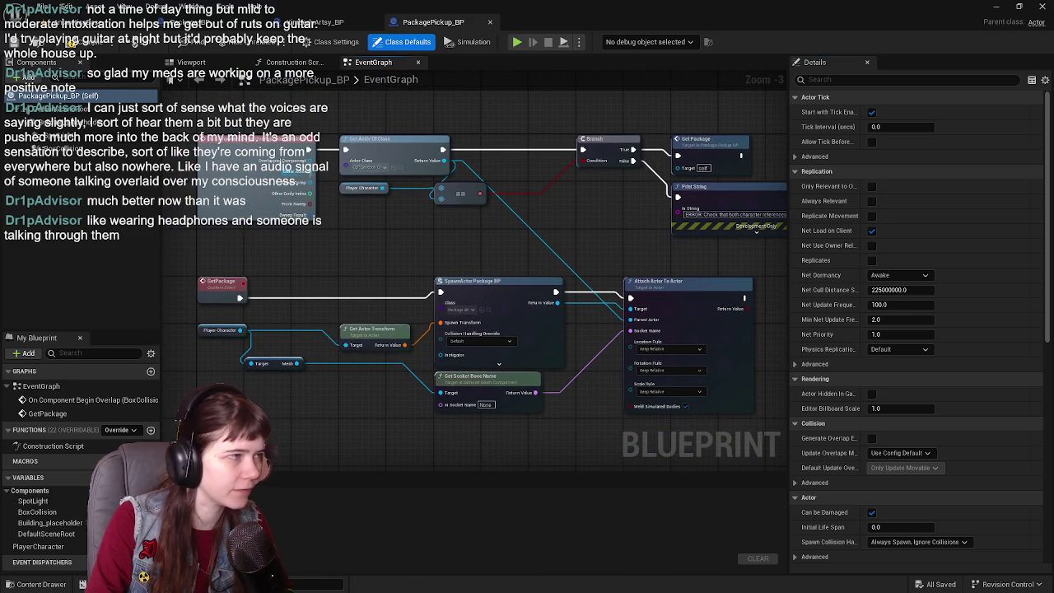
- Glance at KimberlyArtsy_BP, then go back to the level editor's content drawer
left_click(317, 23)
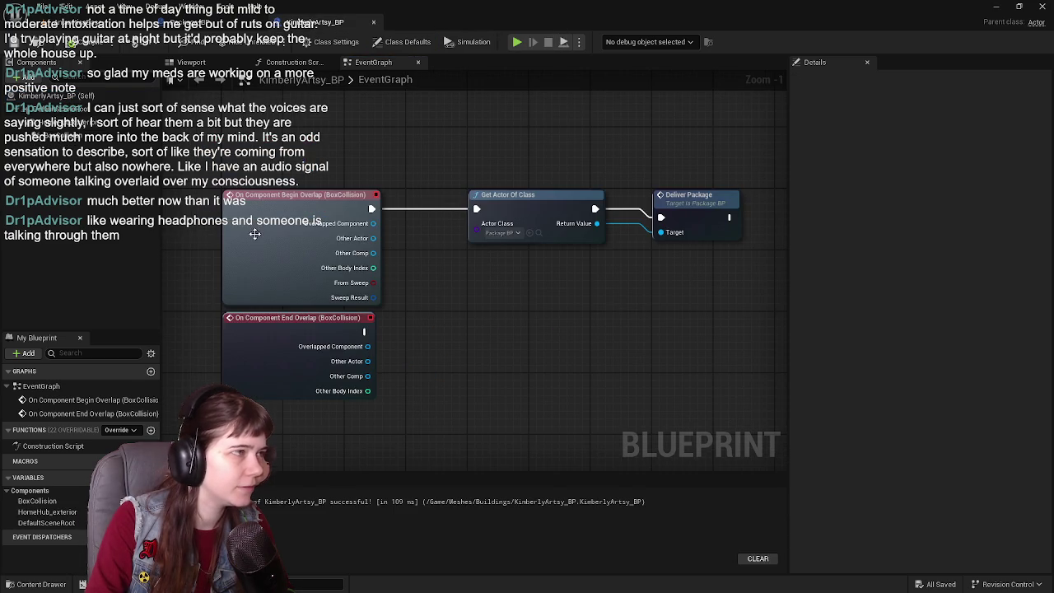
left_click(121, 31)
key("ctrl+space")
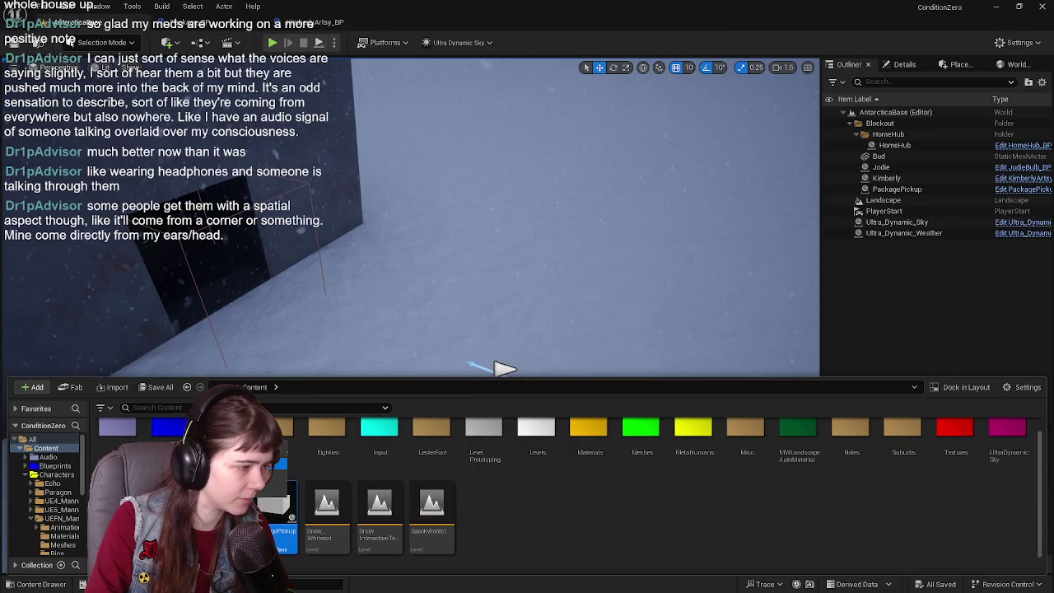
- Move PackagePickup_BP from the Blueprints folder into the Package folder
double_click(169, 426)
mouse_move(574, 438)
left_mouse_down()
mouse_move(264, 486)
mouse_move(325, 465)
mouse_move(312, 469)
left_mouse_up()
left_click(337, 479)
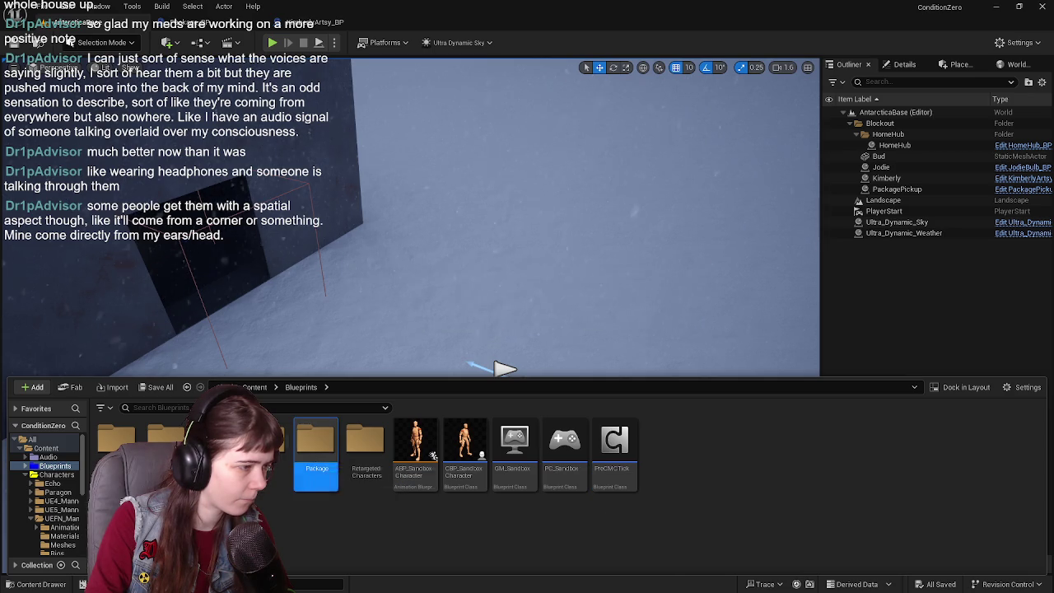
- Place a Package_BP on the snow floor, save all, and start Play-in-Editor
double_click(316, 457)
mouse_move(311, 283)
left_mouse_down()
mouse_move(369, 384)
mouse_move(428, 391)
left_mouse_up()
key("f")
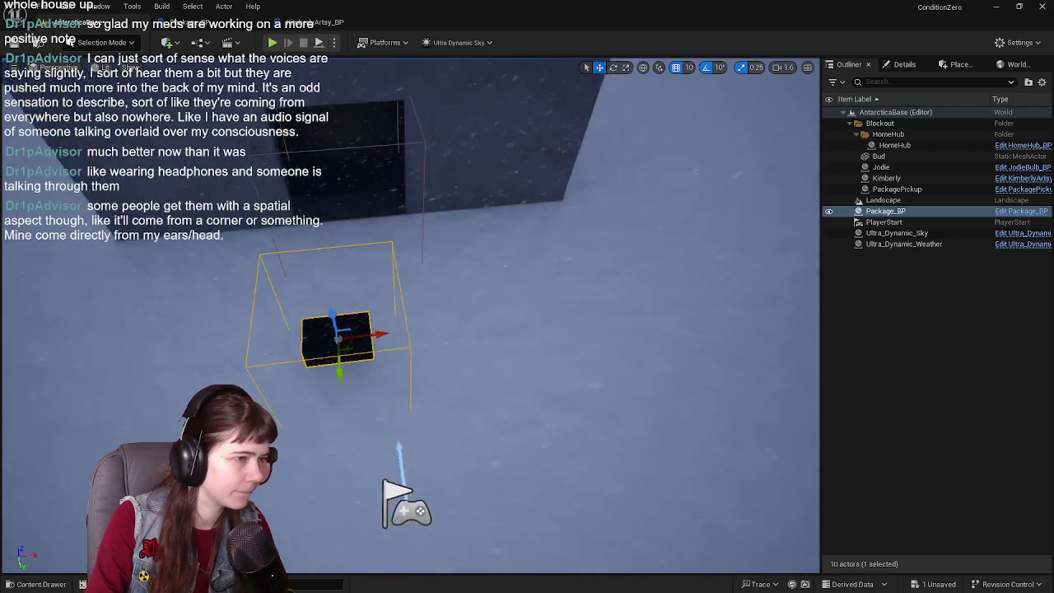
mouse_move(378, 326)
left_mouse_down()
mouse_move(505, 307)
mouse_move(495, 310)
left_mouse_up()
key("ctrl+s")
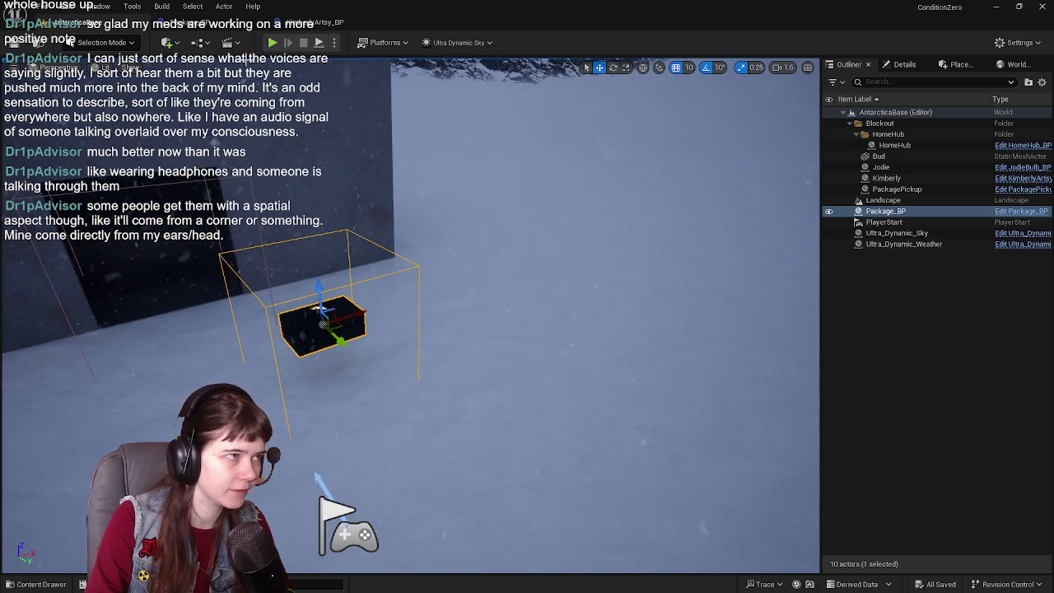
key("alt+p")
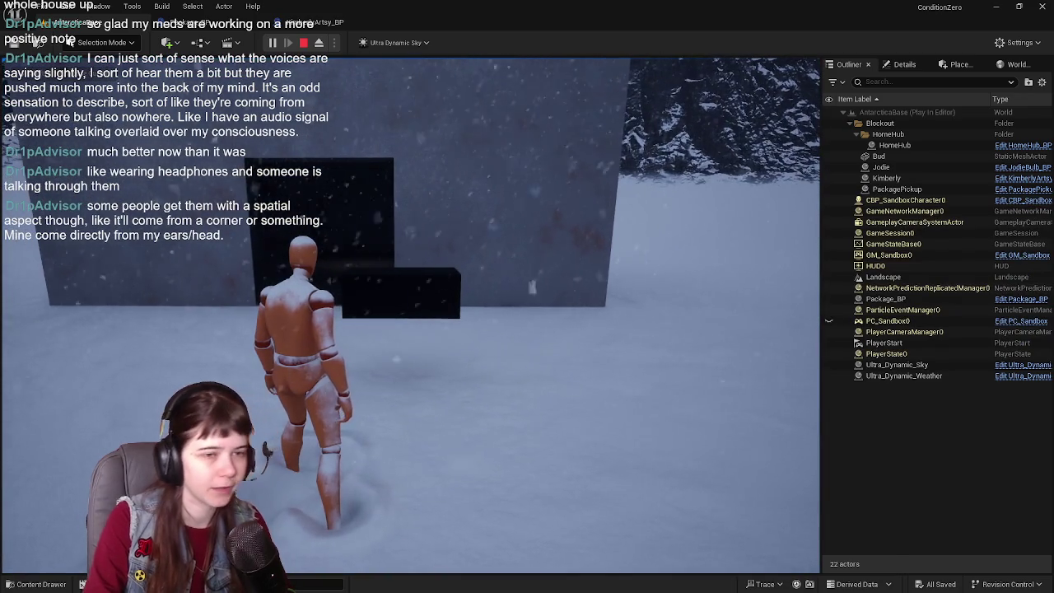
- Stop the test play and switch between Package_BP and the level editor
key("Escape")
left_click(210, 23)
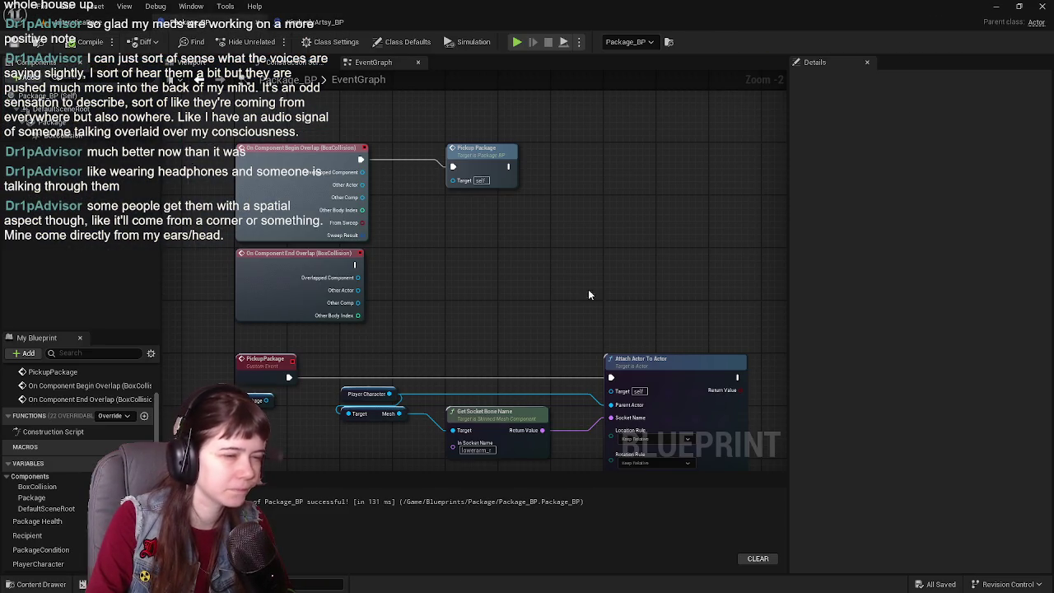
left_click(97, 23)
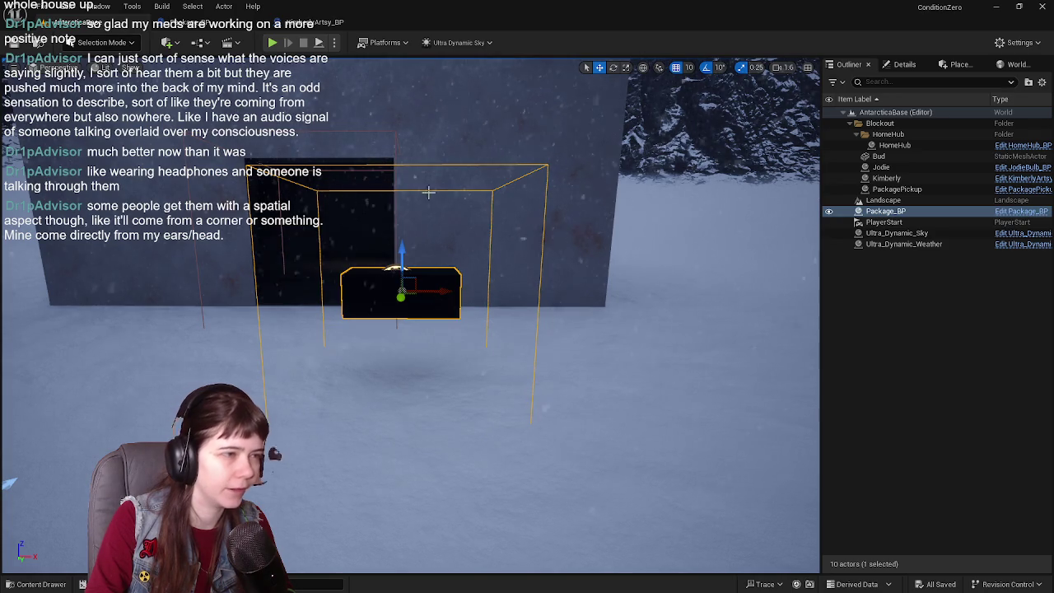
left_click(224, 27)
left_click(36, 584)
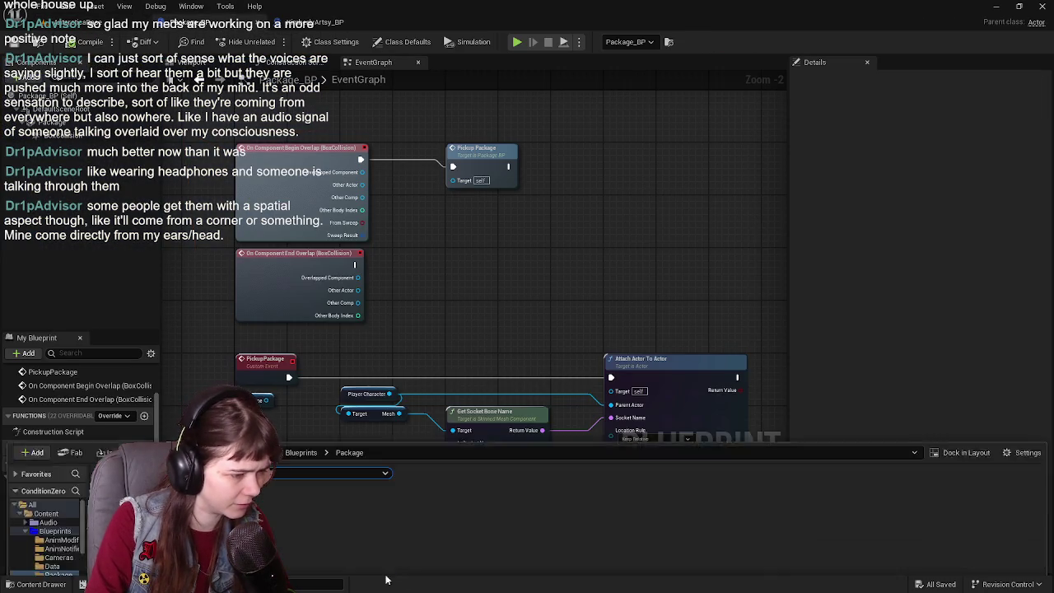
left_click(36, 583)
left_click(97, 23)
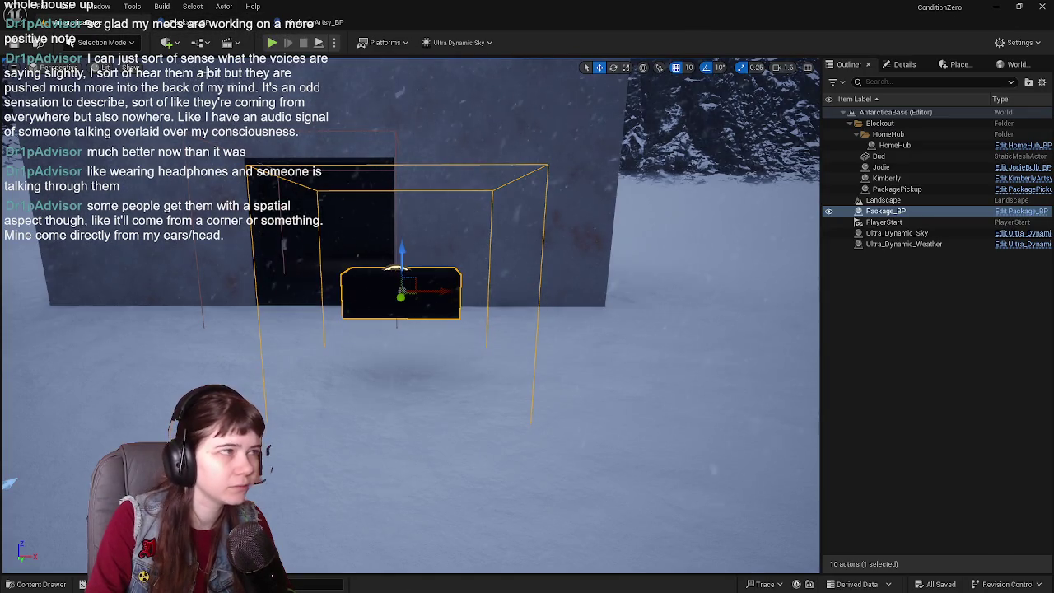
- Show collision outlines in the level viewport, look down on the package, then hide them
left_click(131, 67)
left_click(164, 199)
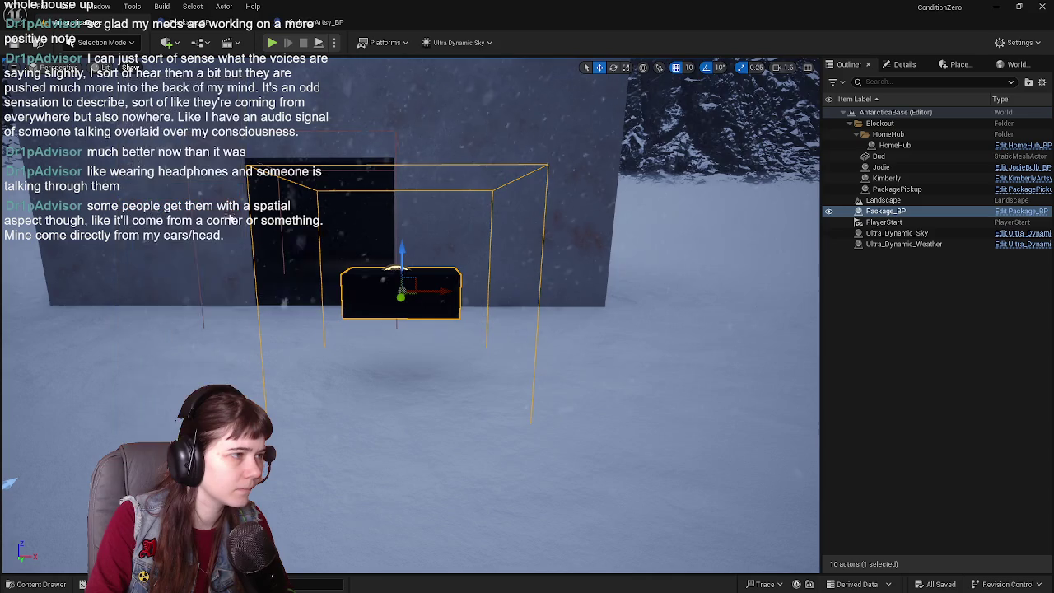
left_click_drag(412, 313, 358, 363)
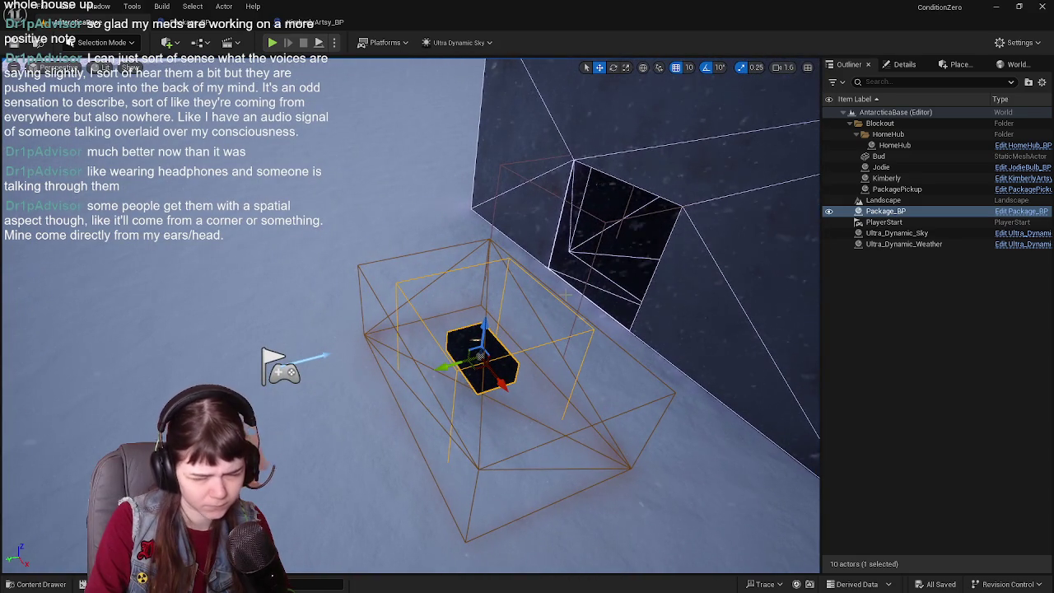
left_click(130, 67)
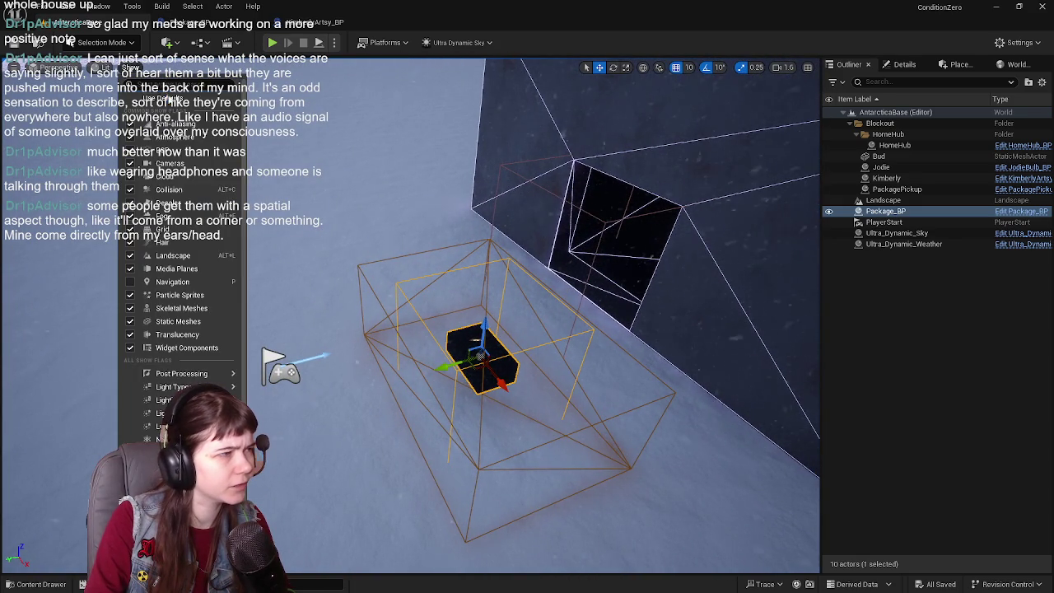
left_click(176, 191)
- Open Package_BP, select its Package component, and locate its MI_Package material and Package mesh
key("ctrl+space")
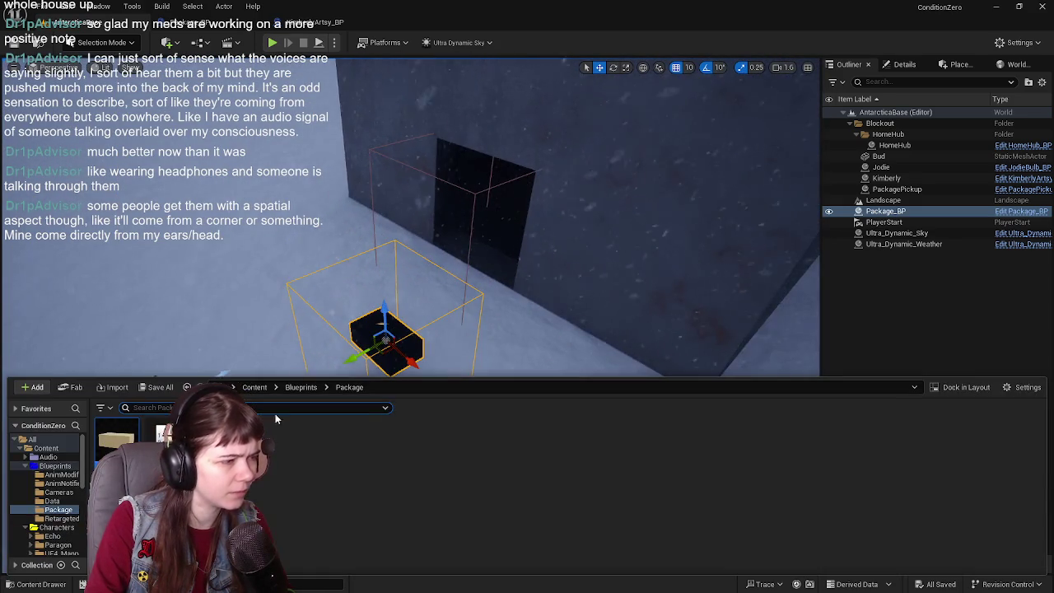
double_click(164, 434)
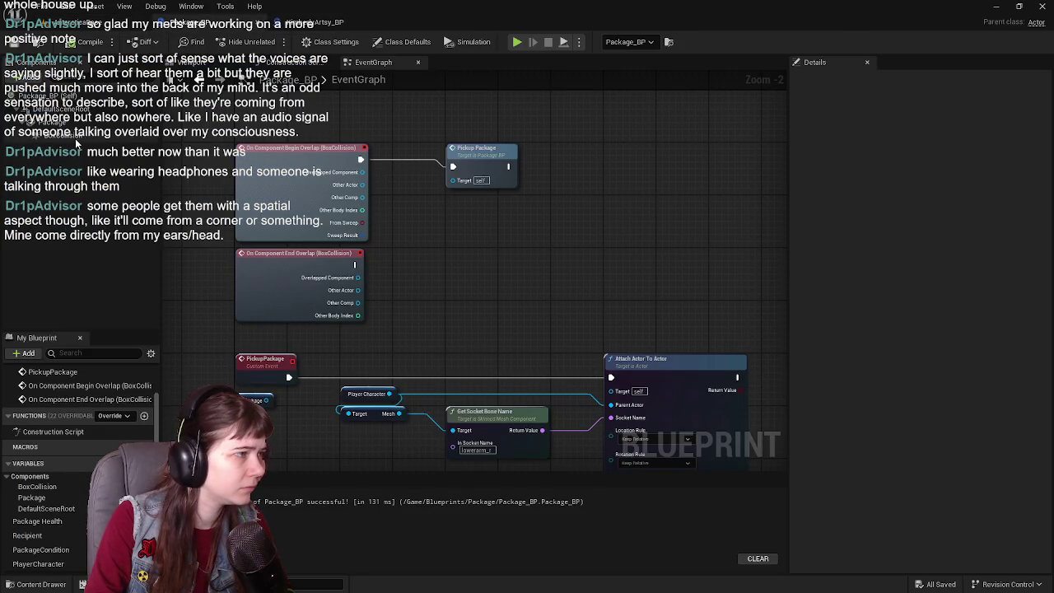
left_click(75, 120)
left_click(920, 351)
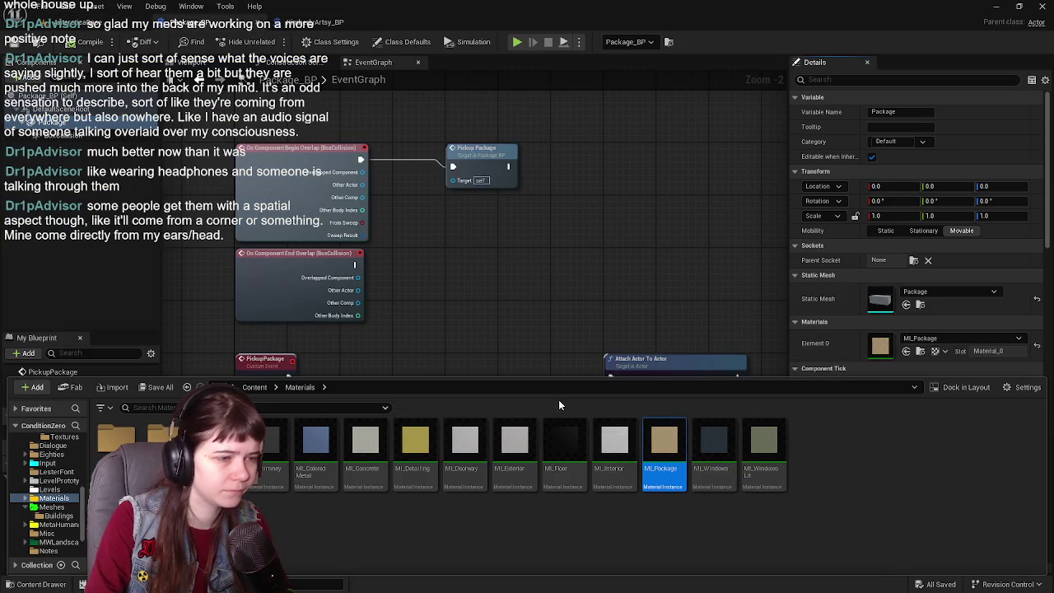
left_click(920, 305)
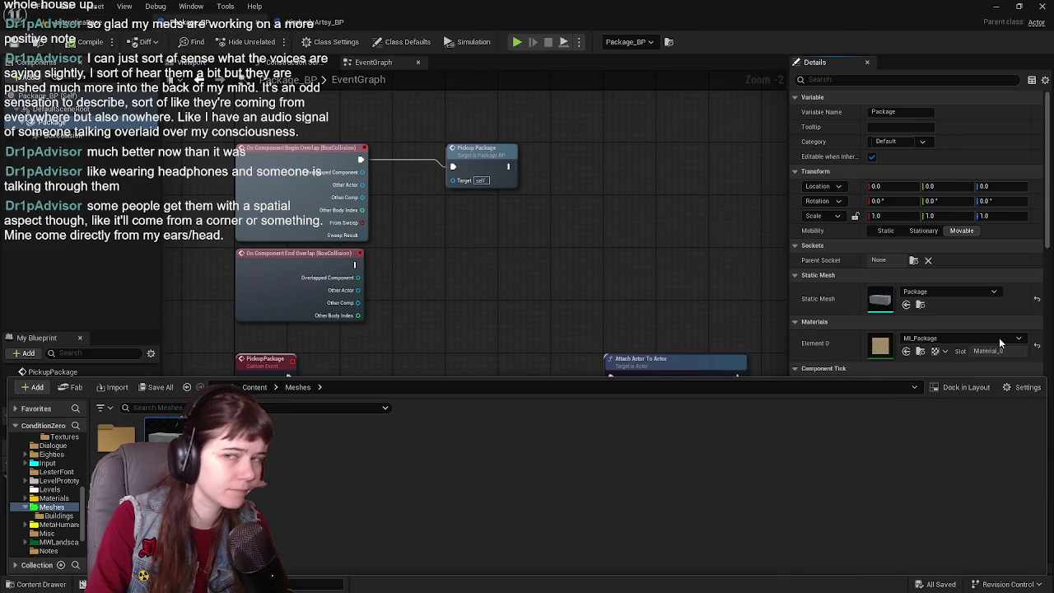
left_click(749, 364)
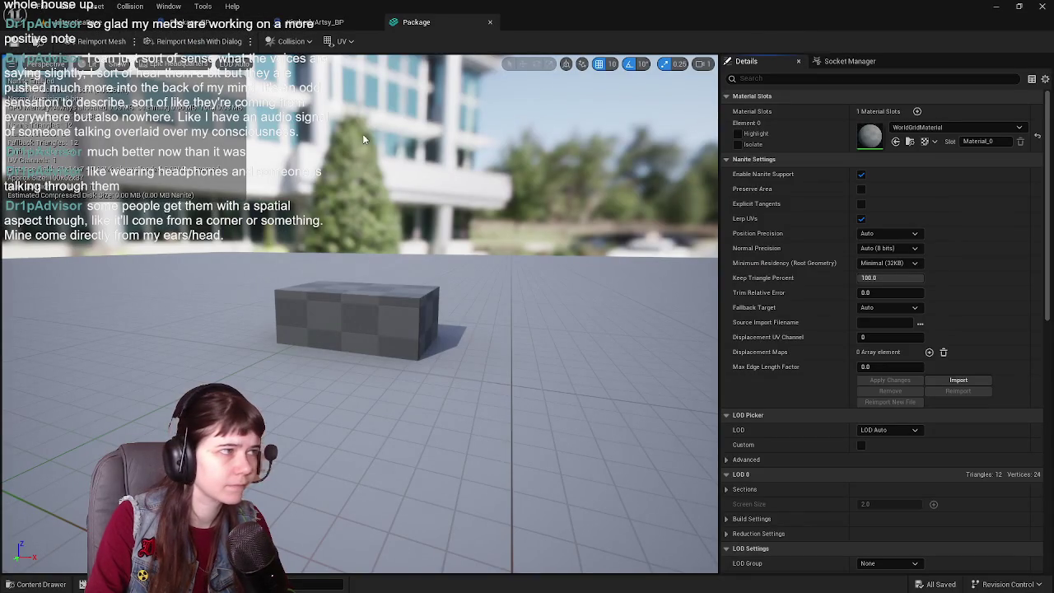
- Show the Package mesh's simple collision, orbit around the box, hide it, and return to Package_BP
left_click(89, 64)
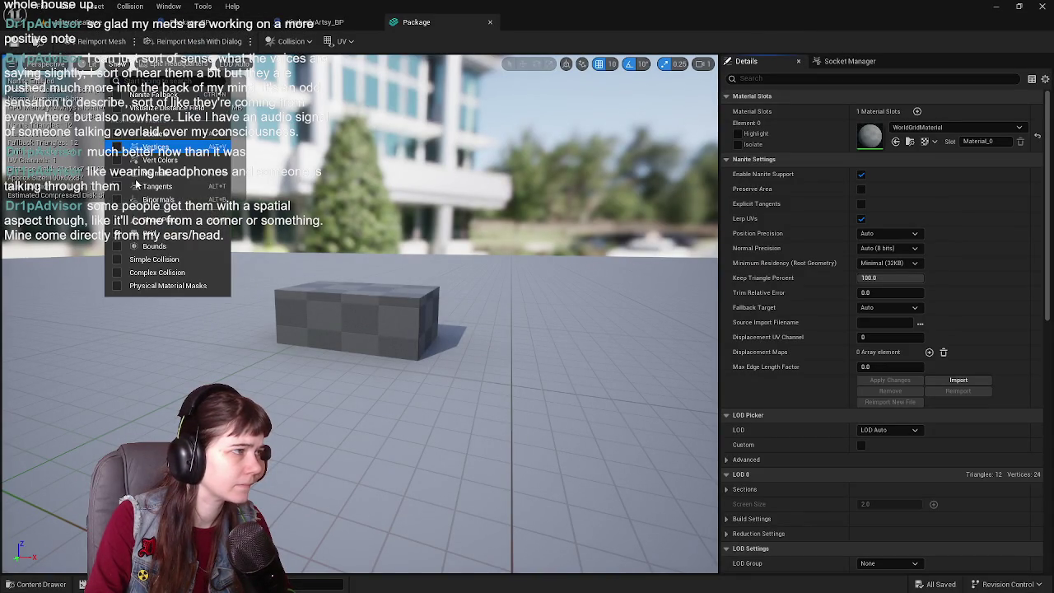
left_click(187, 260)
mouse_move(188, 259)
left_mouse_down()
mouse_move(313, 265)
mouse_move(212, 115)
left_mouse_up()
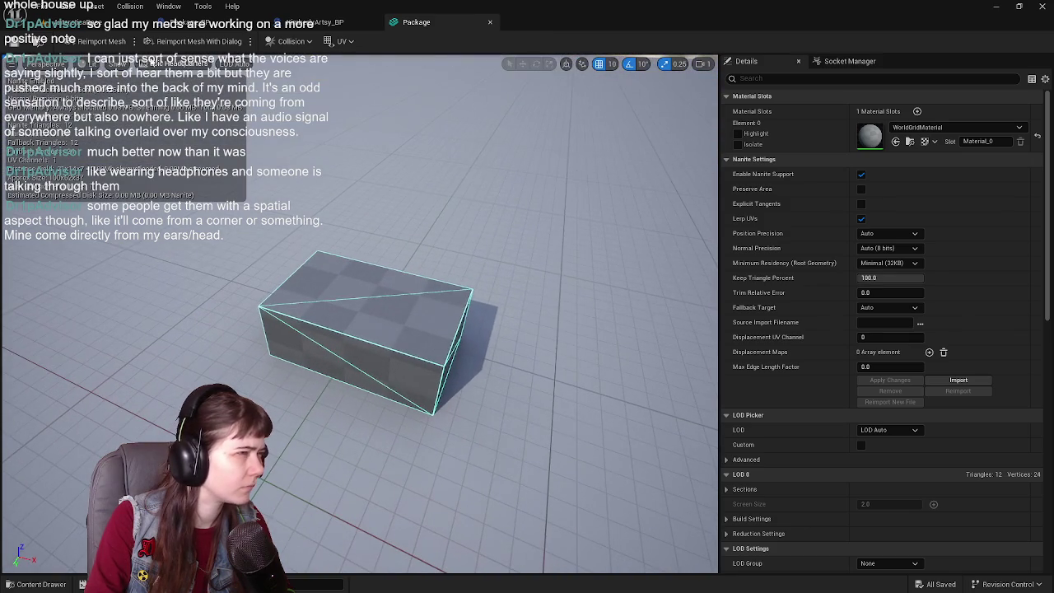
left_click(110, 66)
left_click(148, 271)
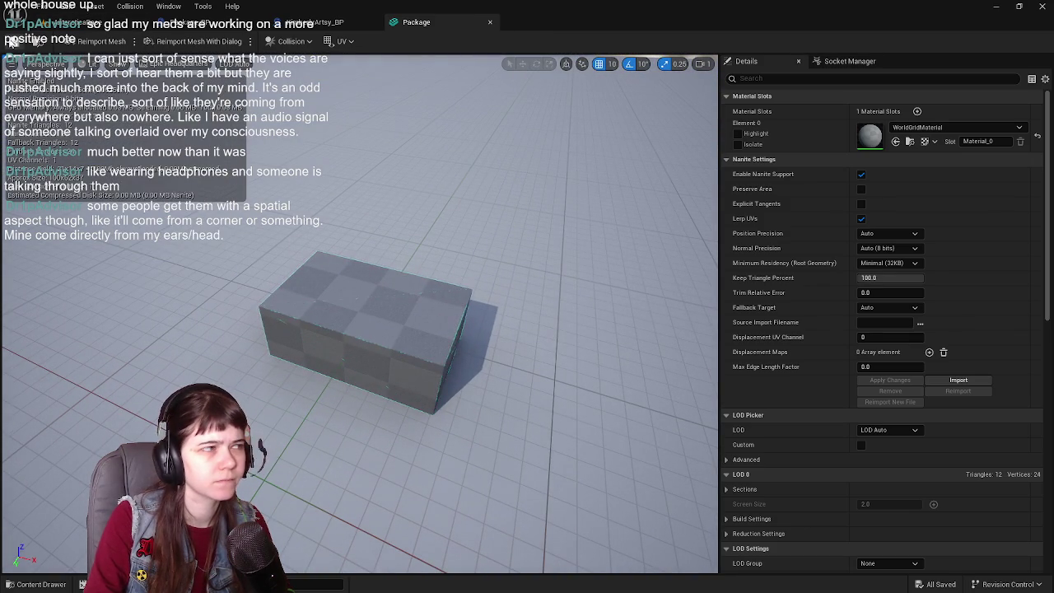
left_click(315, 22)
- Cycle through the open Blueprint tabs, including KimberlyArtsy_BP, and land on Package_BP
left_click(416, 22)
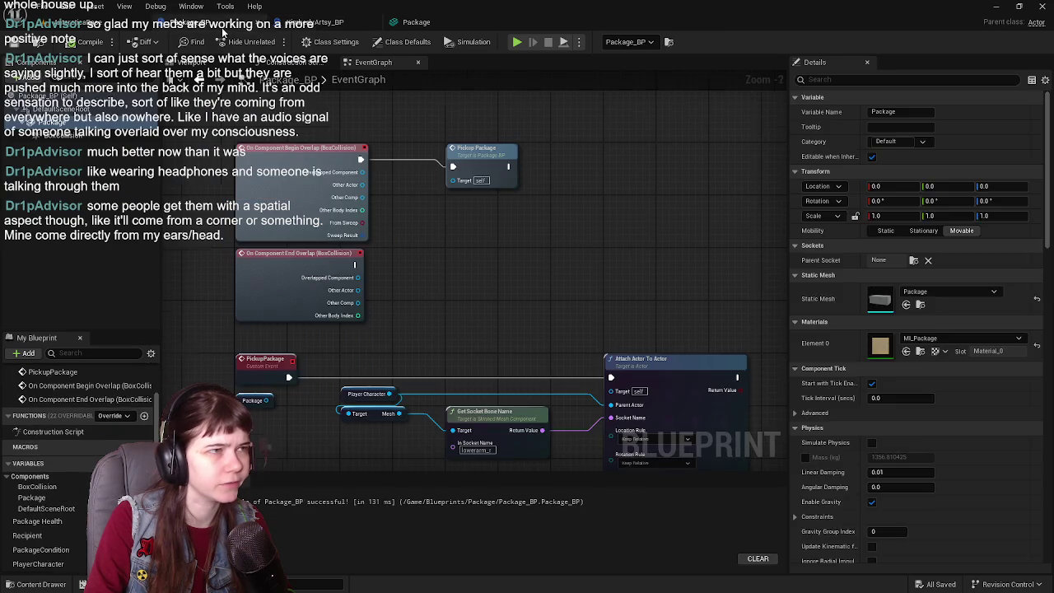
left_click(472, 25)
left_click(336, 22)
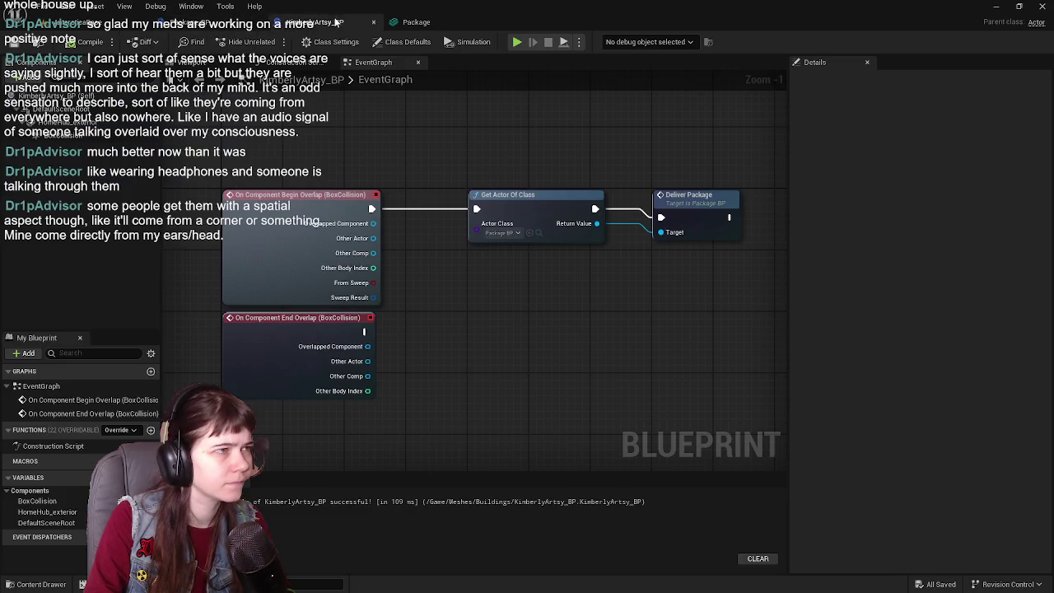
left_click(416, 22)
left_click(191, 22)
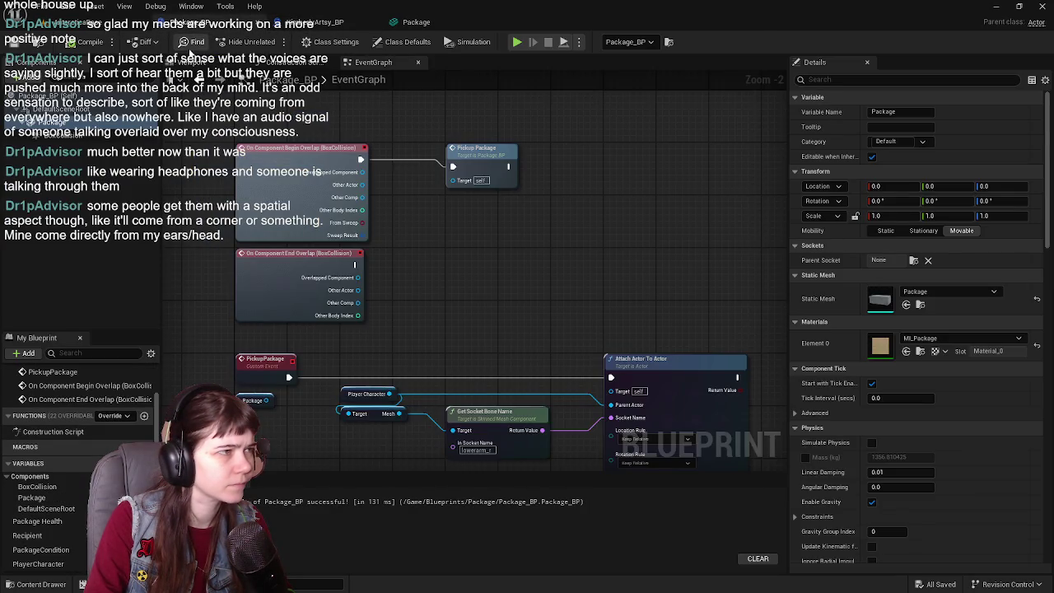
- Inspect Package_BP's component viewport in Lit mode, save the blueprint, and return to AntarcticaBase
left_click(197, 62)
left_click_drag(568, 202, 533, 161)
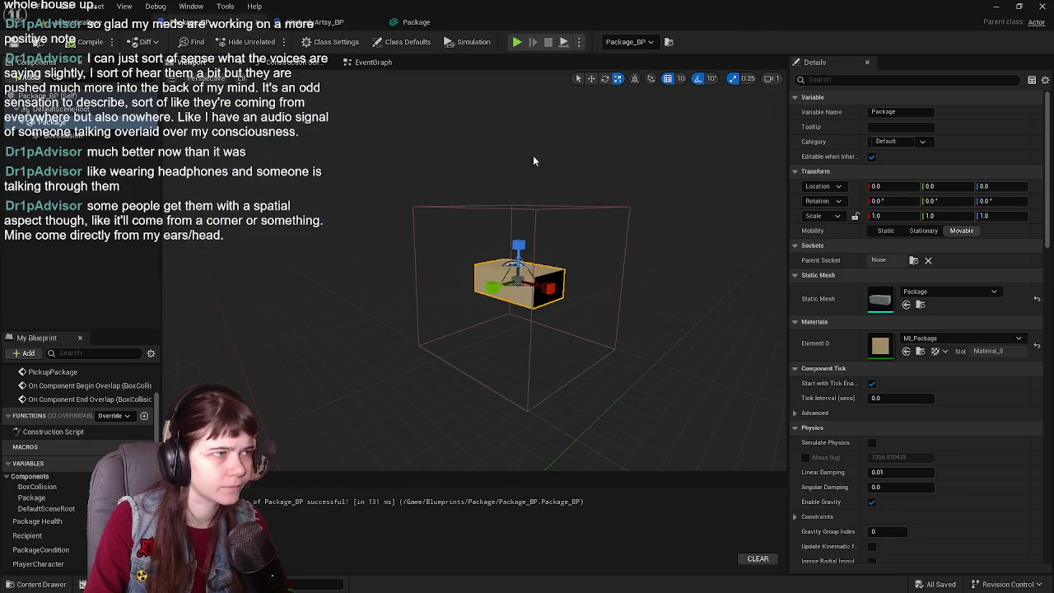
left_click(238, 79)
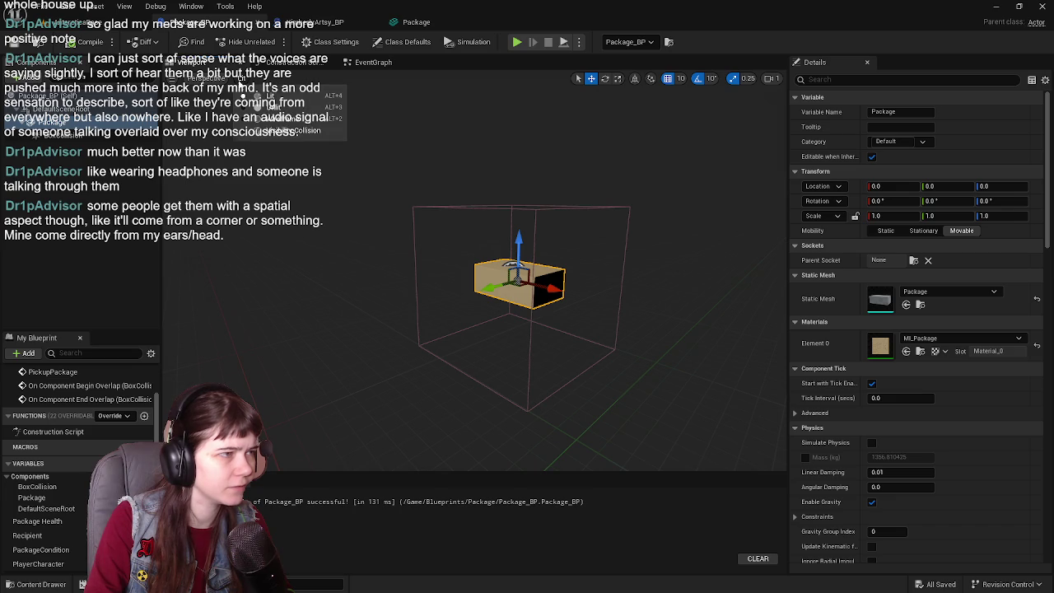
left_click(705, 266)
left_click_drag(706, 266, 651, 255)
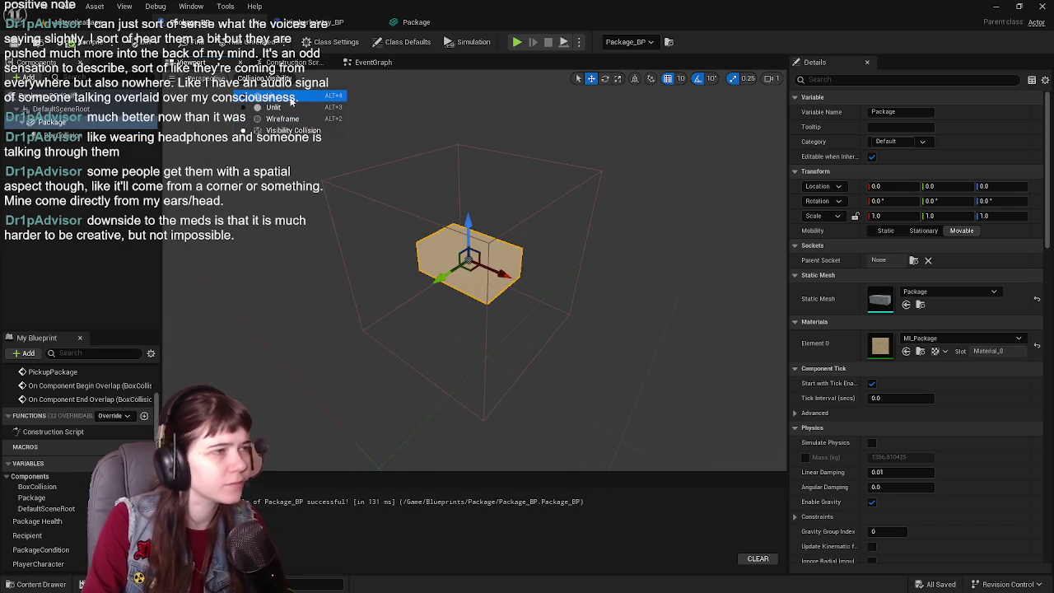
left_click(280, 96)
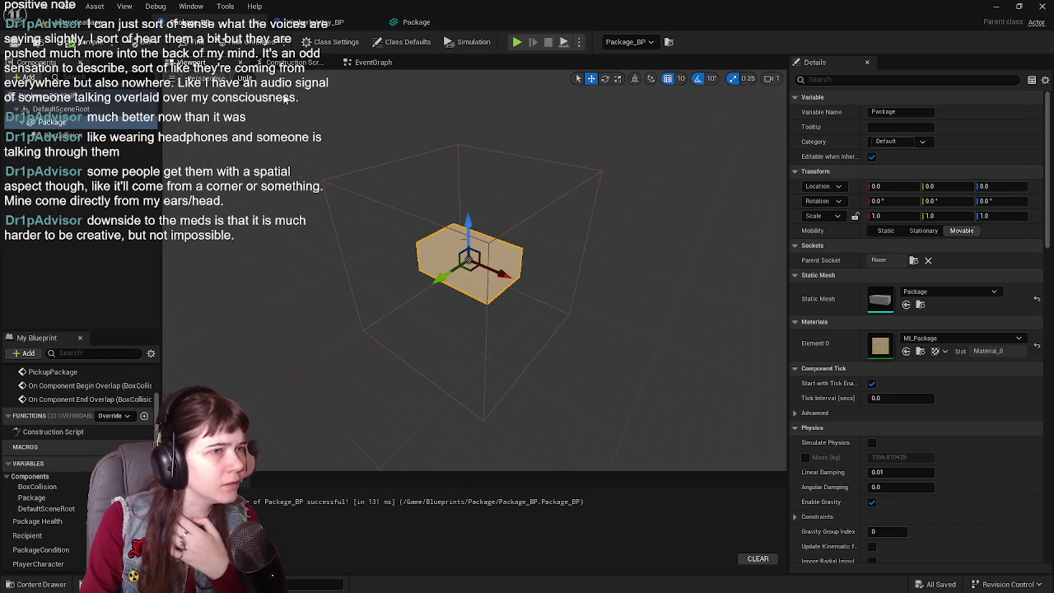
left_click(285, 98)
left_click(177, 79)
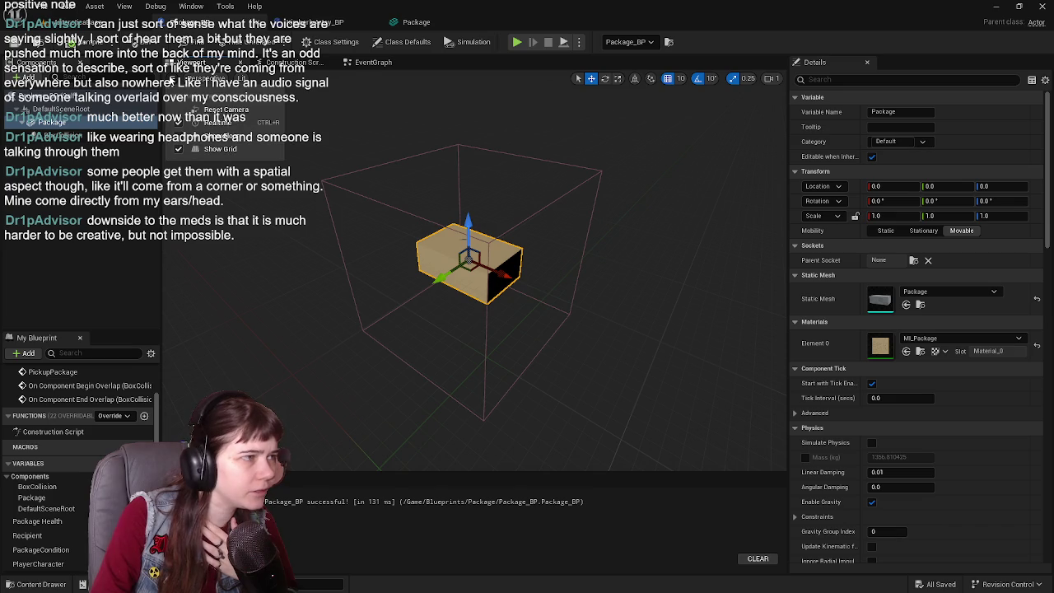
left_click(158, 79)
key("ctrl+s")
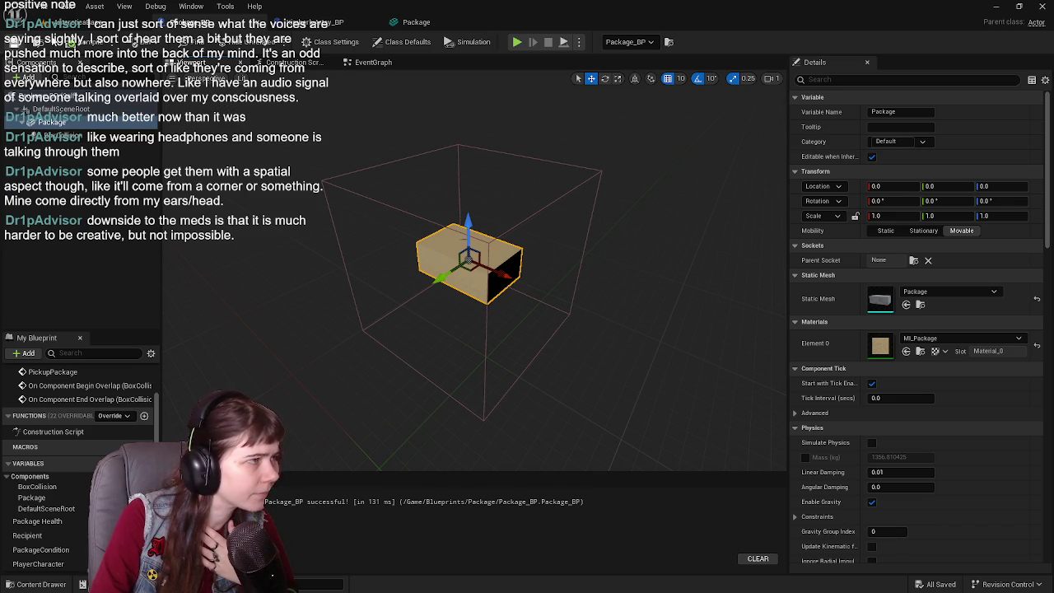
left_click(82, 22)
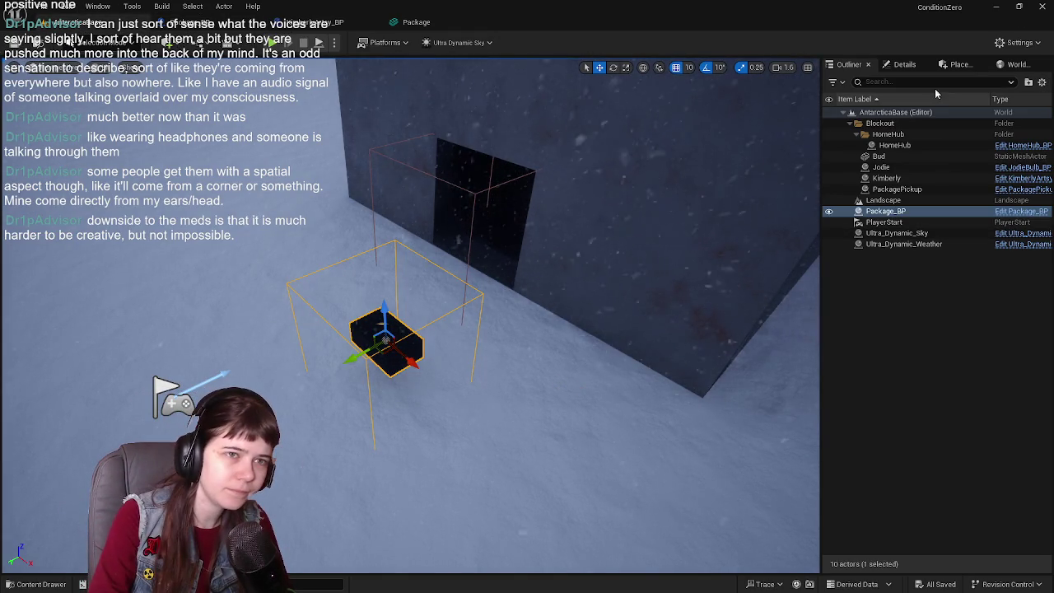
- Check the Package_BP actor's details, then open the Package mesh and scroll to its BlockAll collision settings
left_click(901, 64)
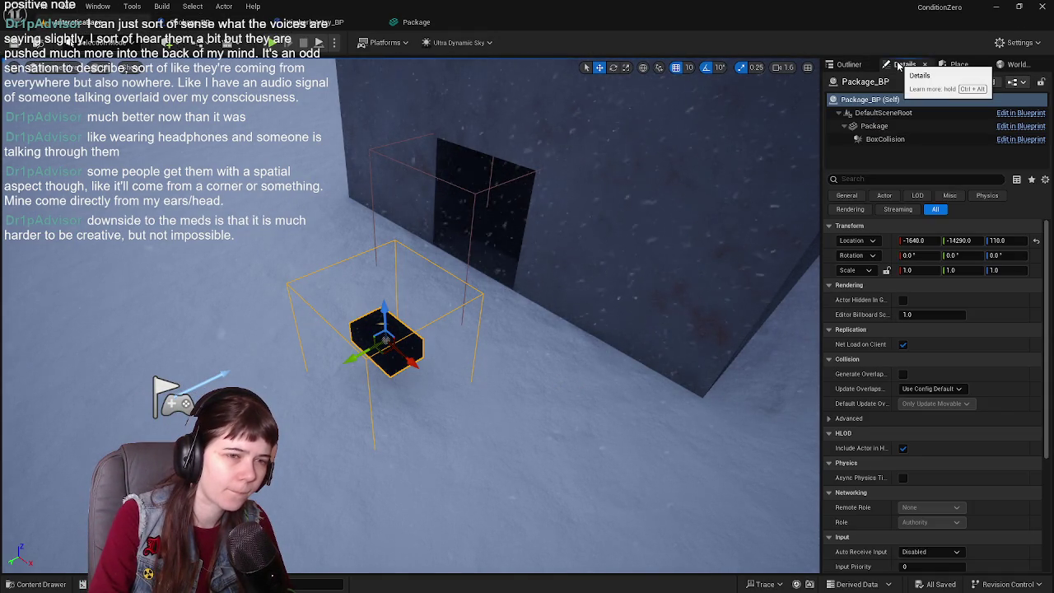
left_click(849, 65)
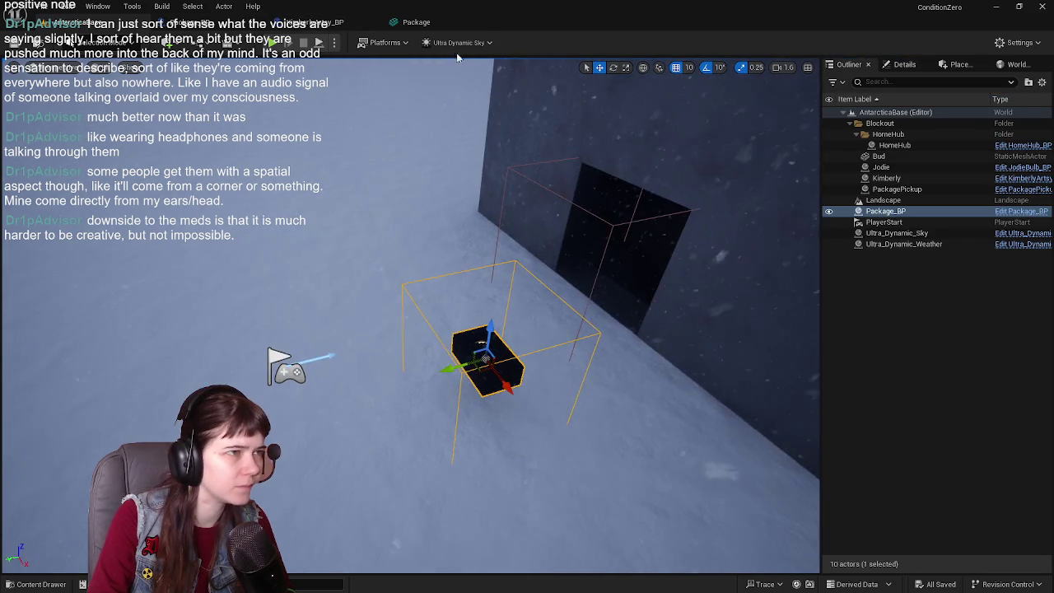
left_click(437, 22)
scroll(809, 276, "down", 8)
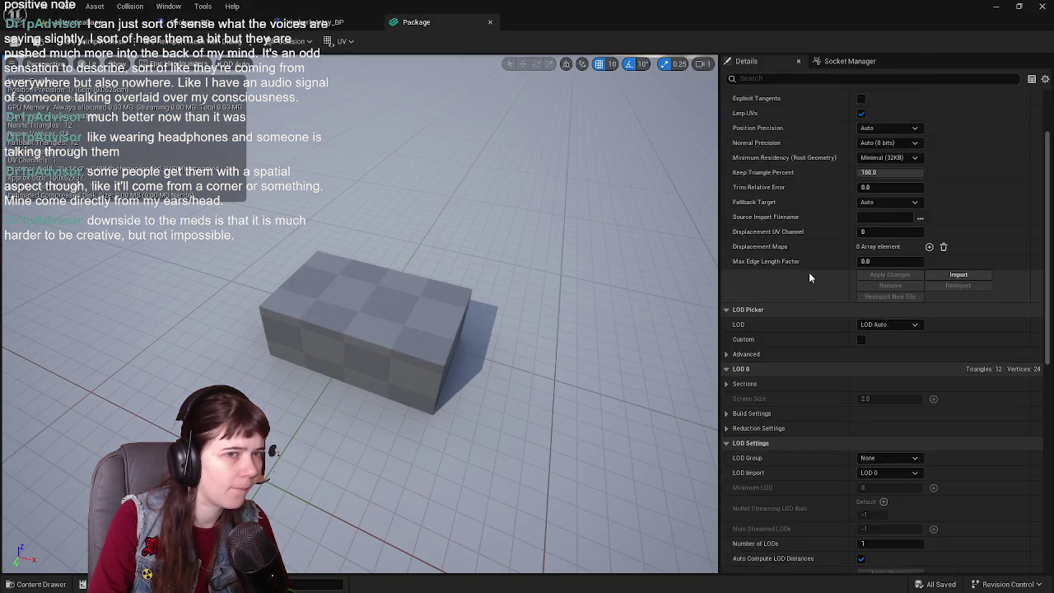
scroll(810, 278, "down", 5)
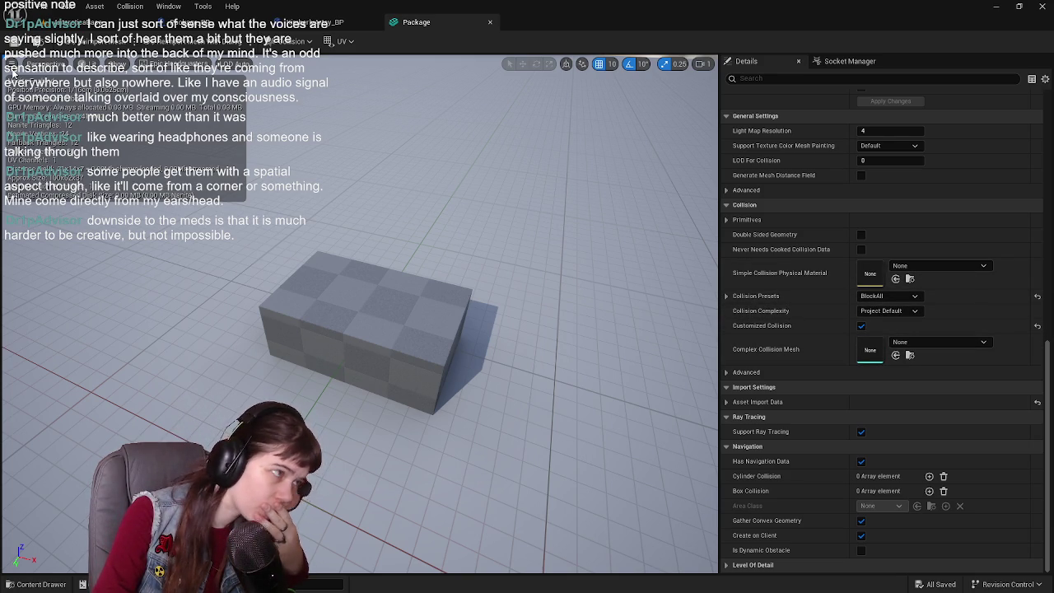
- Remove the Package mesh's existing collision and cycle through the preview's collision display options
left_click(292, 49)
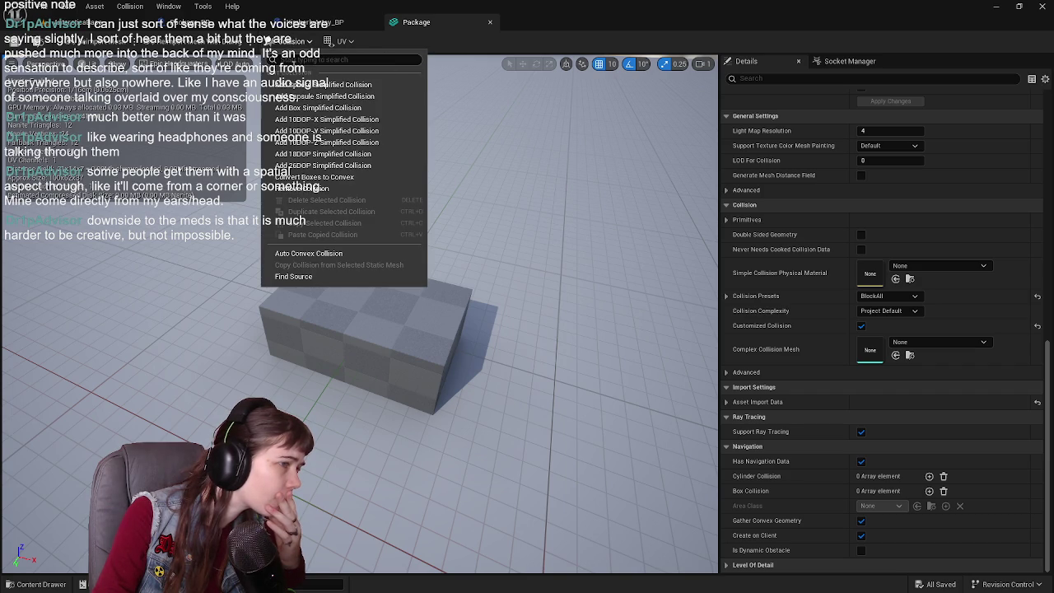
left_click(298, 189)
left_click(118, 66)
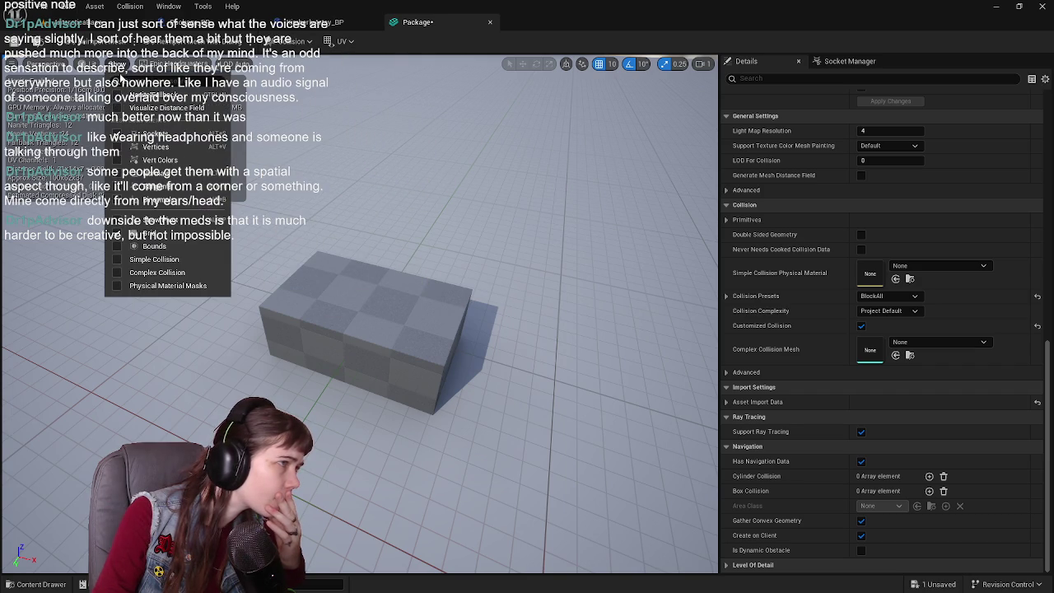
left_click(173, 266)
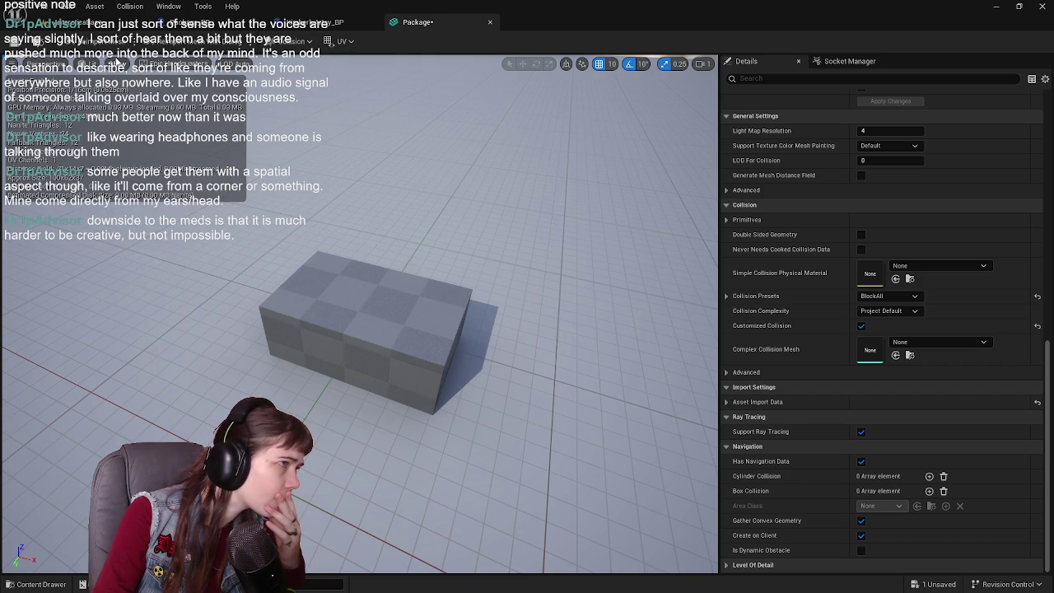
left_click(120, 64)
left_click(188, 265)
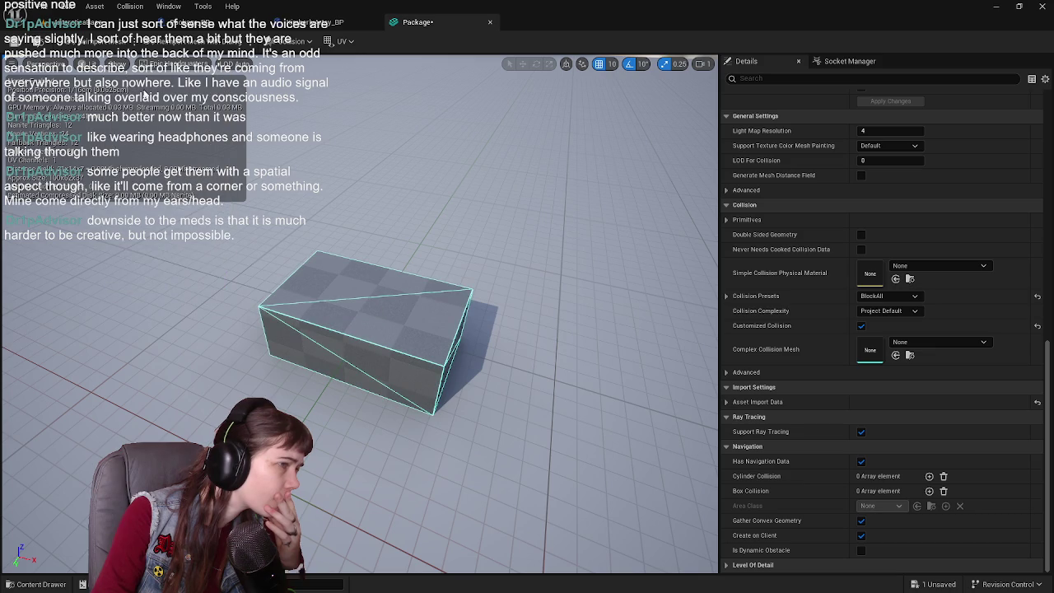
left_click(119, 64)
left_click(171, 272)
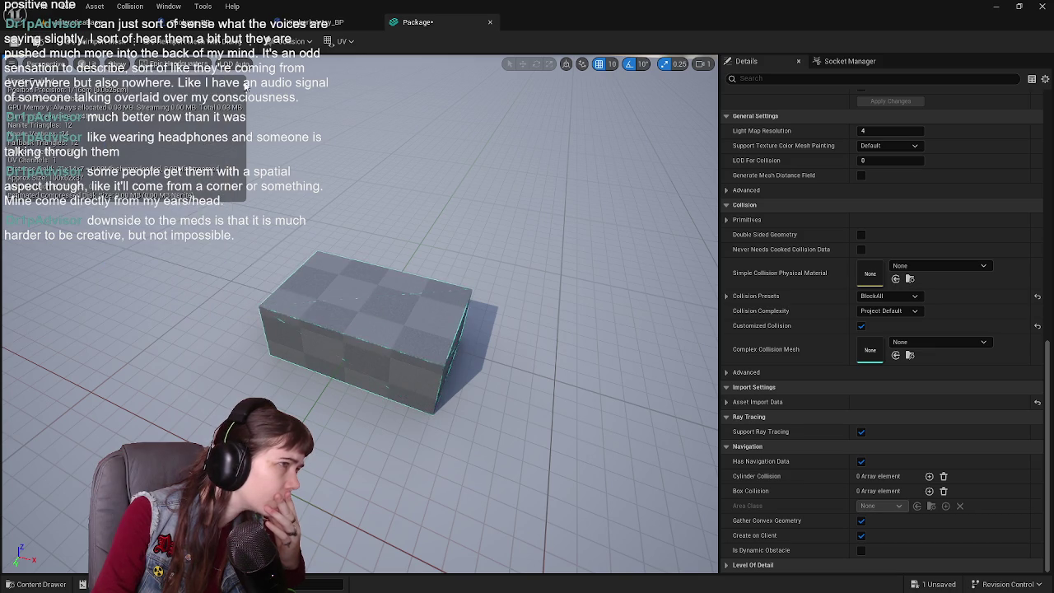
- Add a simplified box collision to the Package mesh, save it, and return to the level
left_click(293, 43)
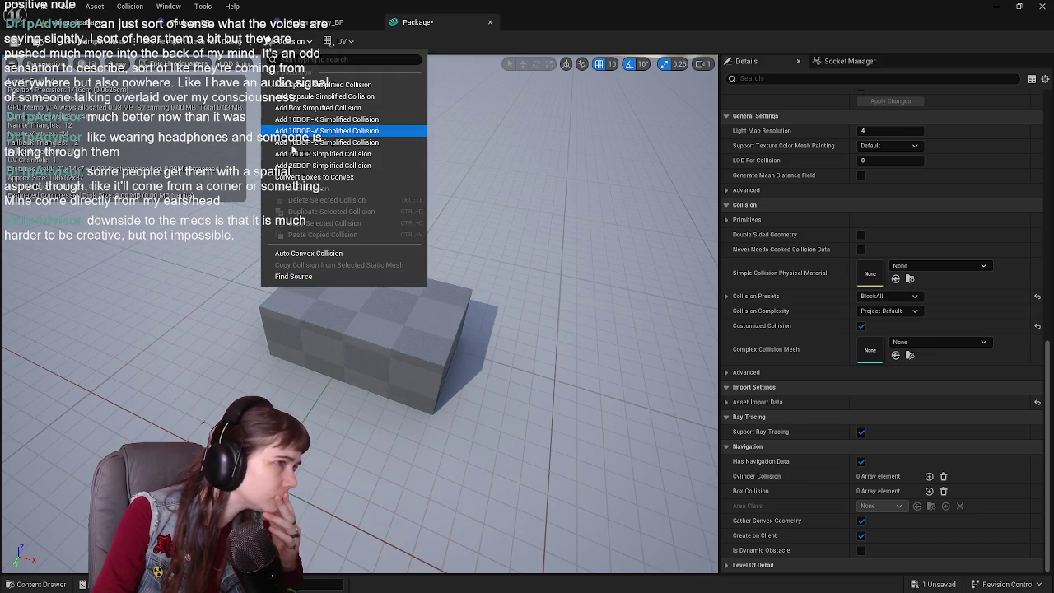
left_click(346, 100)
key("ctrl+s")
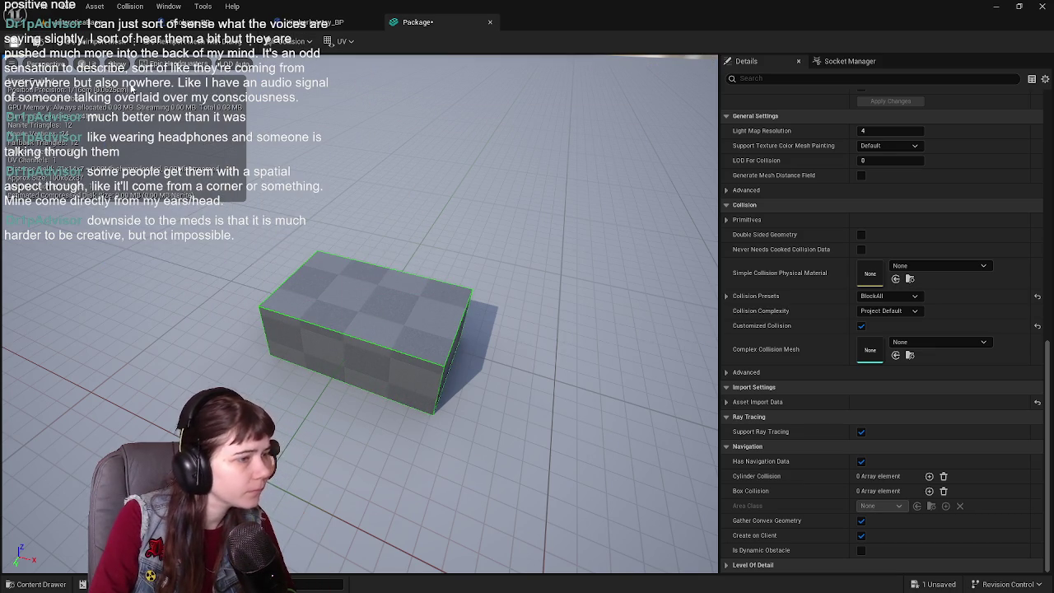
left_click(107, 22)
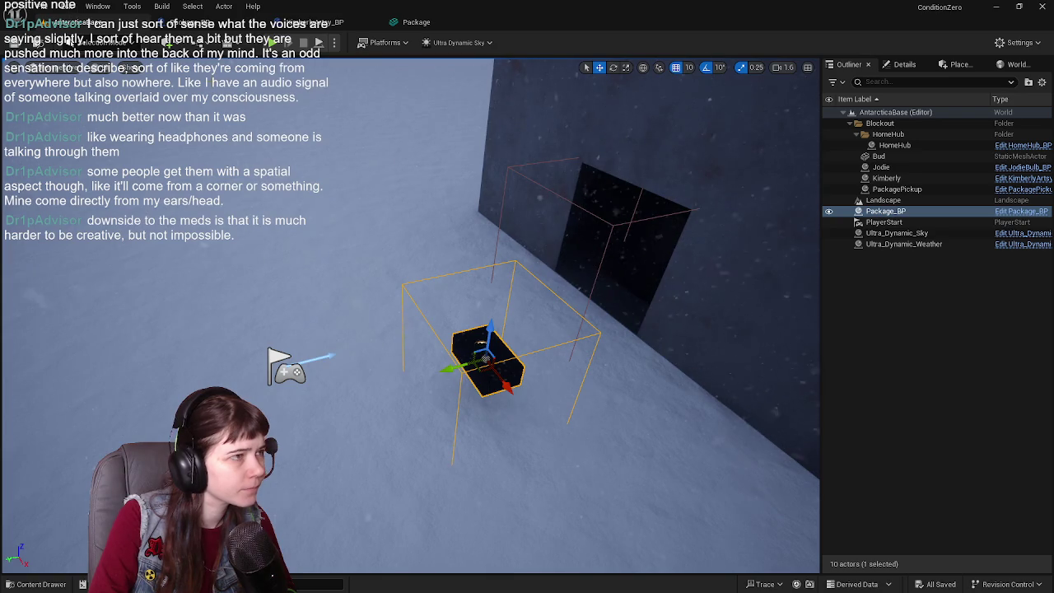
- Show collision wireframes in the level, frame the package box, and save
left_click(132, 66)
left_click(157, 124)
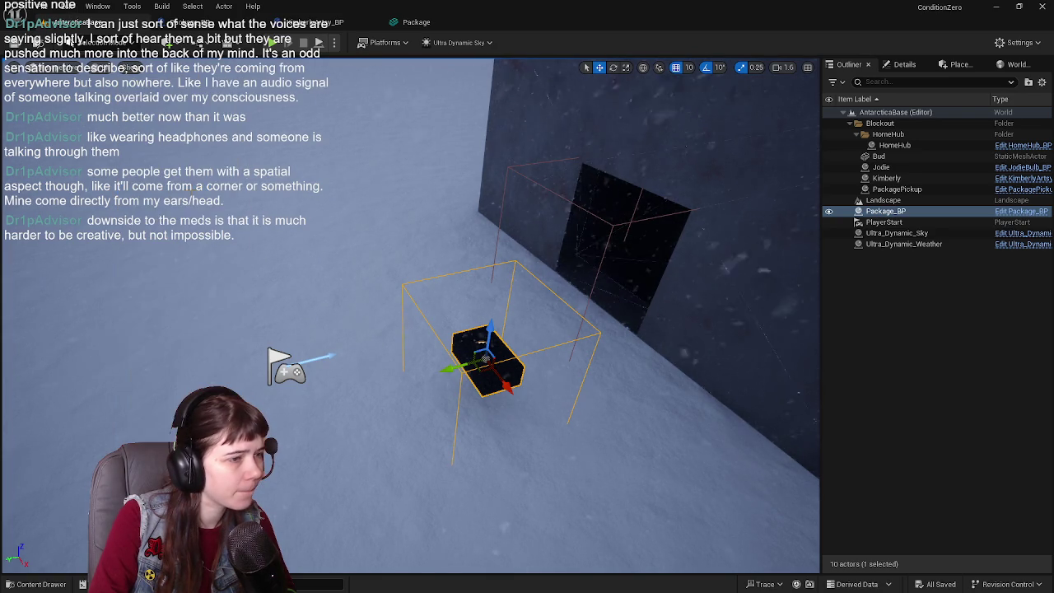
key("f")
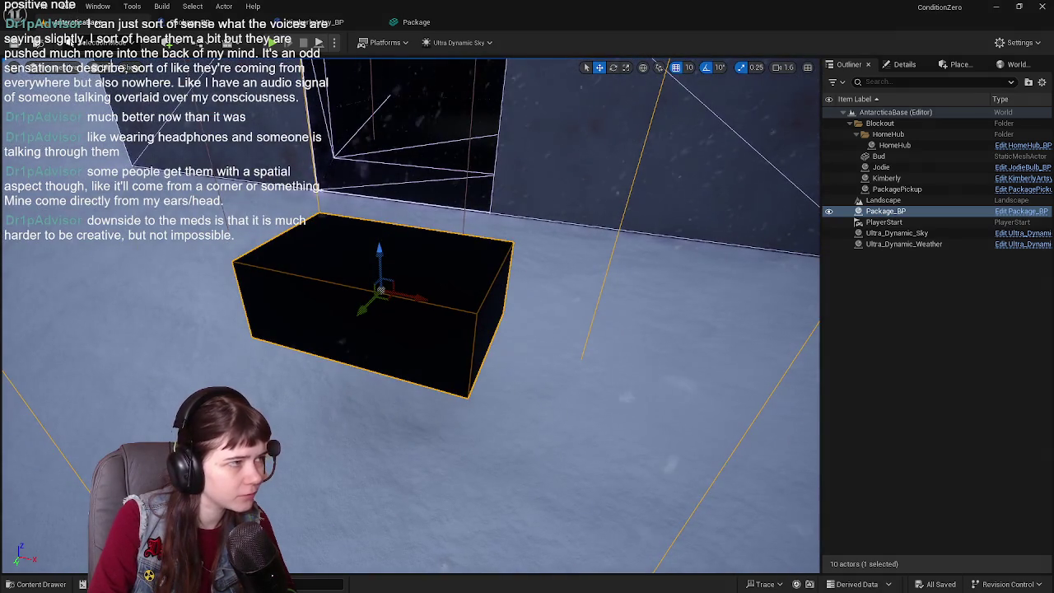
left_click(132, 67)
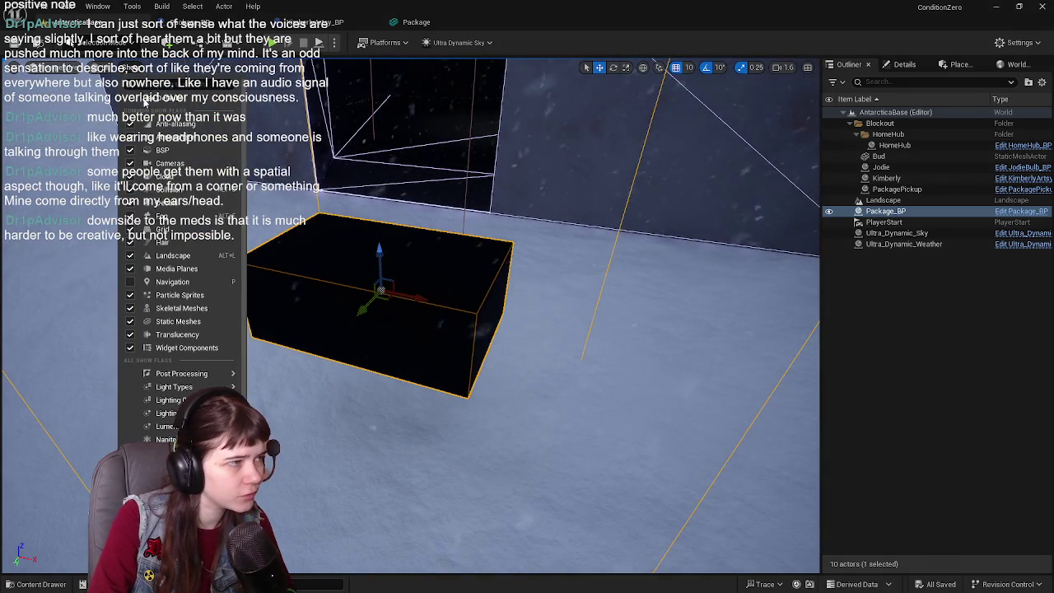
left_click(163, 191)
key("ctrl+s")
- Close the Package mesh editor, start Play-in-Editor, and walk the character toward the package
left_click(416, 22)
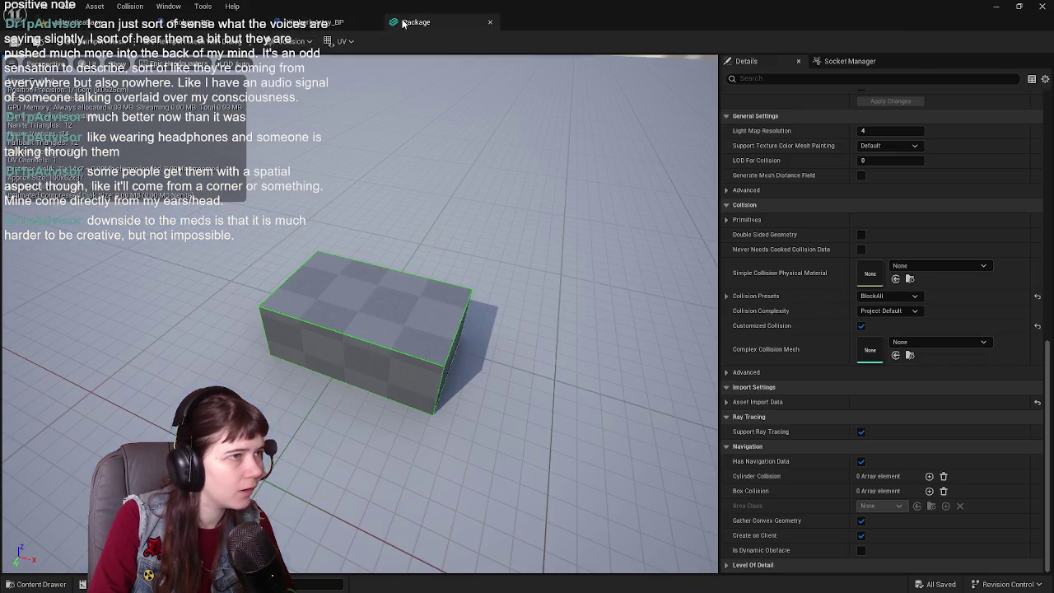
left_click(490, 22)
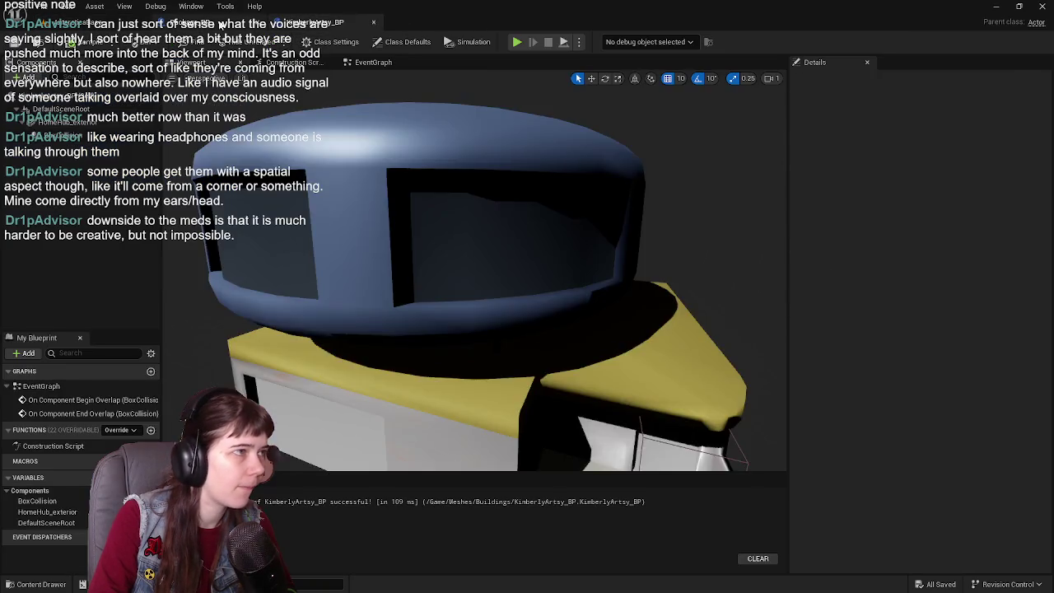
left_click(190, 23)
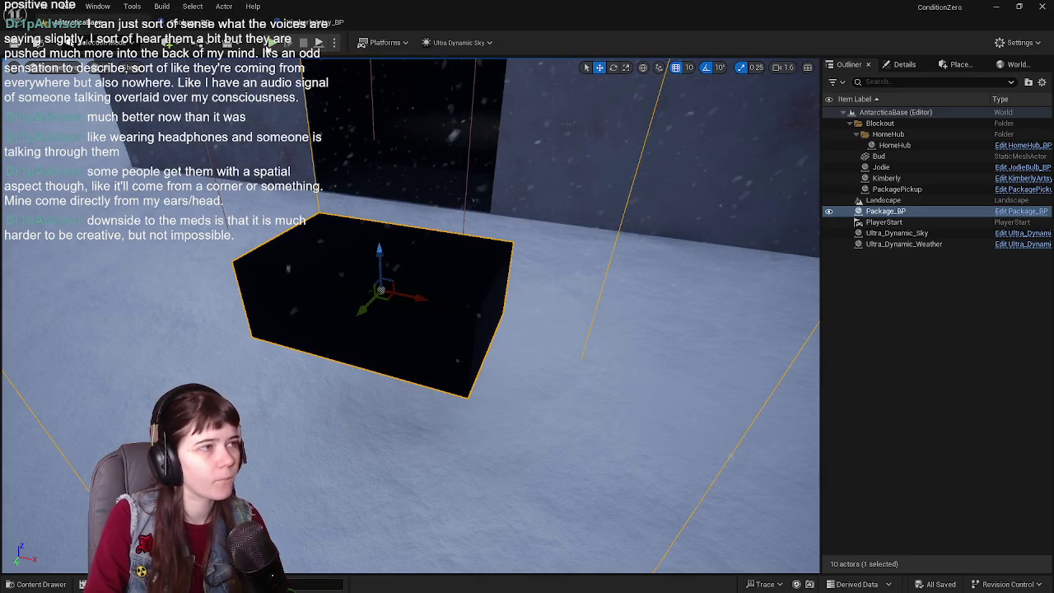
key("alt+p")
key("w")
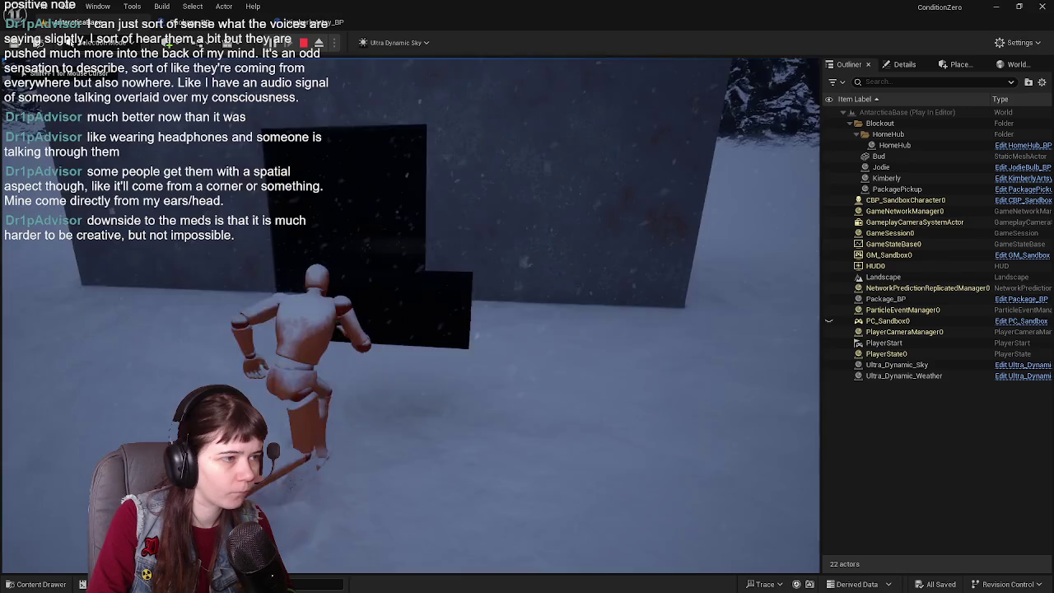
- Stop the test, scroll the Message Log's Accessed None errors, and jump to the Attach Actor To Actor node
key("Escape")
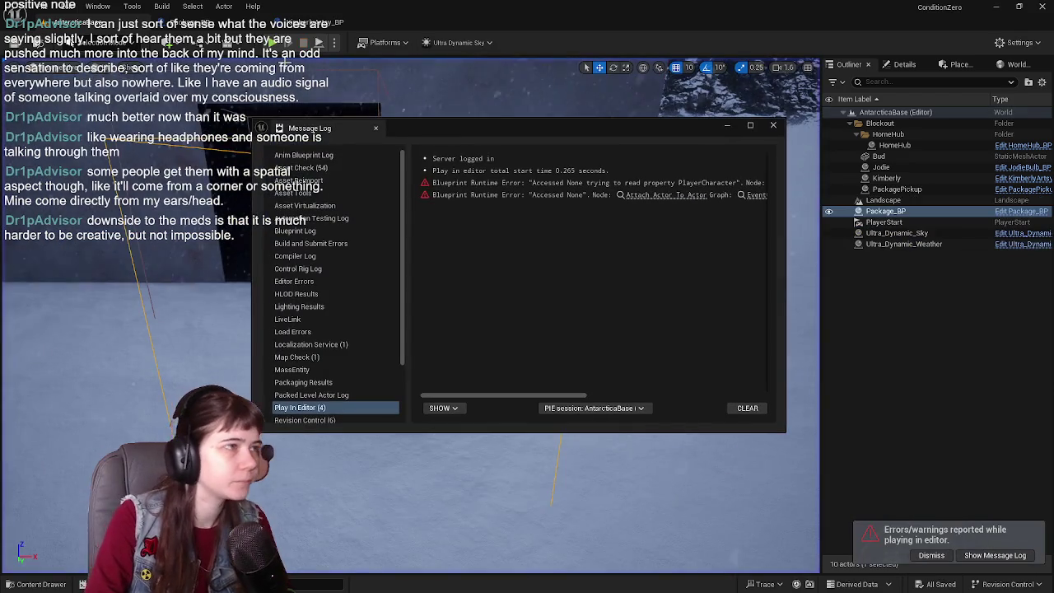
mouse_move(562, 392)
left_mouse_down()
mouse_move(763, 414)
mouse_move(592, 396)
left_mouse_up()
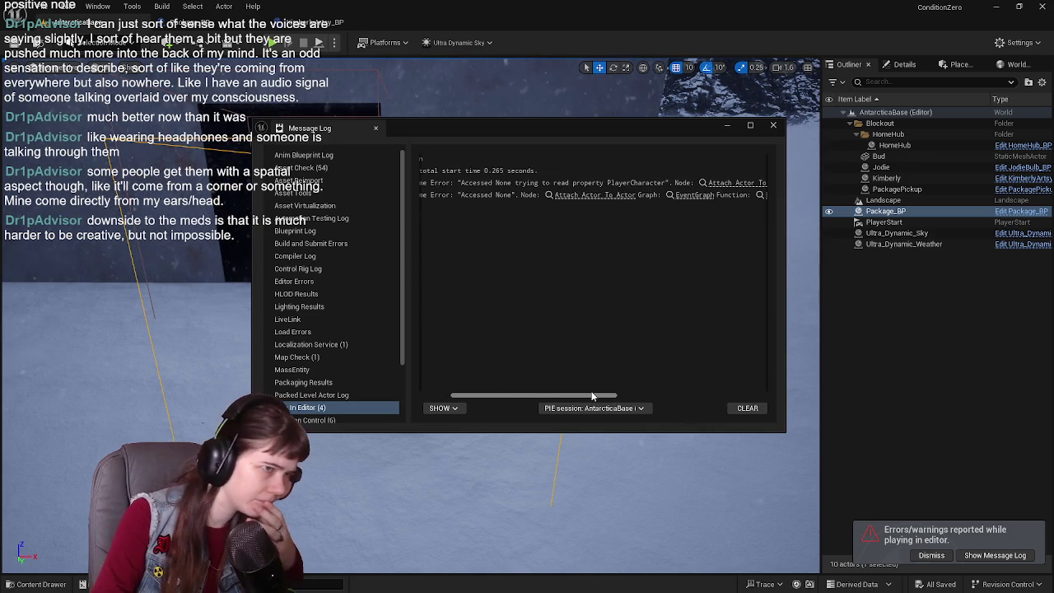
left_click(714, 184)
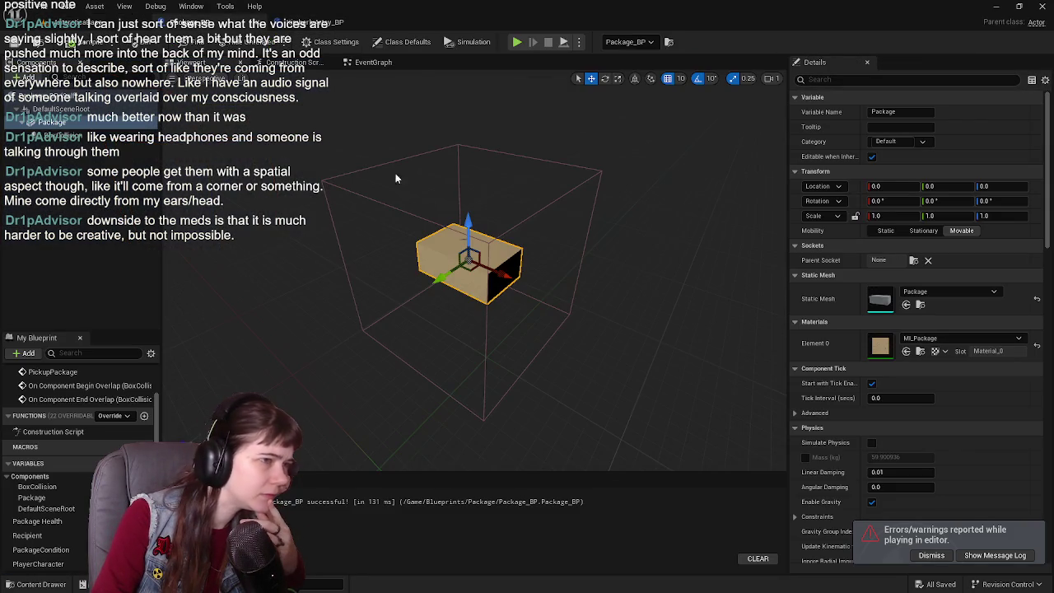
- Wire a Self node into the Target pin of Package_BP's Attach Actor To Actor node
left_click(365, 63)
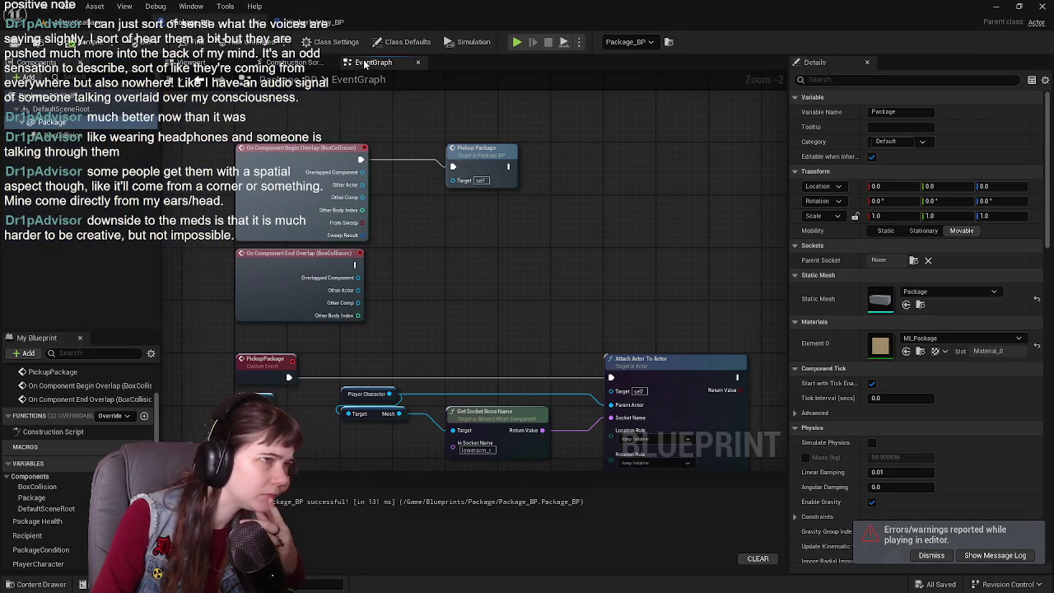
left_click(931, 557)
scroll(582, 287, "up", 2)
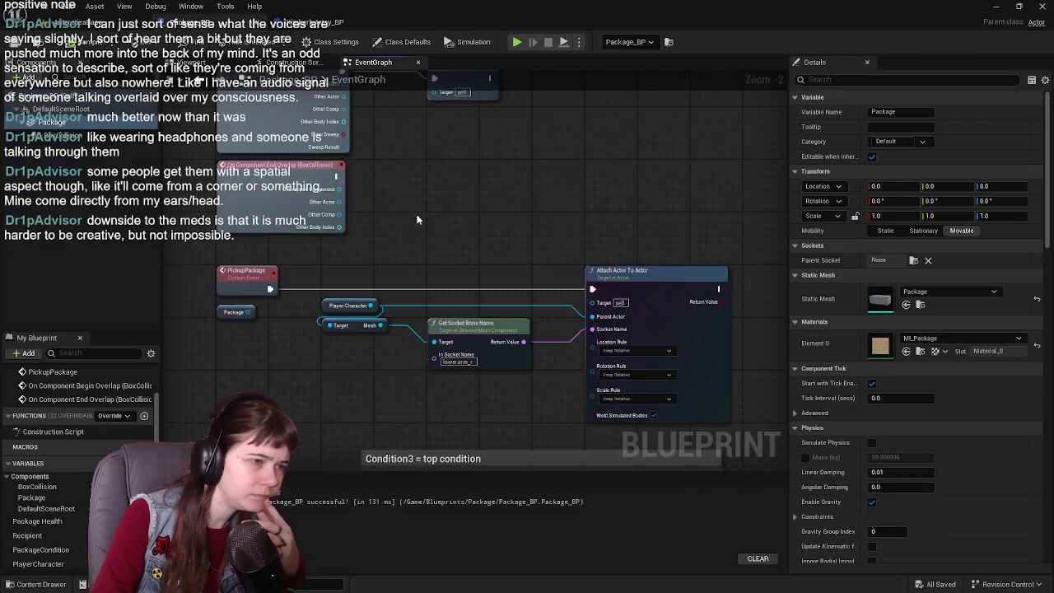
left_click_drag(451, 217, 412, 196)
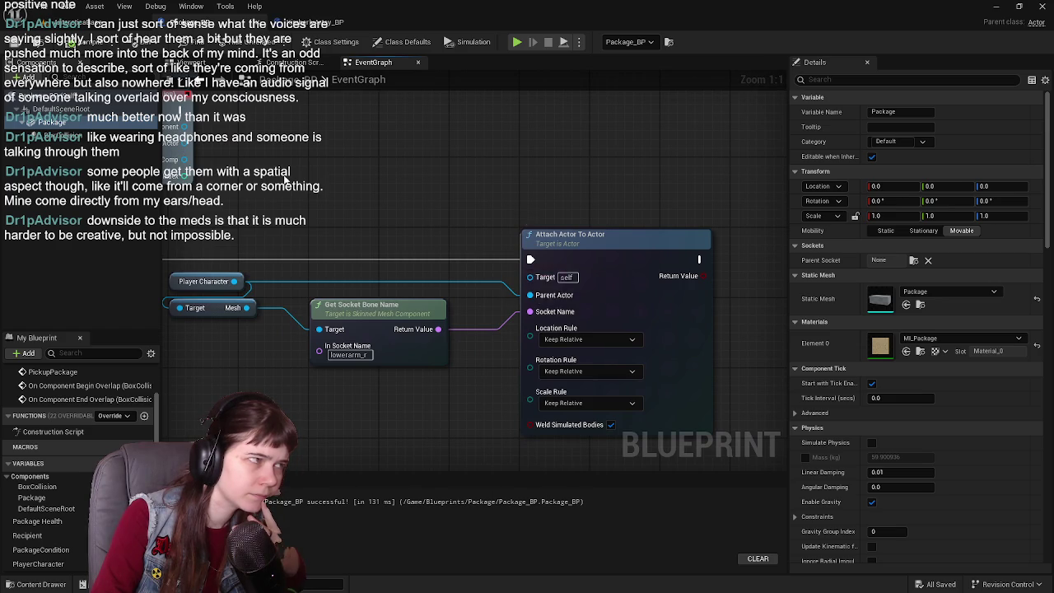
left_click_drag(440, 256, 615, 268)
left_click_drag(711, 298, 527, 232)
type("self")
key("Return")
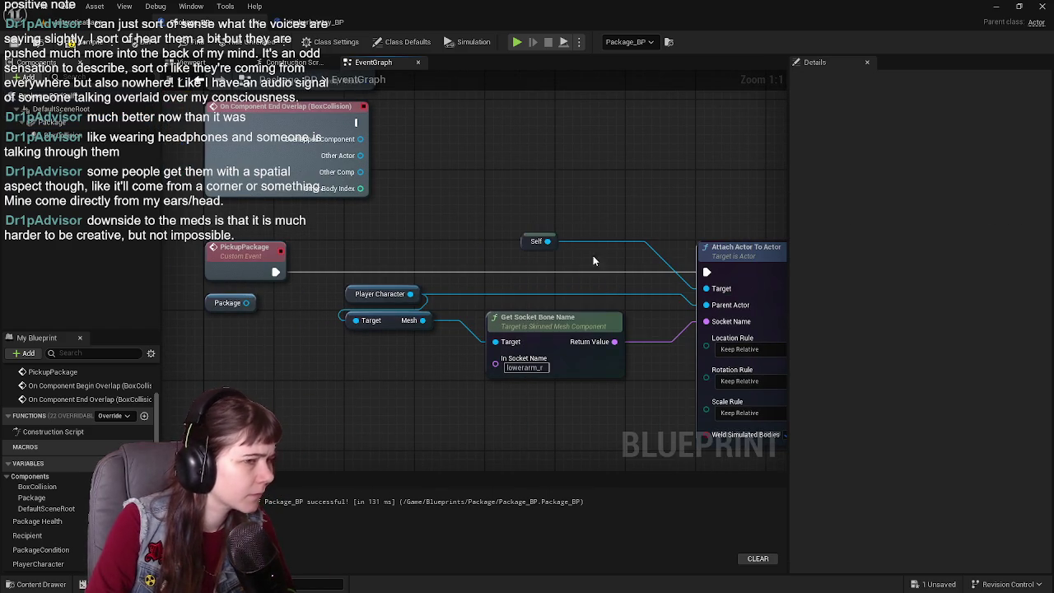
mouse_move(519, 240)
left_mouse_down()
mouse_move(543, 278)
mouse_move(360, 280)
mouse_move(574, 237)
mouse_move(393, 213)
left_mouse_up()
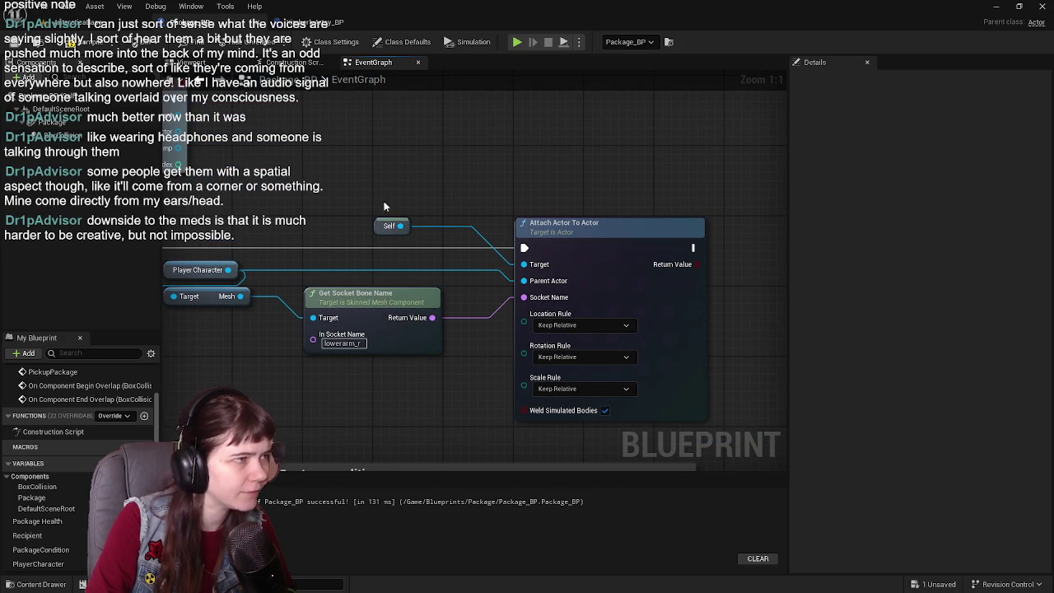
left_click(74, 23)
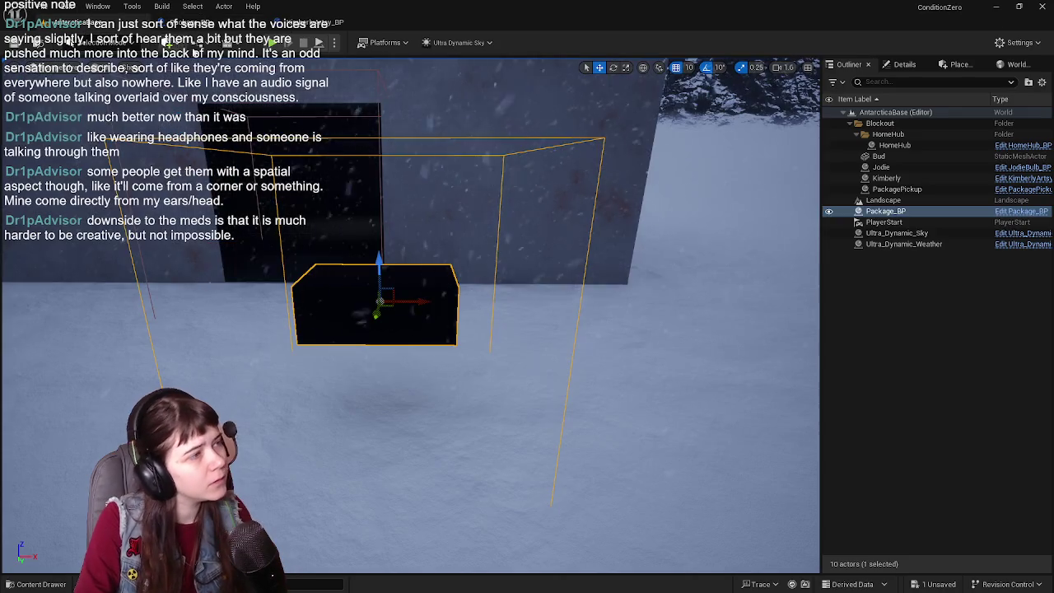
- Play-test the level, then add a Print String node to Package_BP's event graph
key("alt+p")
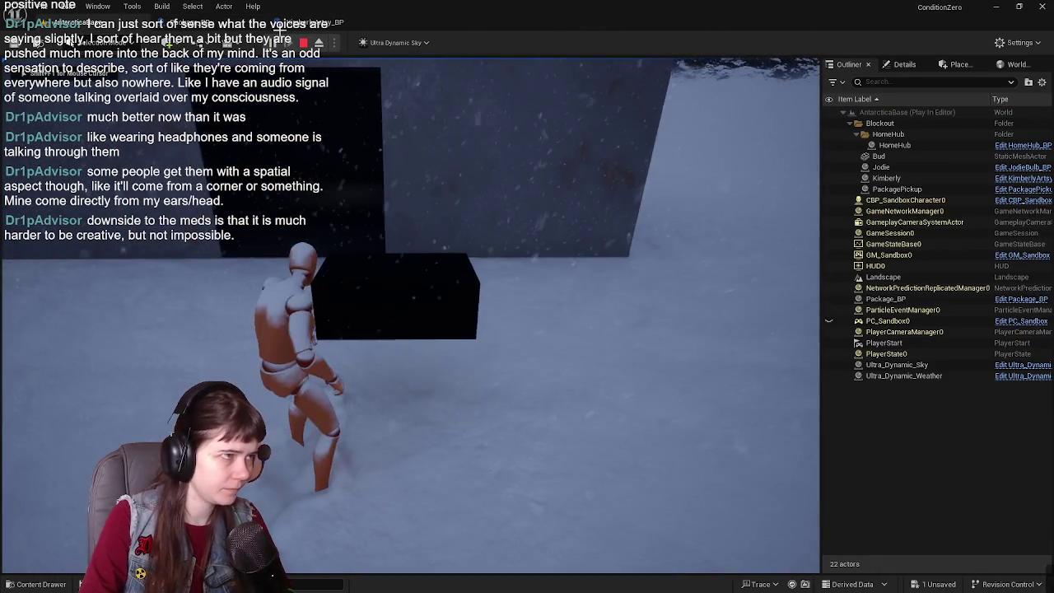
key("Escape")
left_click(756, 195)
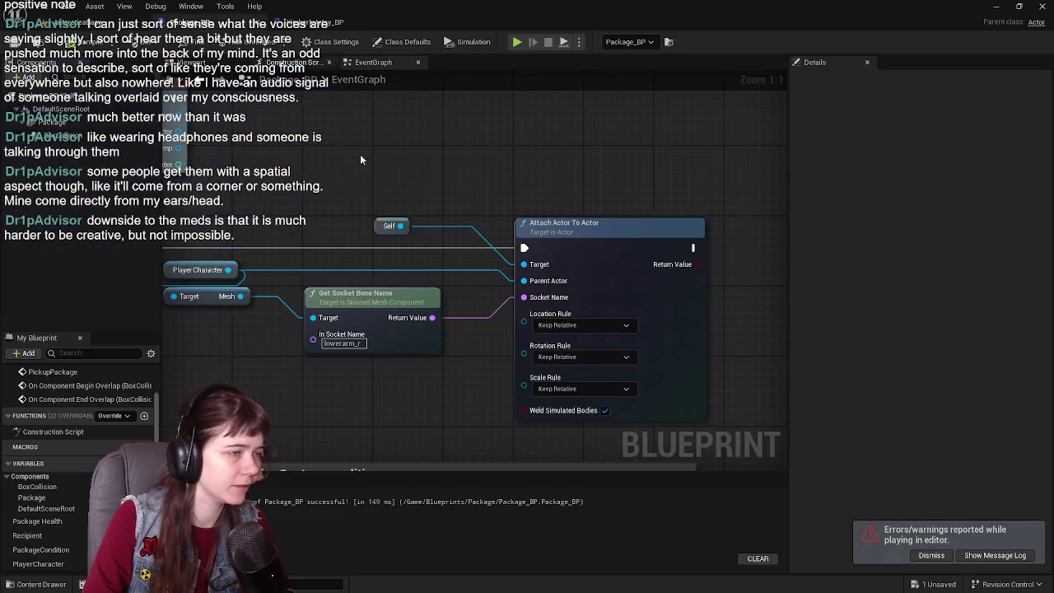
right_click(552, 210)
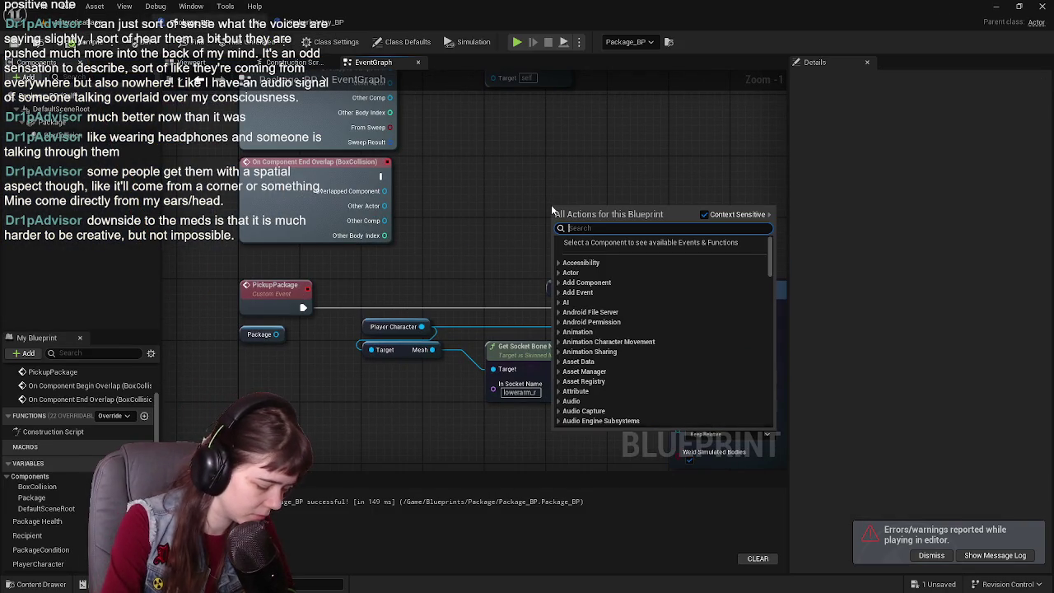
type("print st")
key("Return")
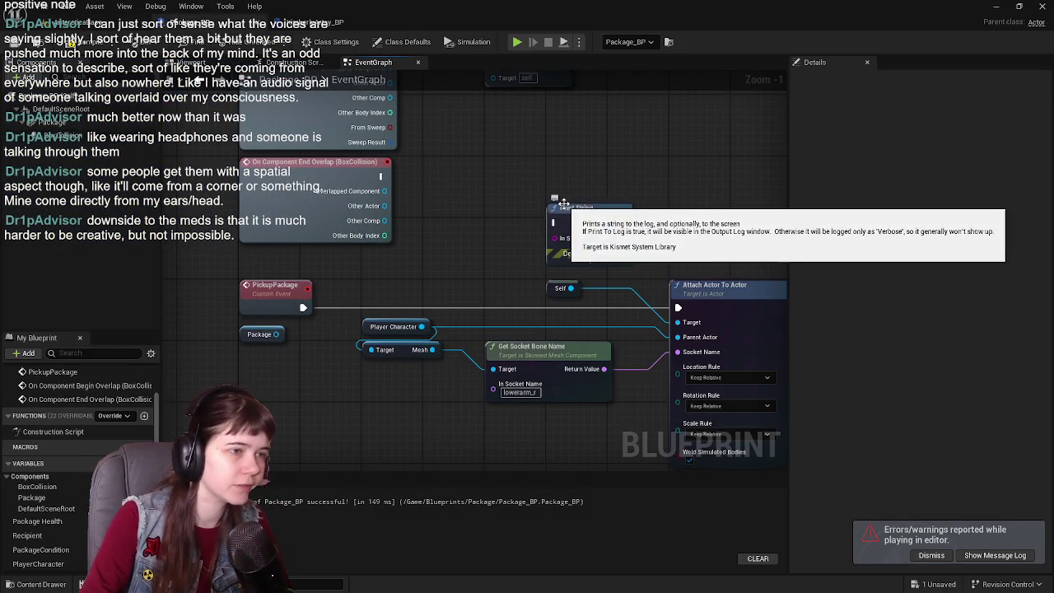
- Chain Print String between Begin Overlap and the Pickup Package call
scroll(497, 223, "down", 1)
left_click_drag(496, 223, 493, 280)
mouse_move(448, 243)
left_mouse_down()
mouse_move(575, 244)
mouse_move(553, 241)
left_mouse_up()
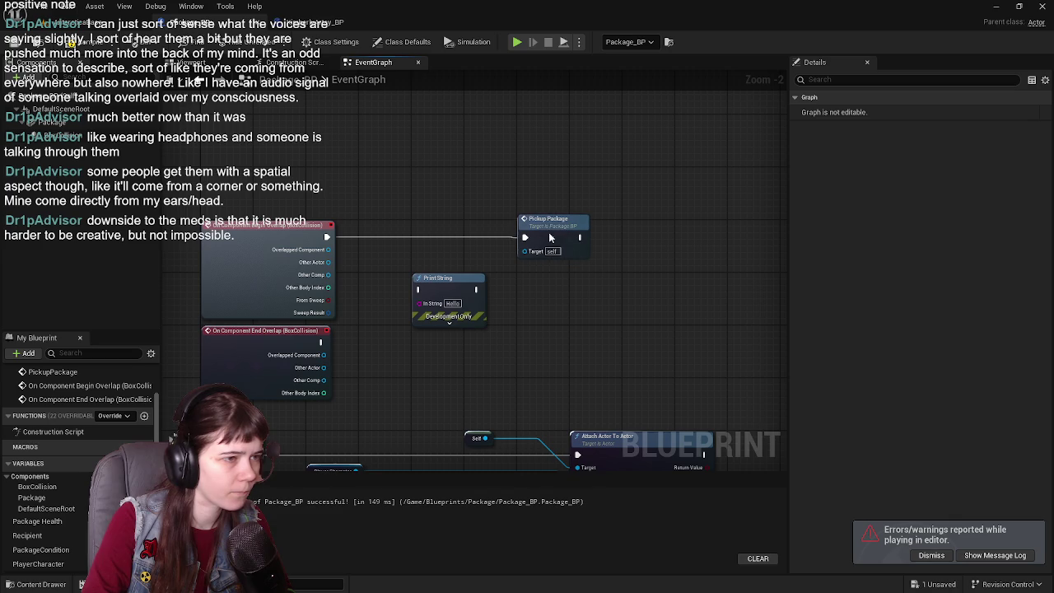
left_click_drag(443, 291, 451, 229)
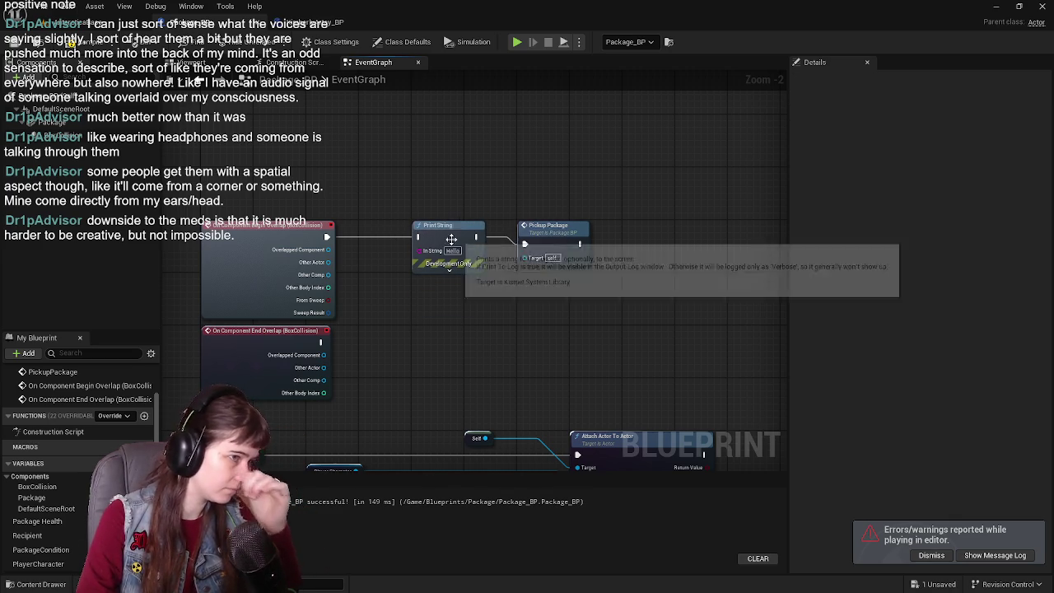
mouse_move(525, 244)
left_mouse_down()
mouse_move(424, 227)
mouse_move(420, 237)
left_mouse_up()
left_click_drag(484, 243, 525, 244)
- Set the Print String message to 'NOTE: PlayerChar has entered BoxCollision for package pickup'
left_click(453, 251)
type("NOTE: Player")
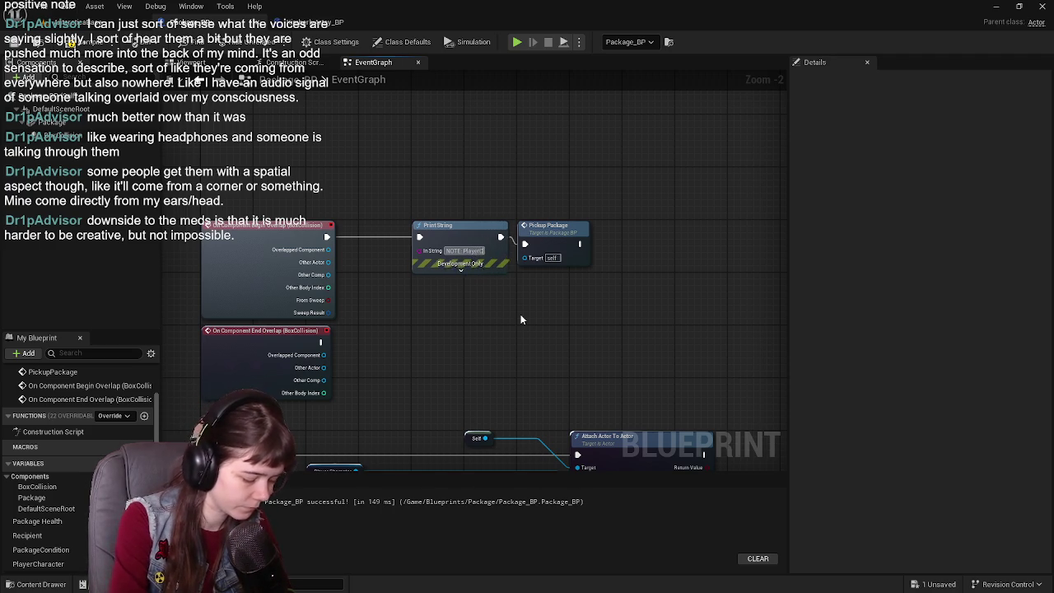
type("Char has entered BoxCollis")
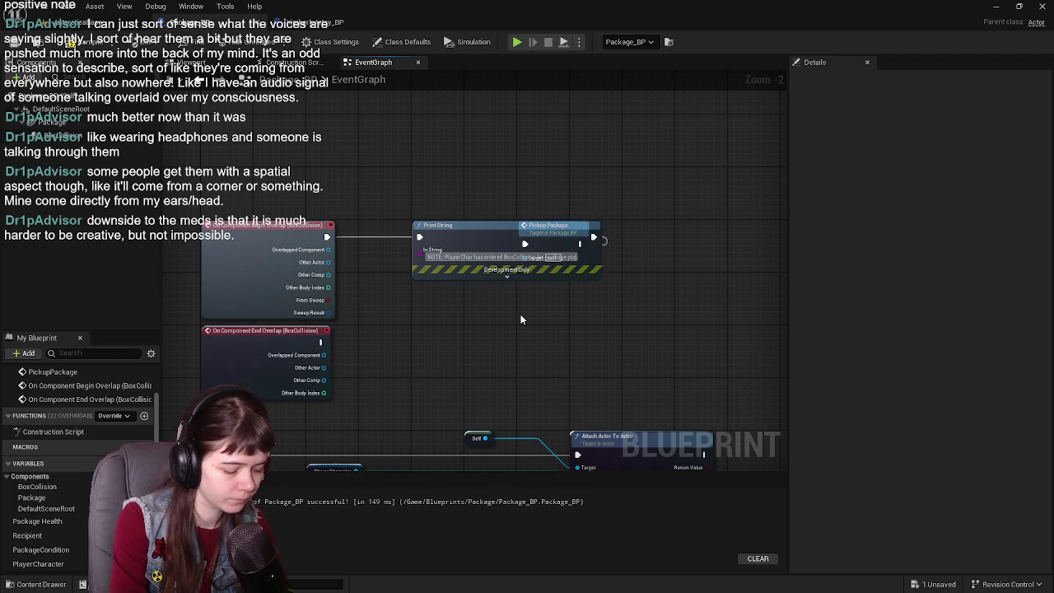
mouse_move(602, 225)
left_mouse_down()
mouse_move(682, 226)
mouse_move(585, 224)
mouse_move(599, 219)
mouse_move(599, 240)
mouse_move(722, 234)
left_mouse_up()
left_click_drag(511, 257, 514, 243)
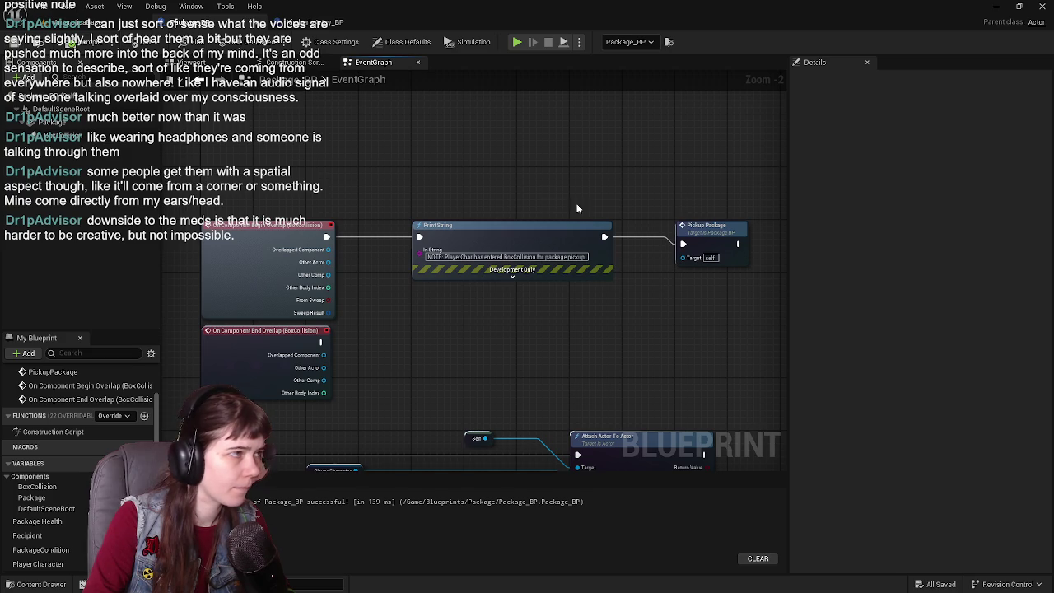
left_click(74, 22)
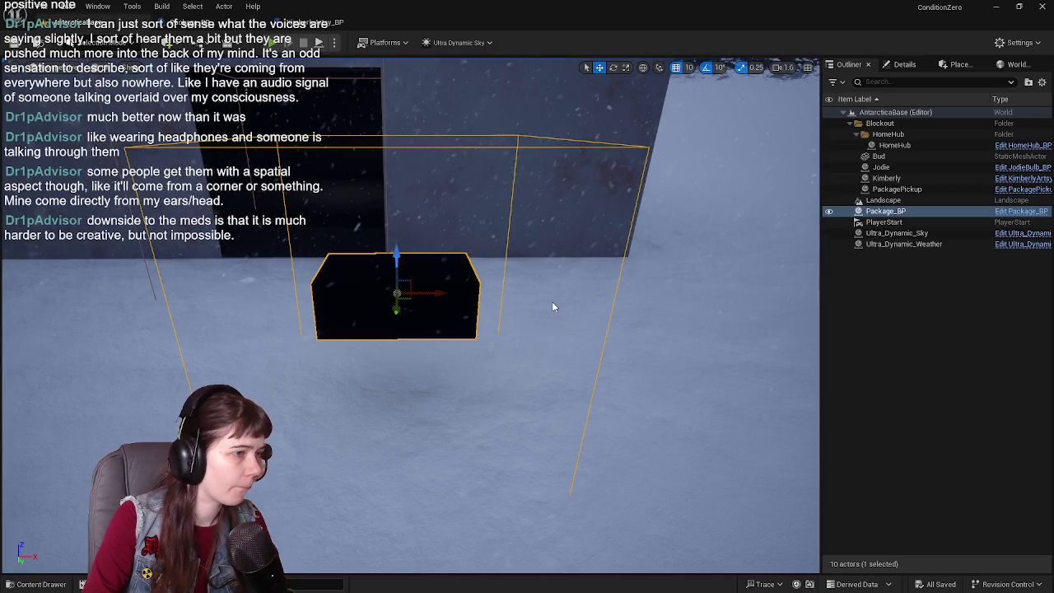
- Play-test the level, then select Package_BP's BoxCollision component in the viewport preview
key("alt+p")
key("w")
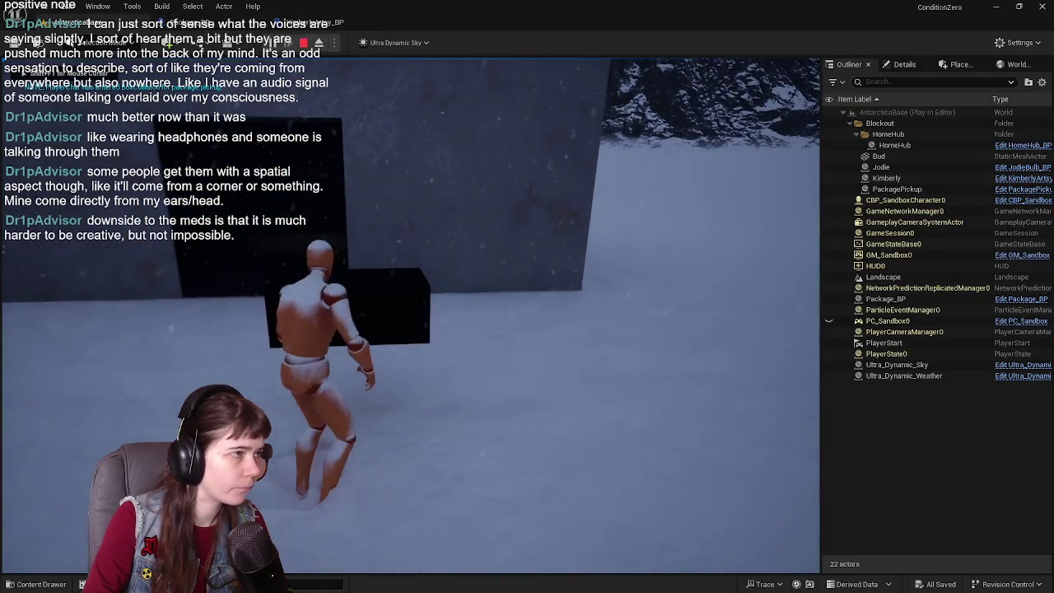
key("Escape")
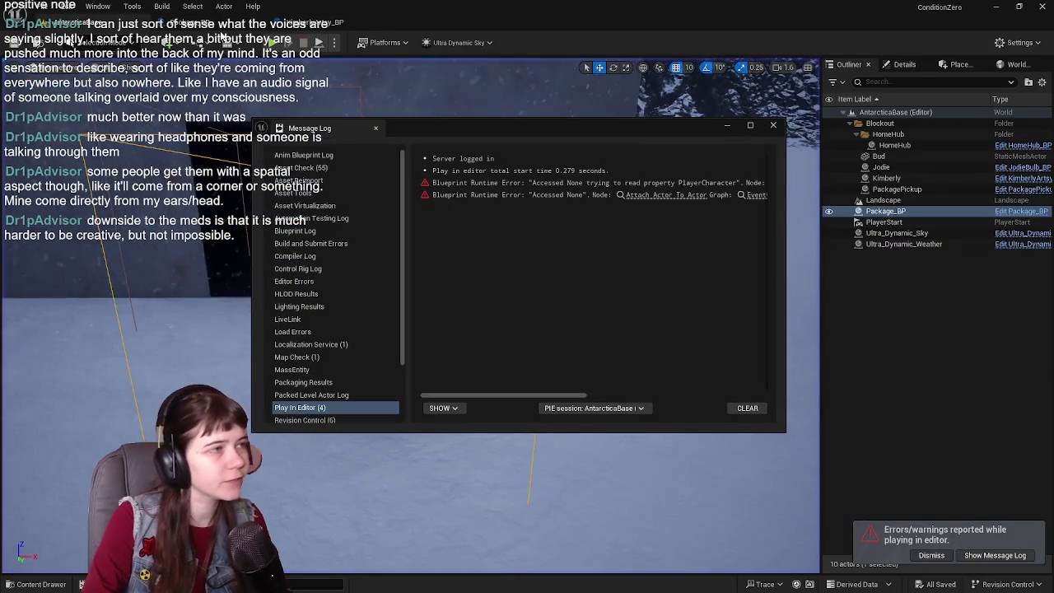
left_click(779, 132)
left_click(189, 63)
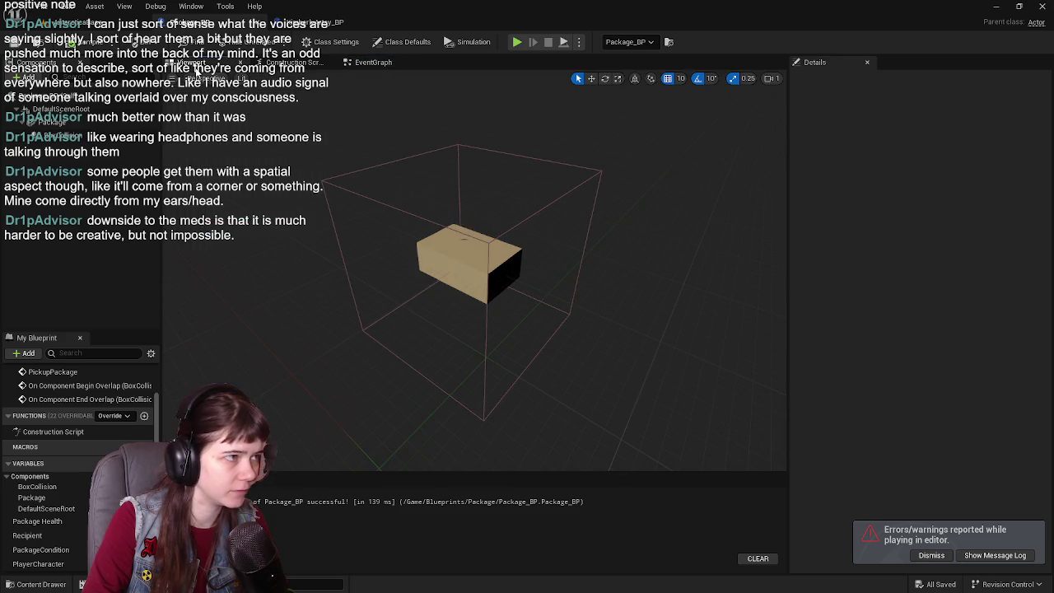
left_click(51, 136)
left_click_drag(527, 280, 595, 278)
left_click_drag(455, 250, 470, 230)
key("w")
left_click_drag(606, 258, 617, 261)
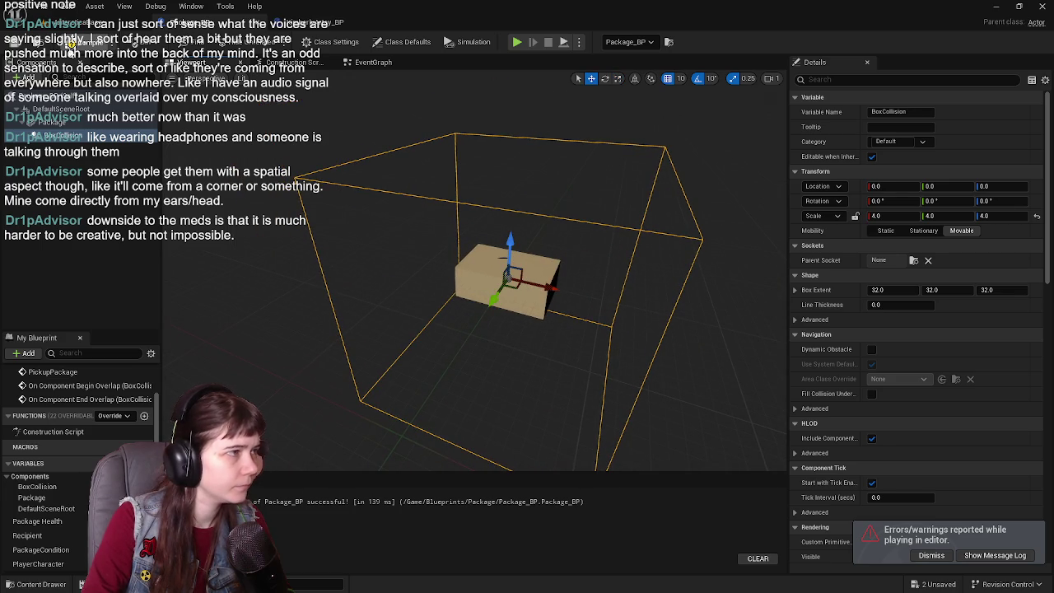
left_click(70, 22)
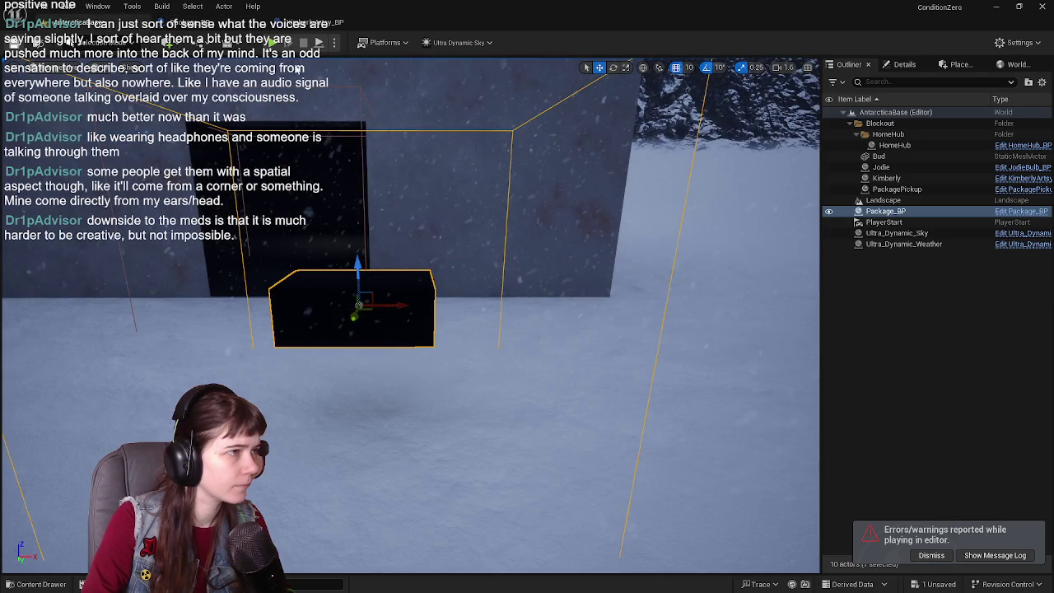
- Run another play test, walking the character toward the package box
left_click(318, 42)
key("w")
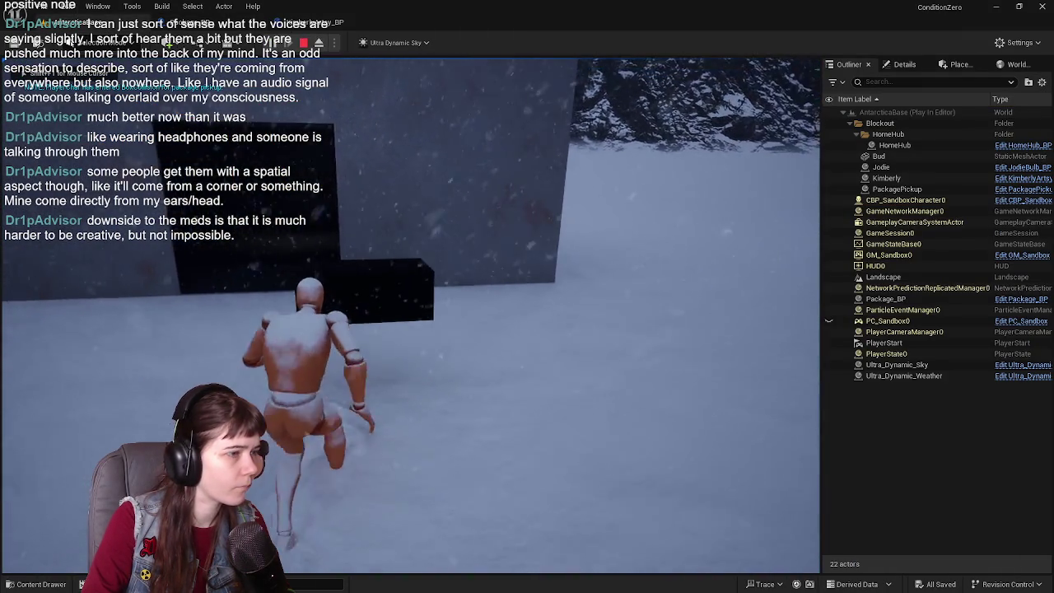
key("Escape")
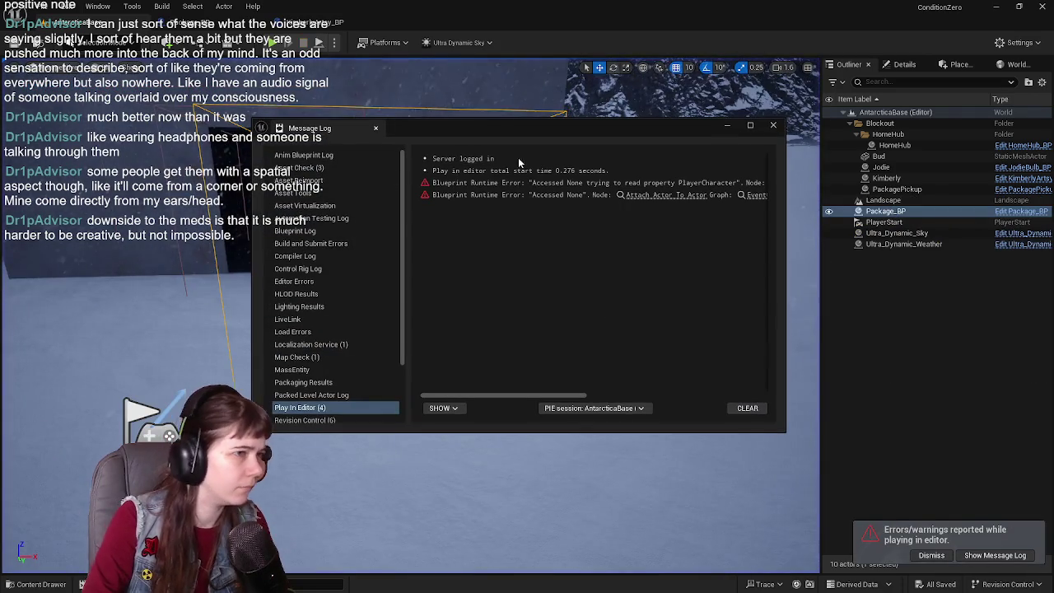
left_click(773, 125)
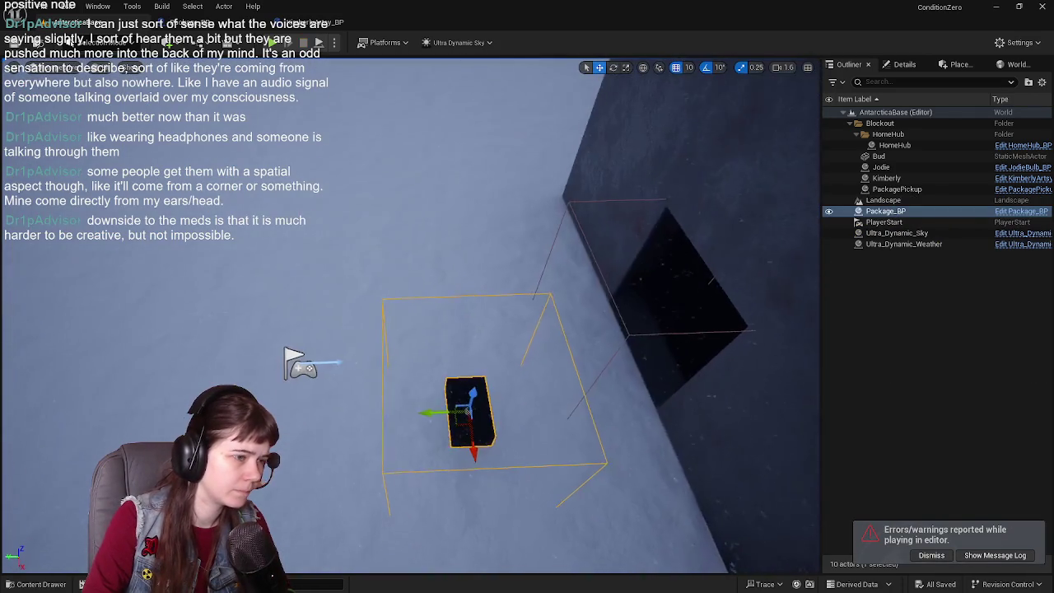
scroll(411, 313, "down", 2)
key("w")
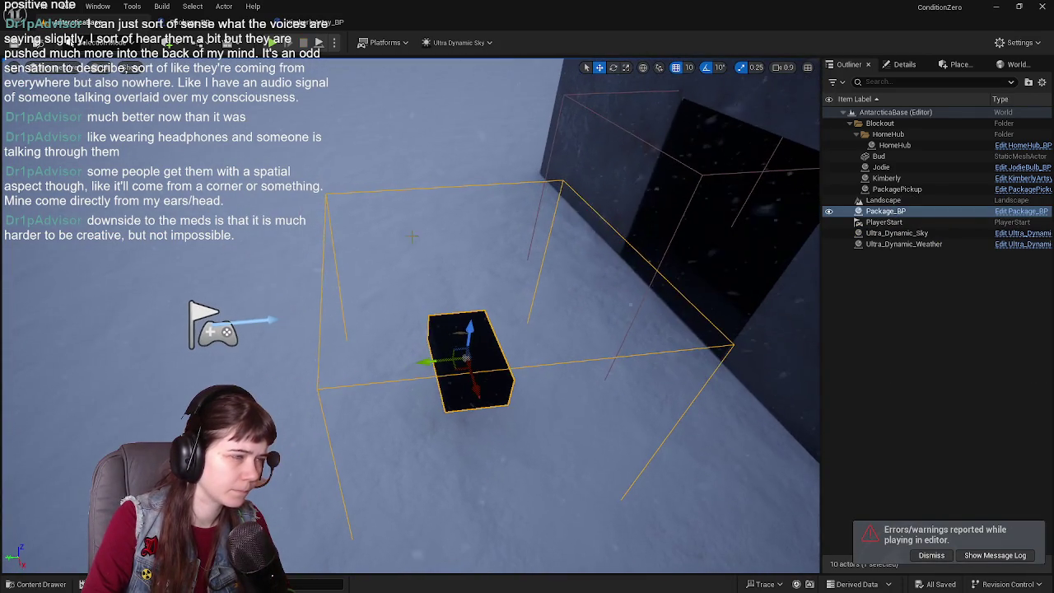
- Set the BoxCollision scale to 3.5 on X, Y and Z and save Package_BP
key("ctrl+e")
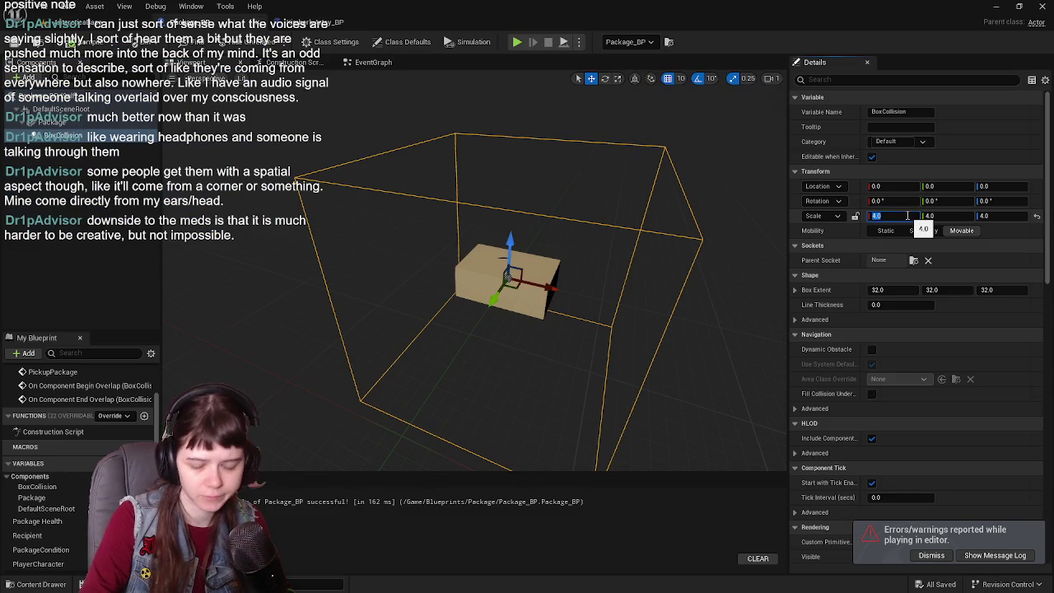
type(".5")
key("Tab")
key("Tab")
type("3.5")
key("Return")
key("ctrl+s")
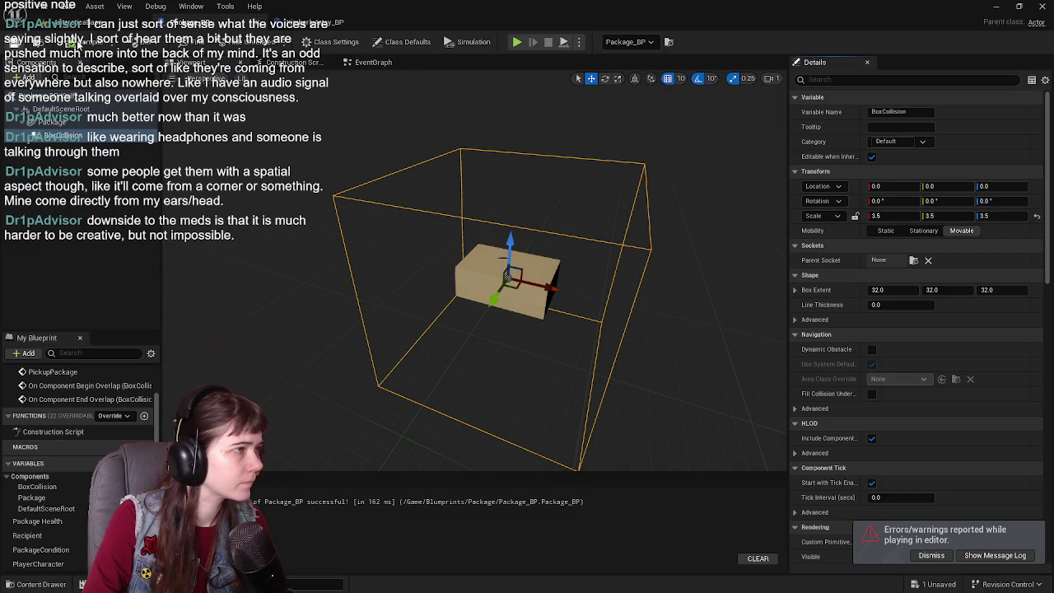
key("alt+Tab")
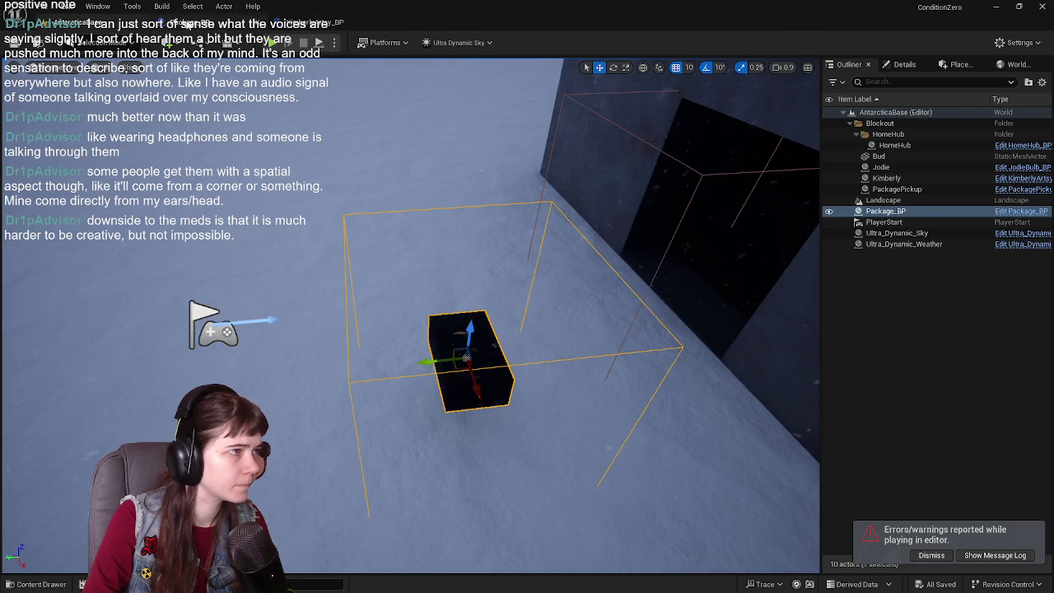
left_click(247, 22)
left_click(383, 67)
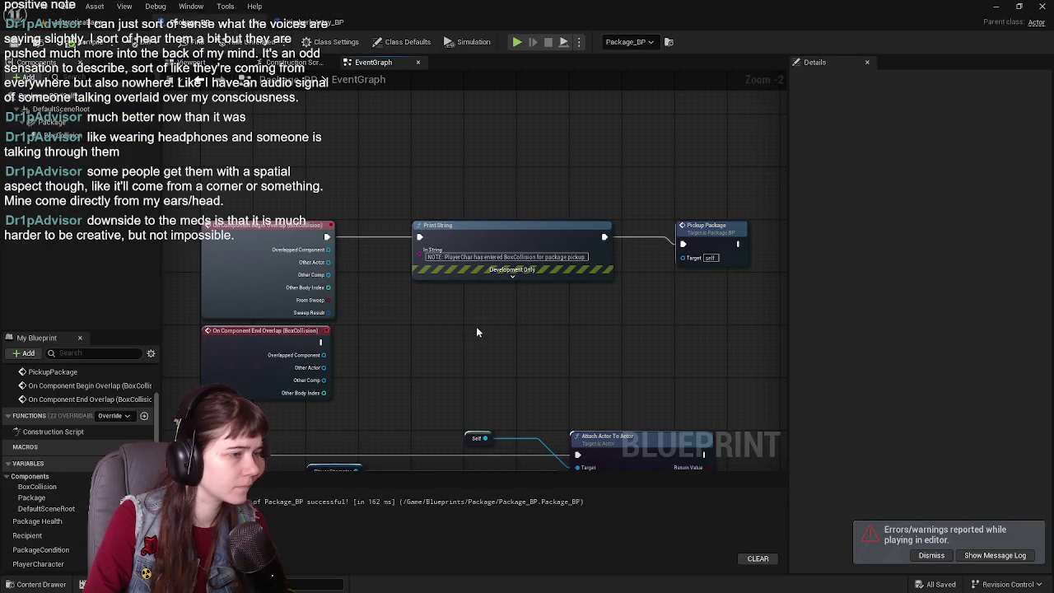
- Move the Print String and Begin Overlap nodes aside to clear the wiring path
mouse_move(501, 277)
left_mouse_down()
mouse_move(398, 116)
mouse_move(496, 148)
mouse_move(502, 275)
mouse_move(461, 219)
mouse_move(452, 225)
left_mouse_up()
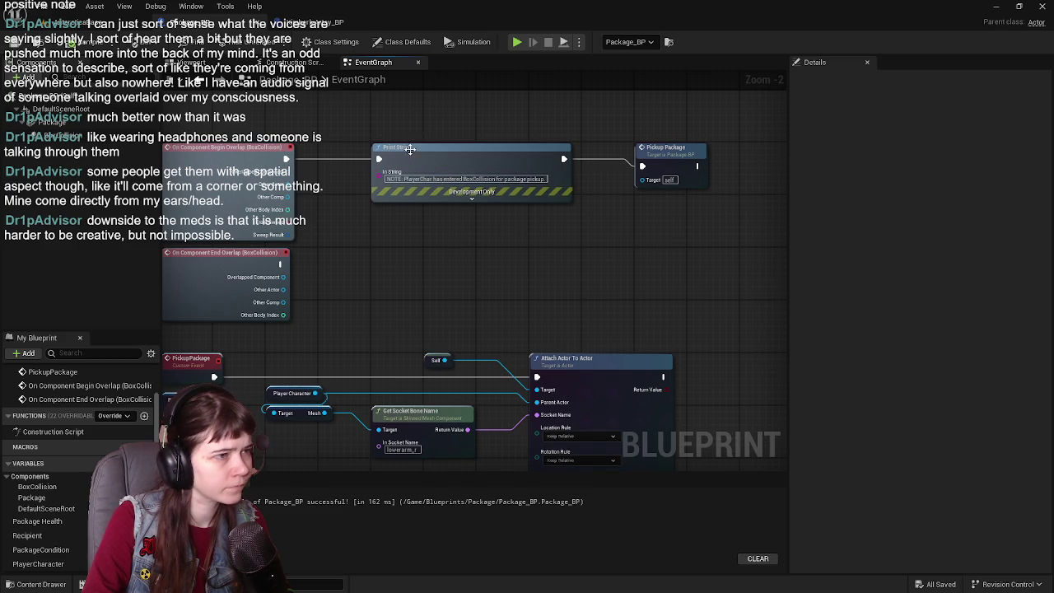
left_click_drag(373, 155, 396, 243)
mouse_move(500, 247)
left_mouse_down()
mouse_move(498, 145)
mouse_move(509, 139)
mouse_move(291, 259)
mouse_move(286, 243)
left_mouse_up()
mouse_move(472, 281)
left_mouse_down()
mouse_move(483, 247)
mouse_move(473, 288)
left_mouse_up()
mouse_move(275, 245)
left_mouse_down()
mouse_move(320, 192)
mouse_move(313, 228)
mouse_move(277, 239)
left_mouse_up()
mouse_move(277, 239)
left_mouse_down()
mouse_move(399, 225)
mouse_move(392, 231)
mouse_move(496, 126)
left_mouse_up()
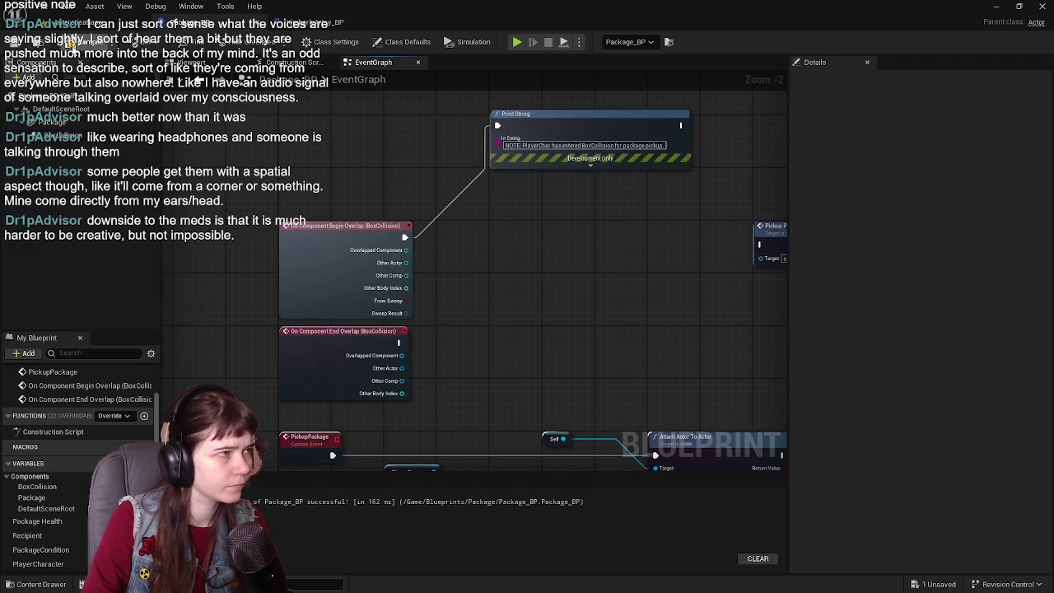
left_click_drag(568, 209, 422, 200)
- Connect Begin Overlap's exec output directly to the Pickup Package node
left_click_drag(275, 236, 631, 244)
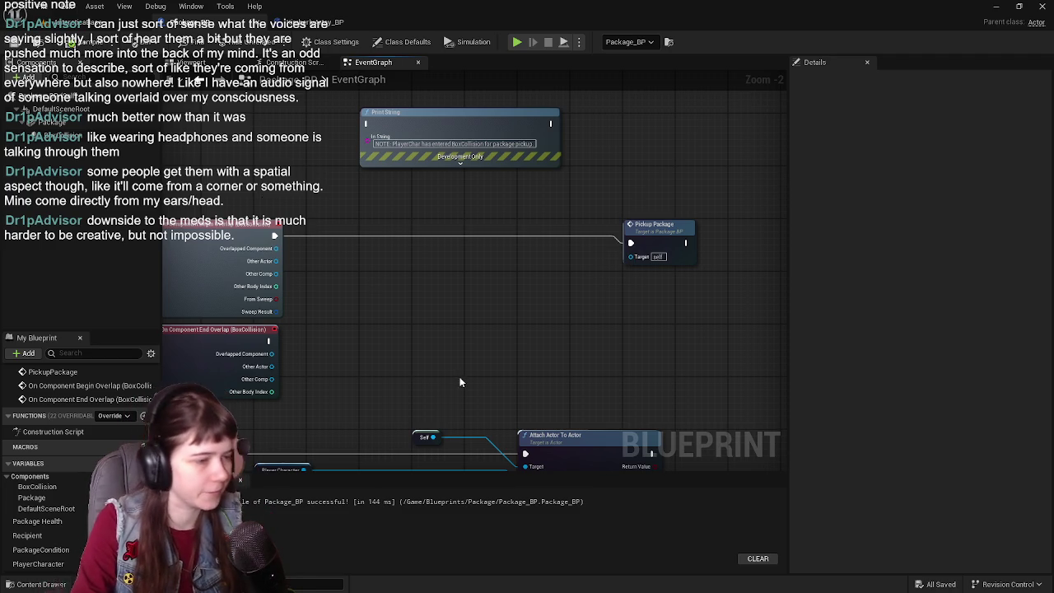
left_click_drag(460, 376, 496, 211)
scroll(482, 251, "up", 1)
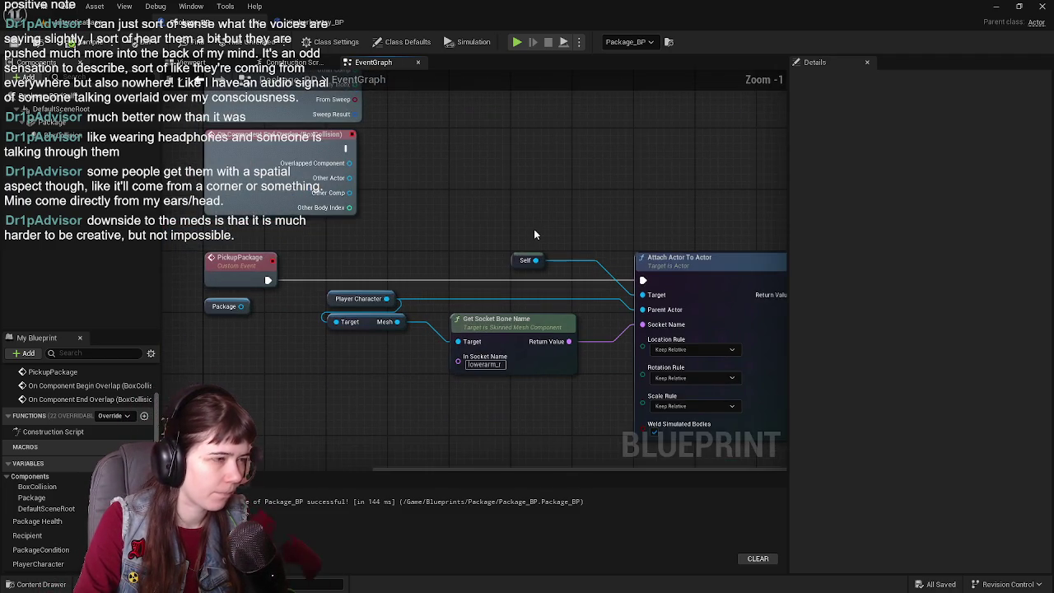
mouse_move(569, 205)
left_mouse_down()
mouse_move(470, 271)
mouse_move(499, 240)
mouse_move(486, 275)
mouse_move(438, 266)
mouse_move(423, 277)
left_mouse_up()
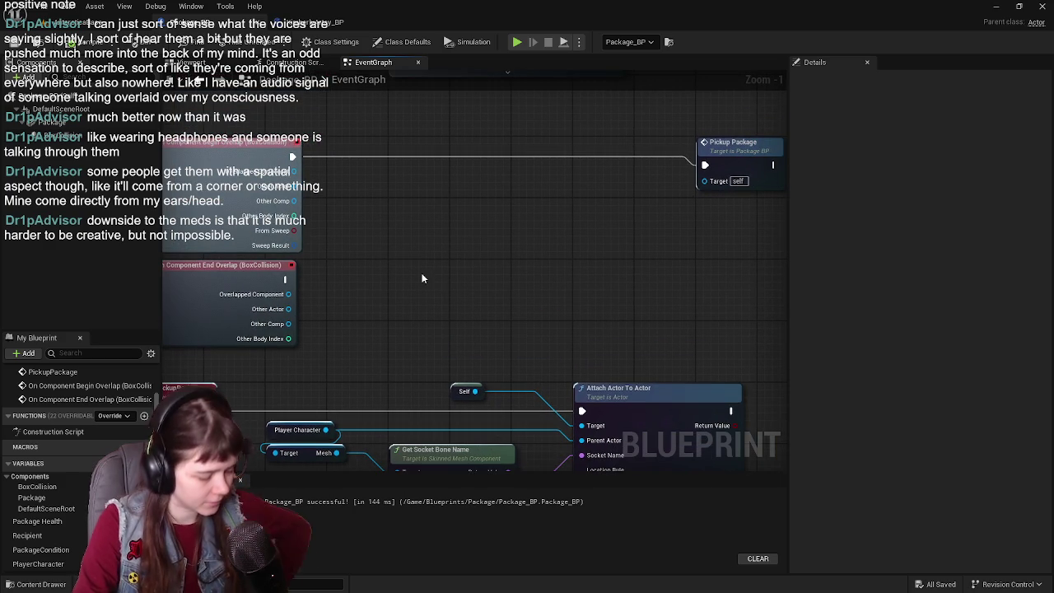
scroll(64, 519, "down", 1)
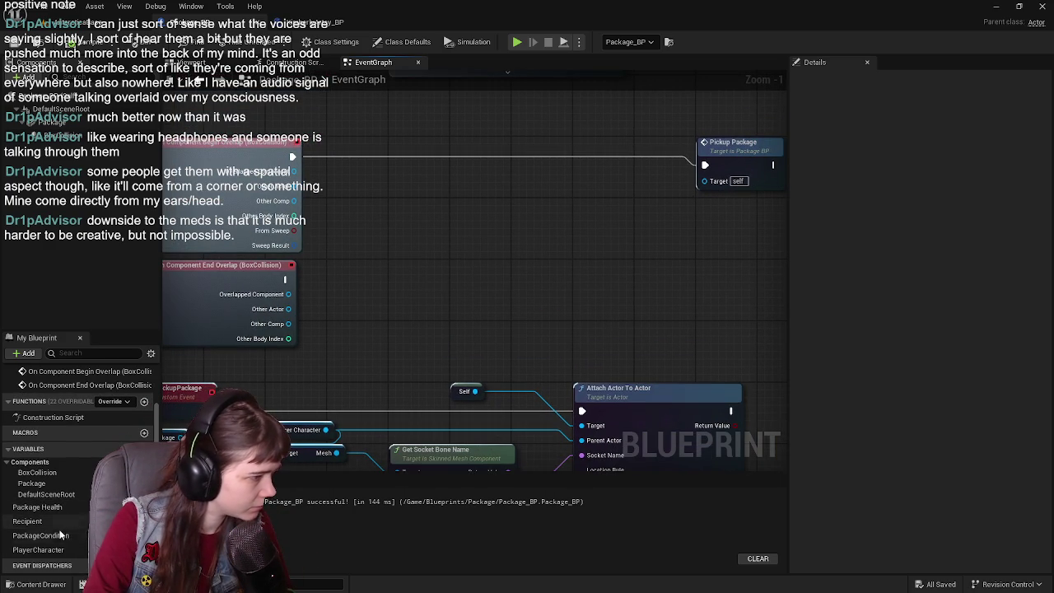
- Add a PlayerCharacter getter to the graph and save Package_BP
mouse_move(52, 554)
left_mouse_down()
mouse_move(320, 332)
mouse_move(438, 303)
mouse_move(431, 313)
left_mouse_up()
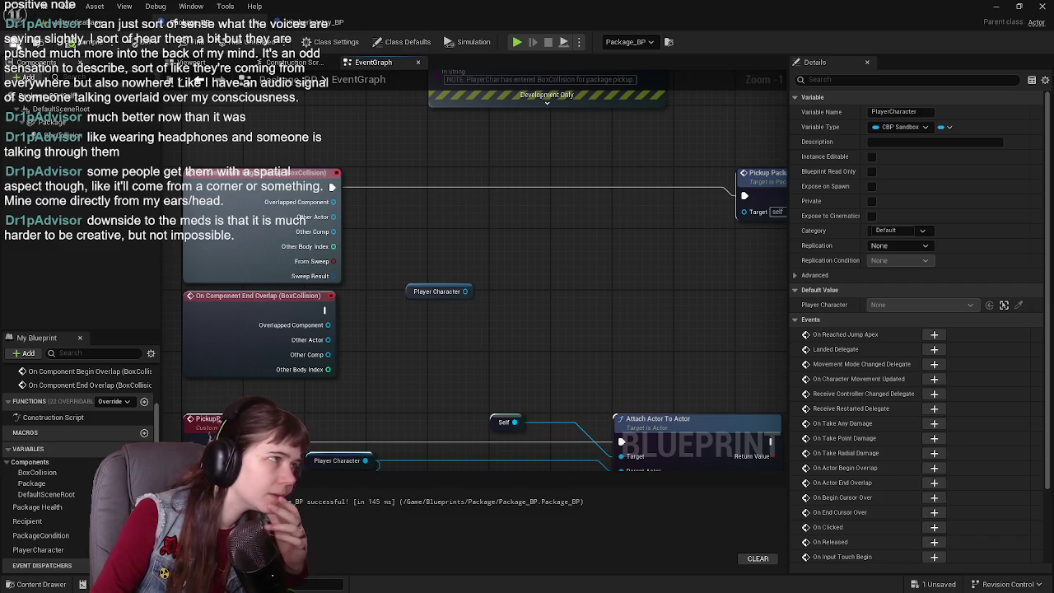
left_click(18, 47)
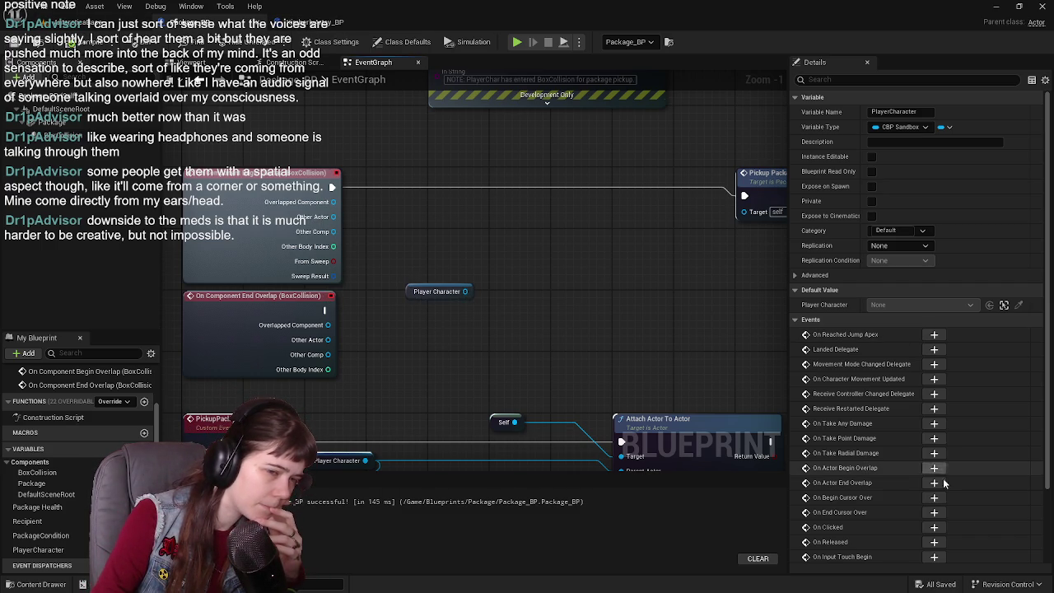
scroll(900, 459, "down", 3)
scroll(898, 457, "up", 3)
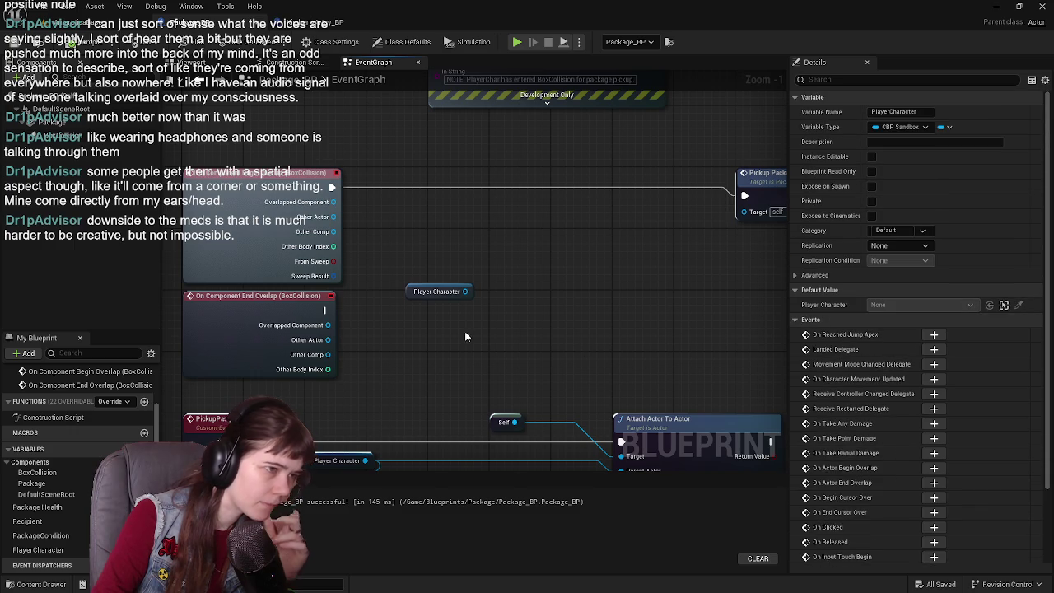
left_click_drag(410, 294, 371, 305)
left_click(729, 233)
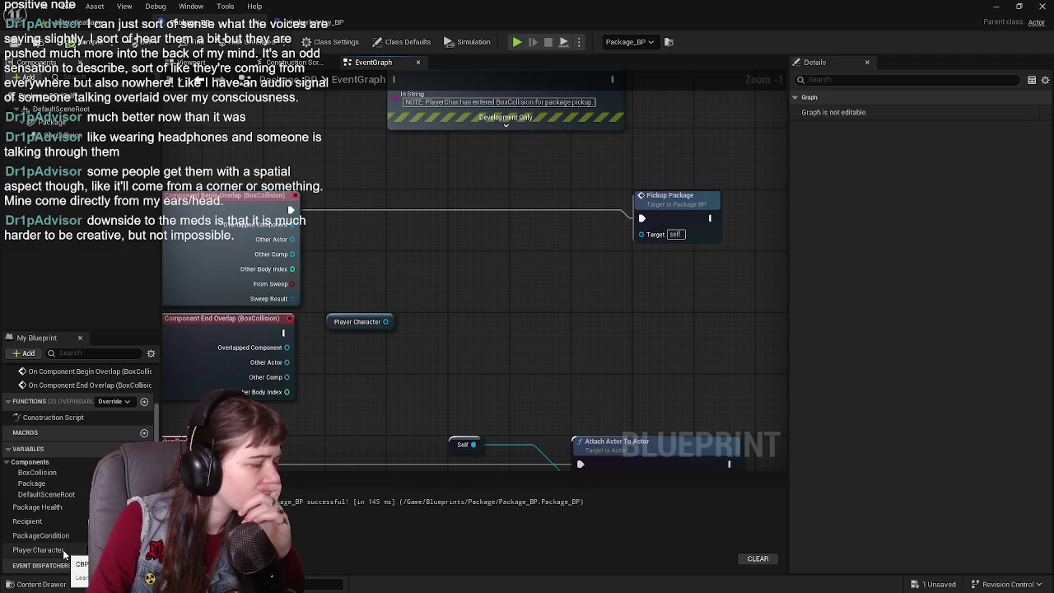
- Place the getter beside the begin-overlap event and start a play session of AntarcticaBase
left_click_drag(329, 360, 372, 341)
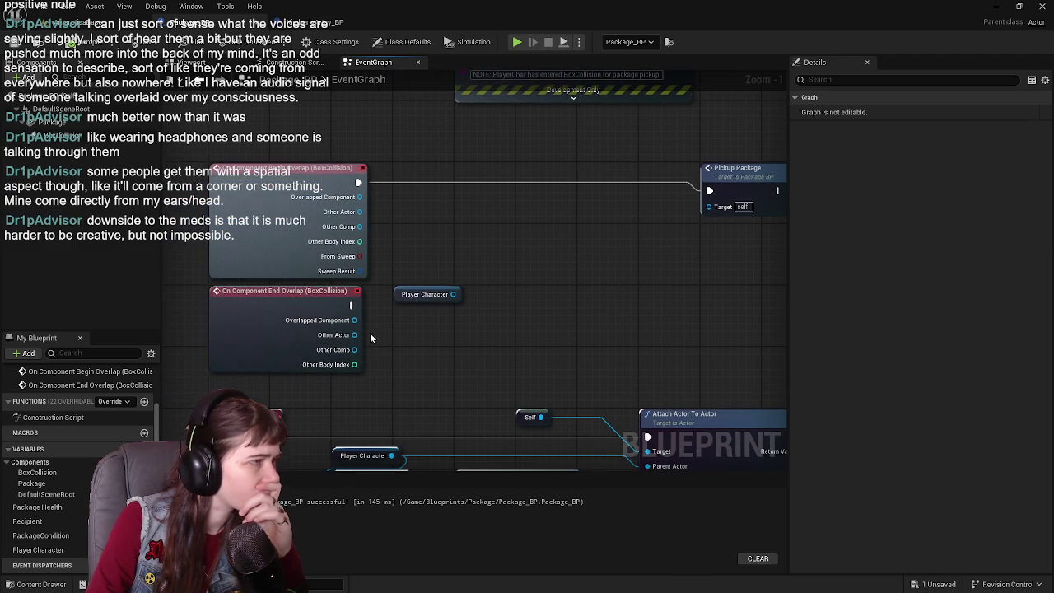
left_click(416, 294)
left_click_drag(569, 316, 527, 341)
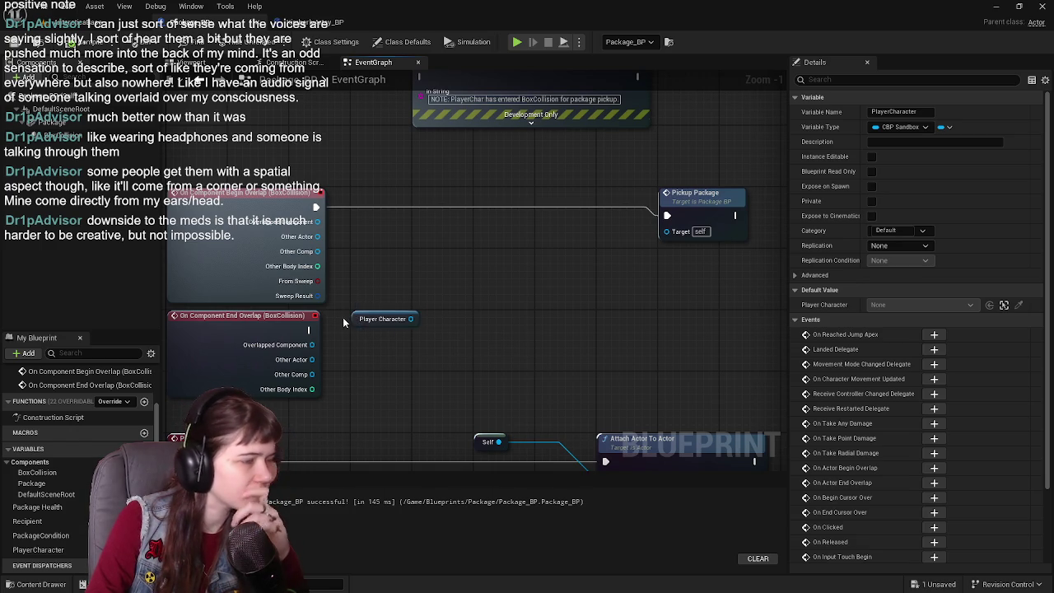
left_click_drag(362, 321, 358, 261)
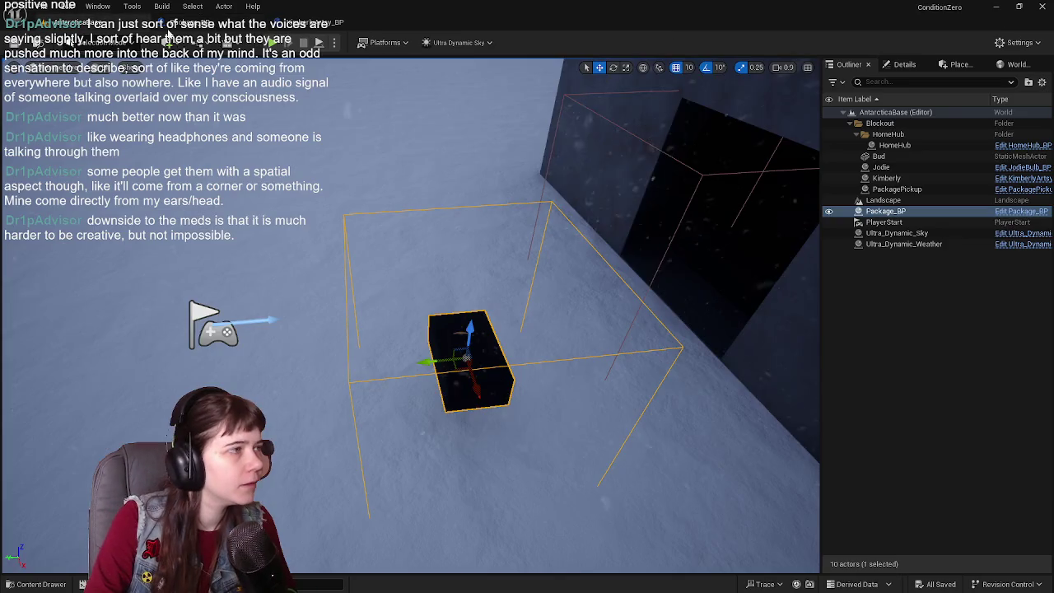
left_click(90, 22)
key("alt+p")
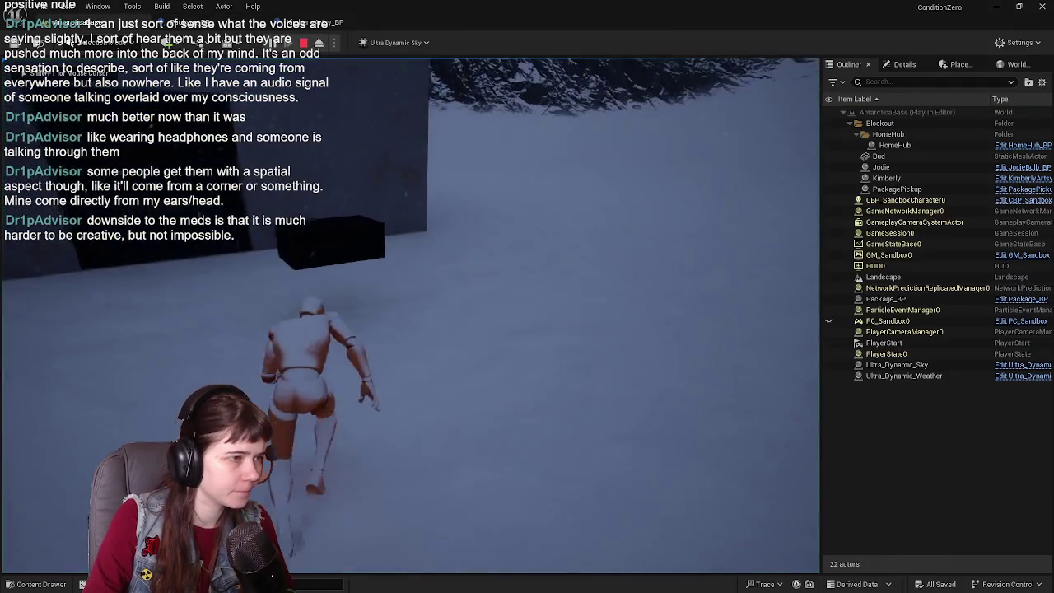
- Stop the play session, close the message log, browse Content > Input, and dismiss the error notification
key("Escape")
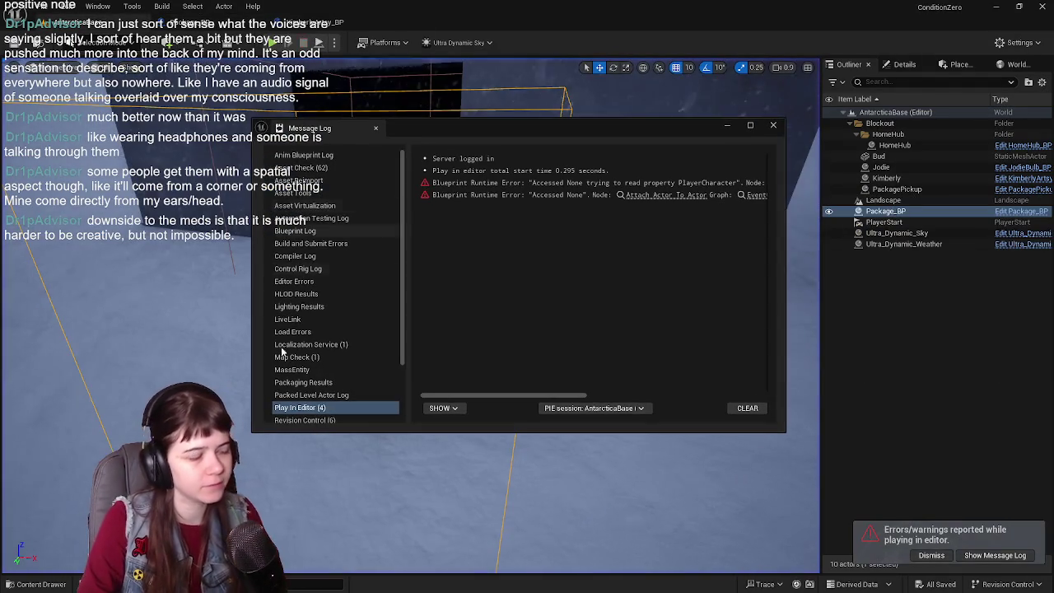
left_click(773, 126)
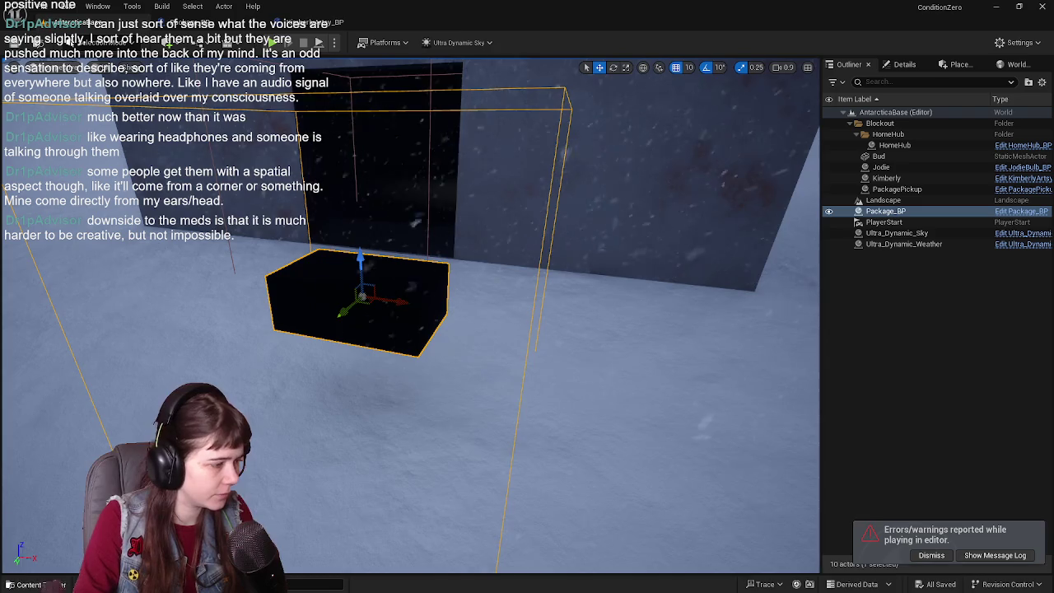
key("ctrl+space")
left_click(254, 387)
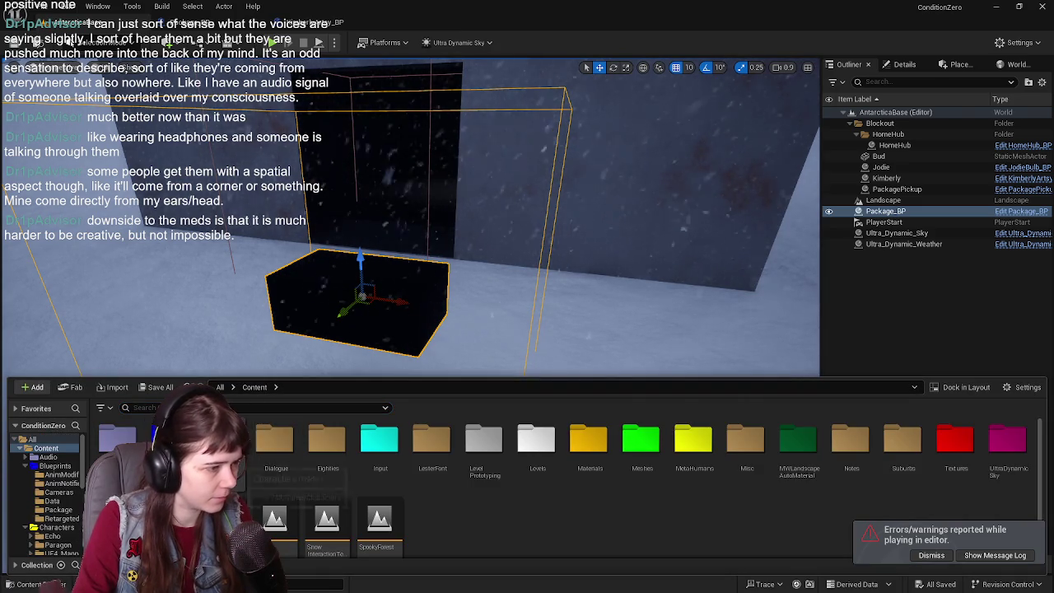
double_click(378, 449)
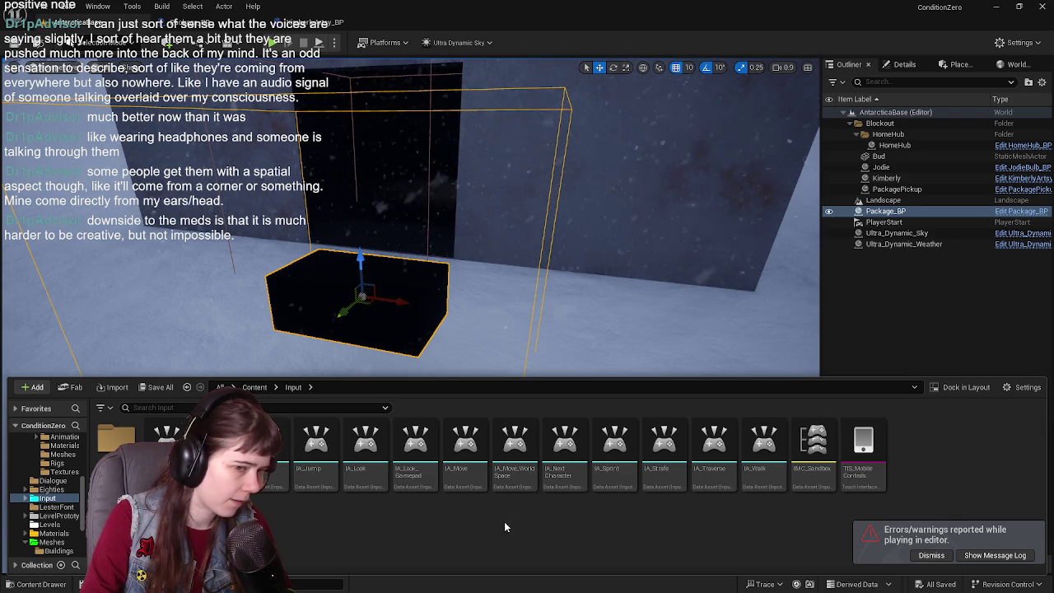
left_click(932, 555)
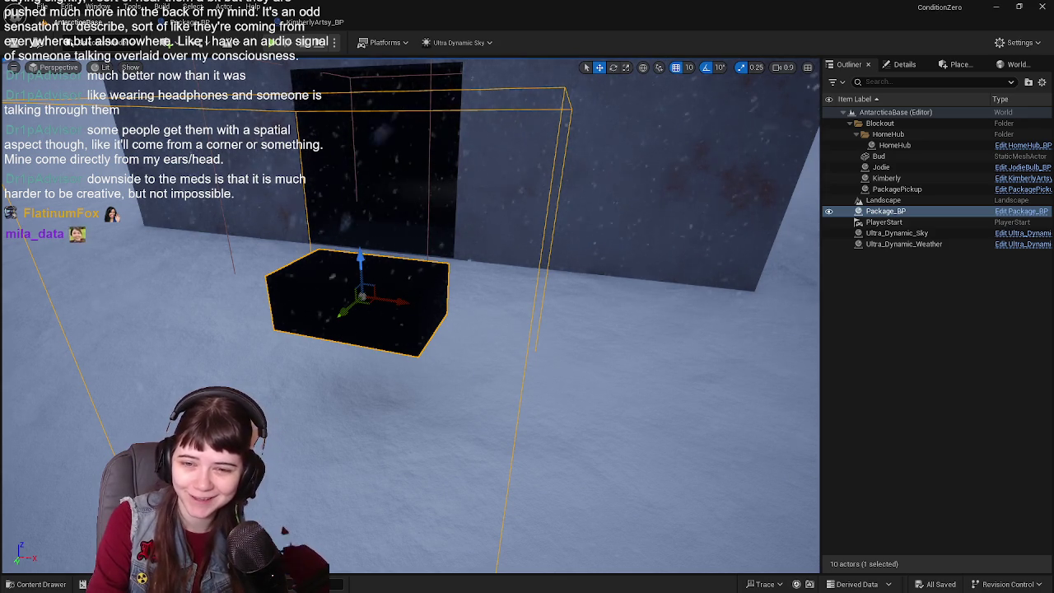
- Return to Package_BP's graph, then go up to Content and into the Characters folder
left_click(247, 22)
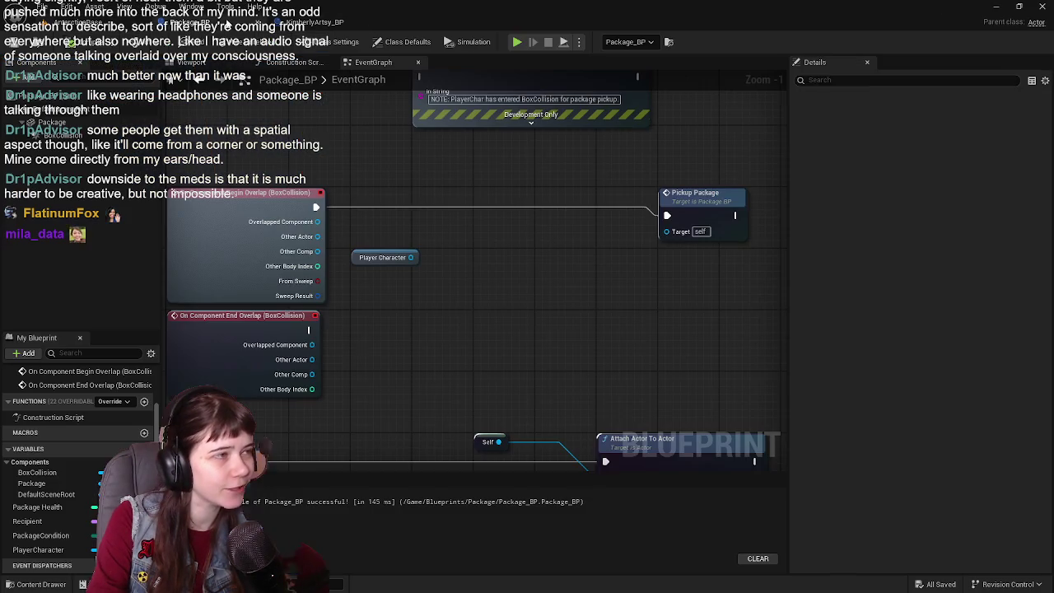
left_click_drag(503, 315, 468, 313)
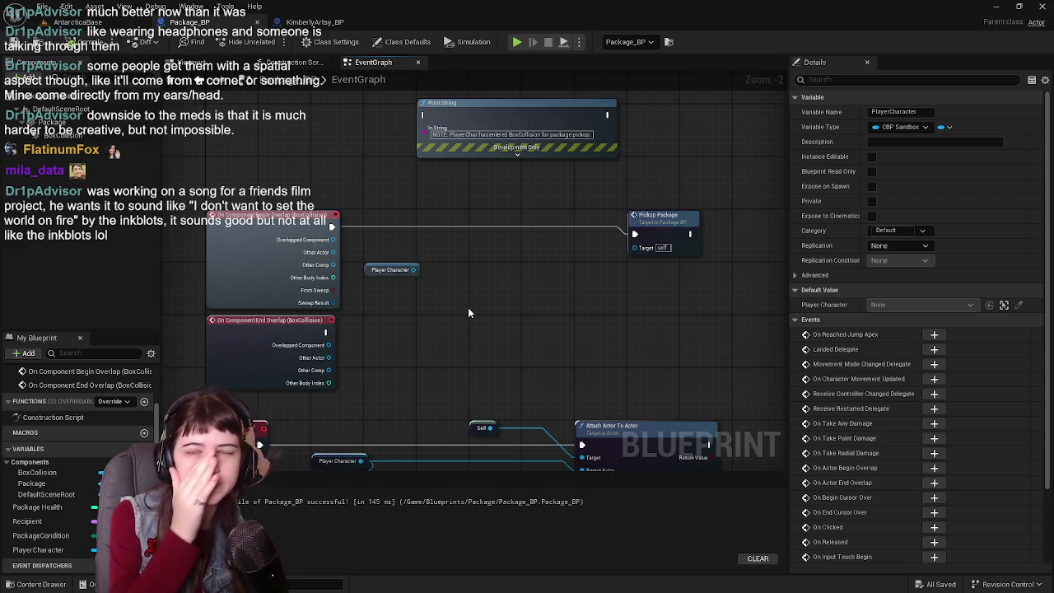
mouse_move(468, 312)
left_mouse_down()
mouse_move(427, 311)
mouse_move(492, 307)
left_mouse_up()
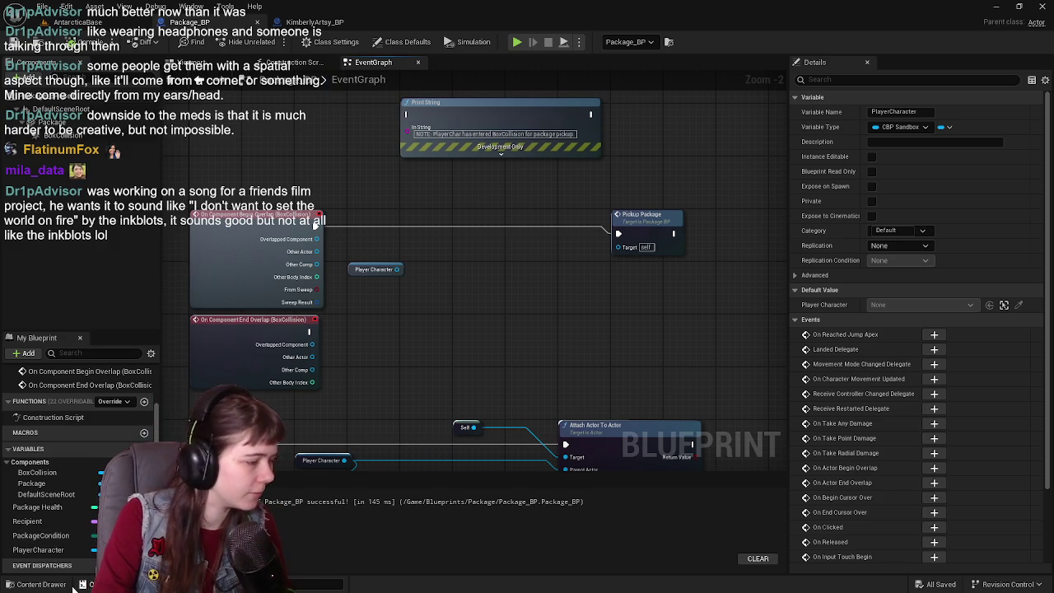
key("ctrl+space")
key("BackSpace")
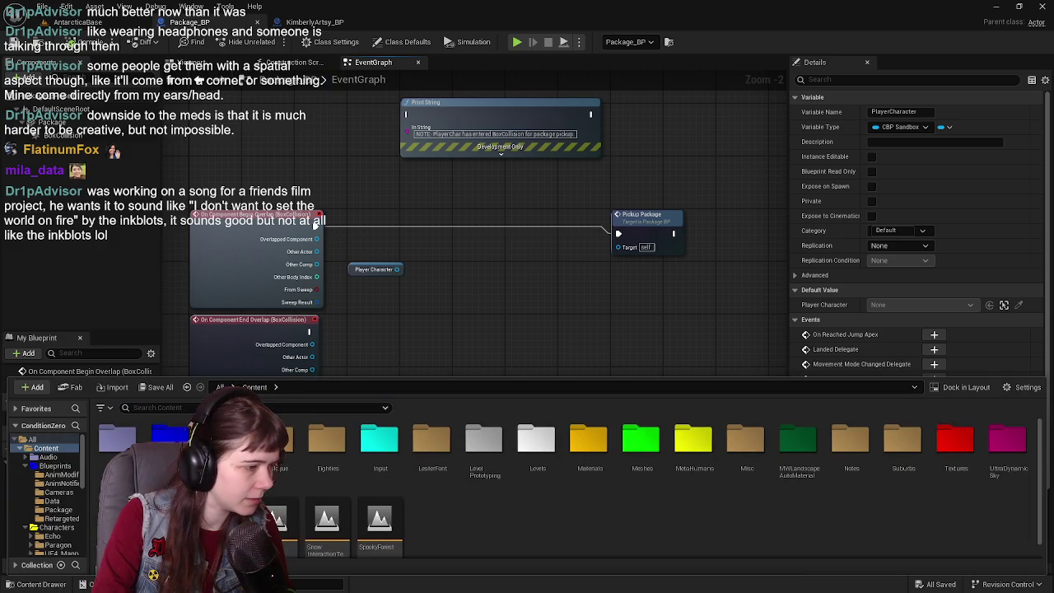
key("Return")
left_click(254, 387)
double_click(177, 436)
double_click(468, 453)
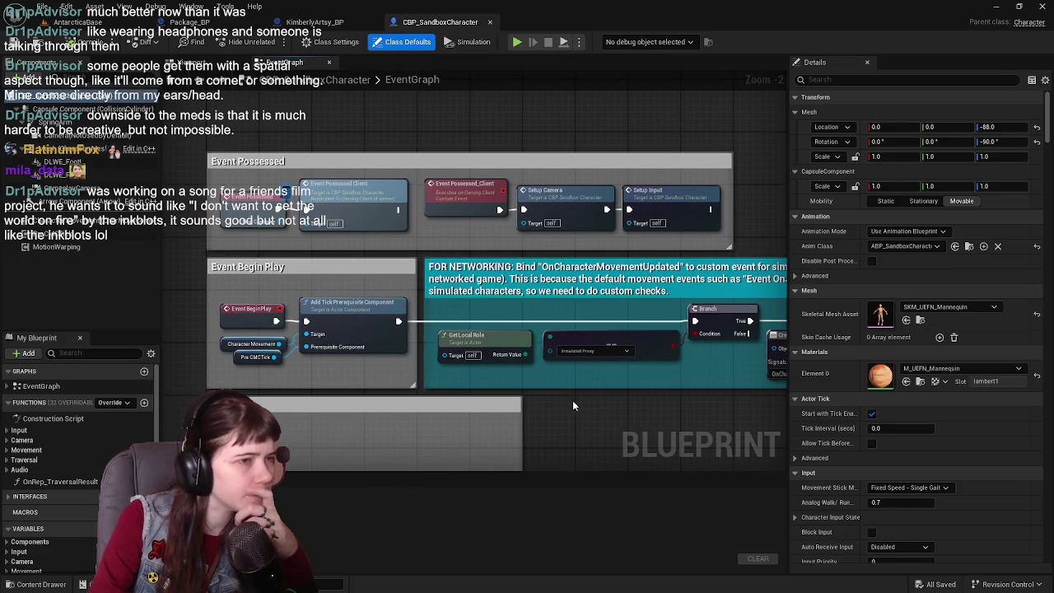
scroll(575, 401, "down", 1)
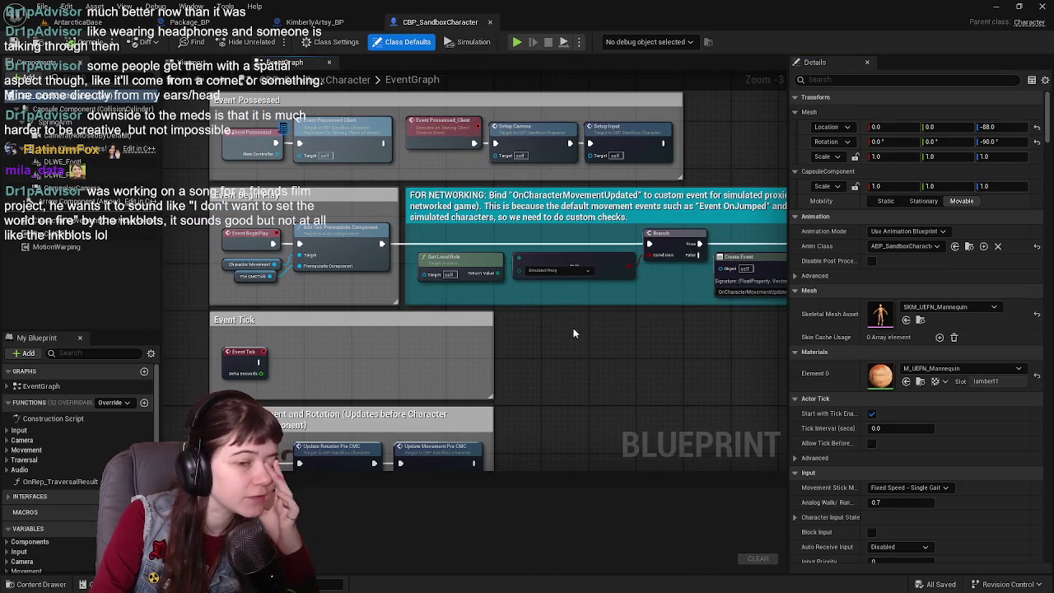
left_click_drag(574, 326, 565, 211)
left_click_drag(614, 346, 618, 272)
mouse_move(619, 320)
left_mouse_down()
mouse_move(633, 249)
mouse_move(635, 295)
mouse_move(597, 236)
left_mouse_up()
scroll(635, 296, "down", 1)
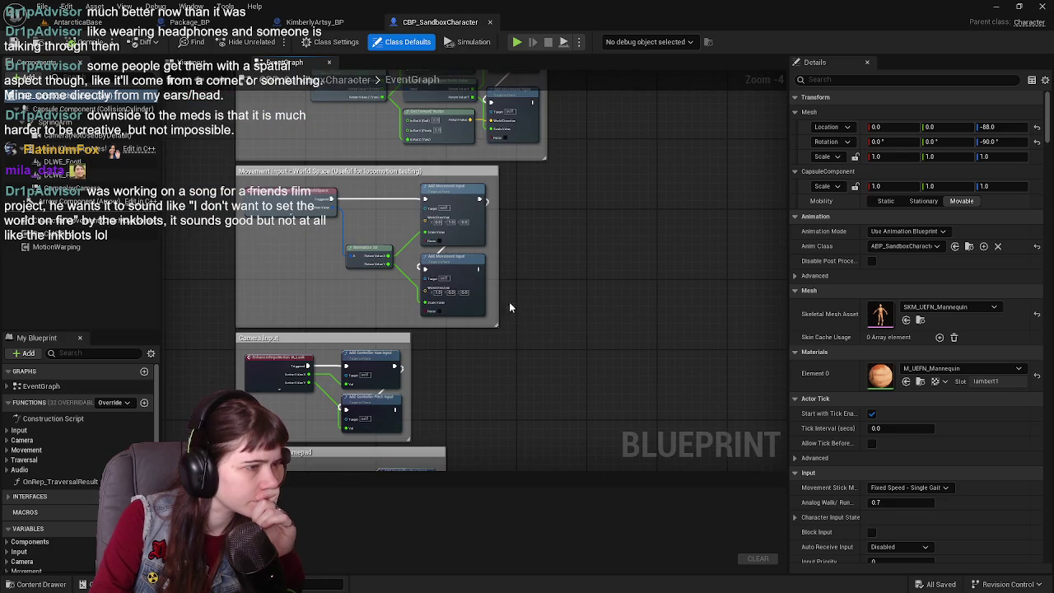
scroll(512, 301, "up", 1)
left_click_drag(464, 423, 477, 184)
left_click_drag(529, 312, 482, 130)
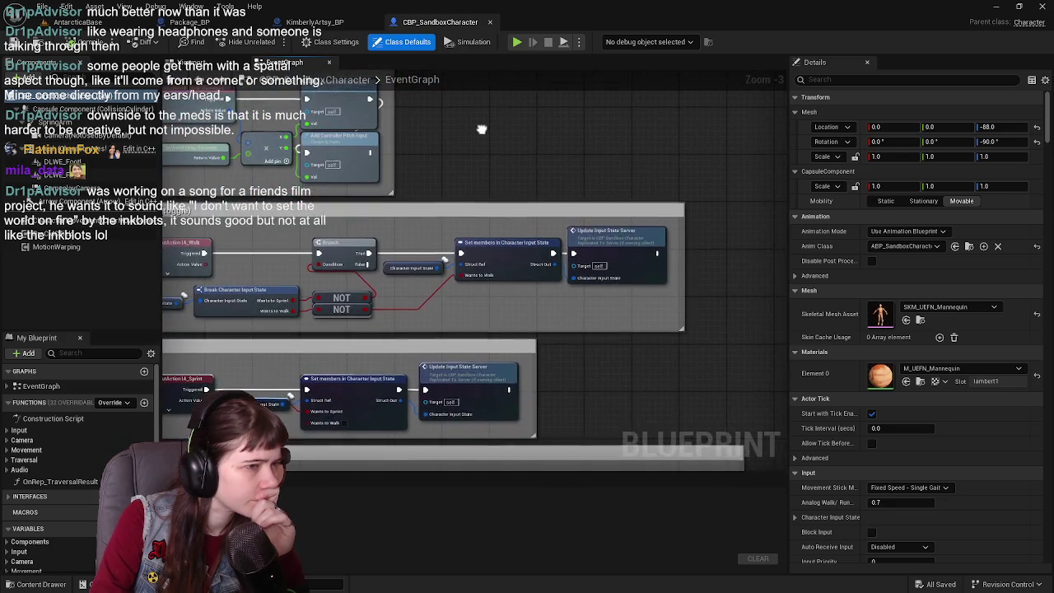
scroll(520, 99, "down", 1)
left_click_drag(524, 101, 607, 31)
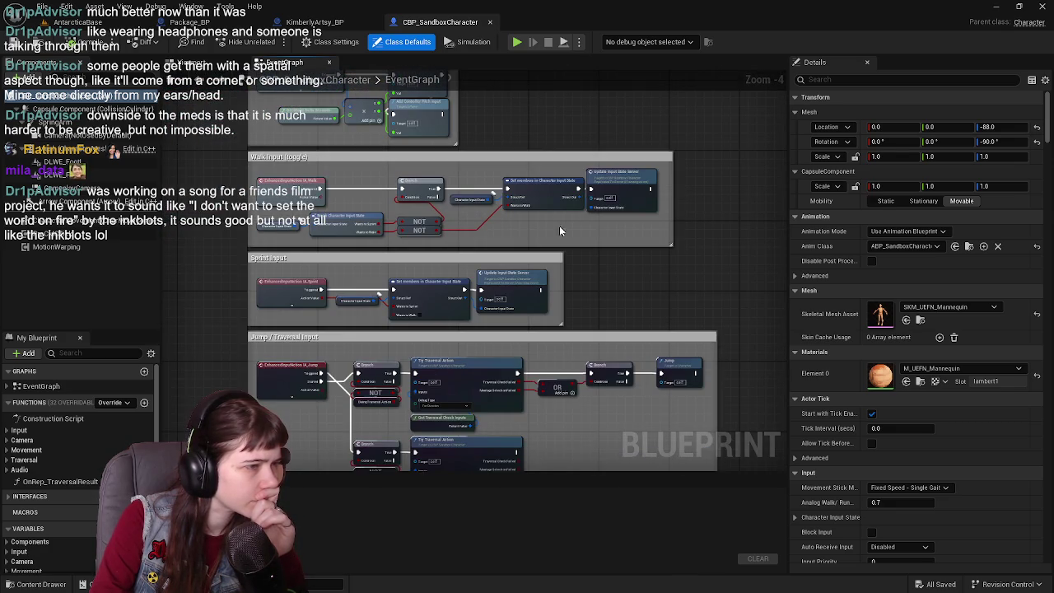
scroll(628, 306, "up", 1)
left_click_drag(629, 305, 628, 89)
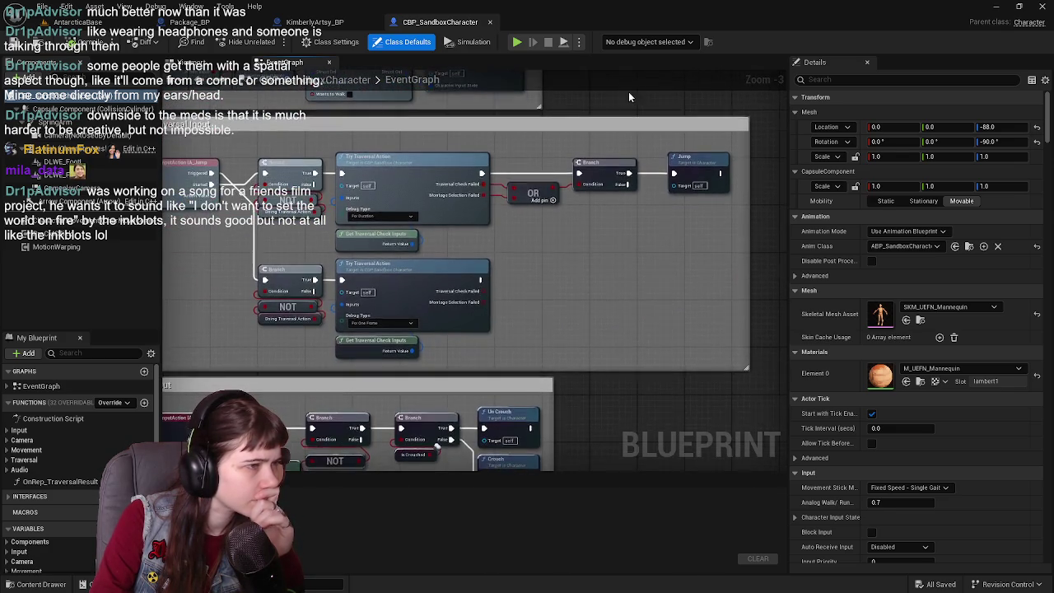
scroll(628, 89, "down", 1)
scroll(613, 315, "up", 1)
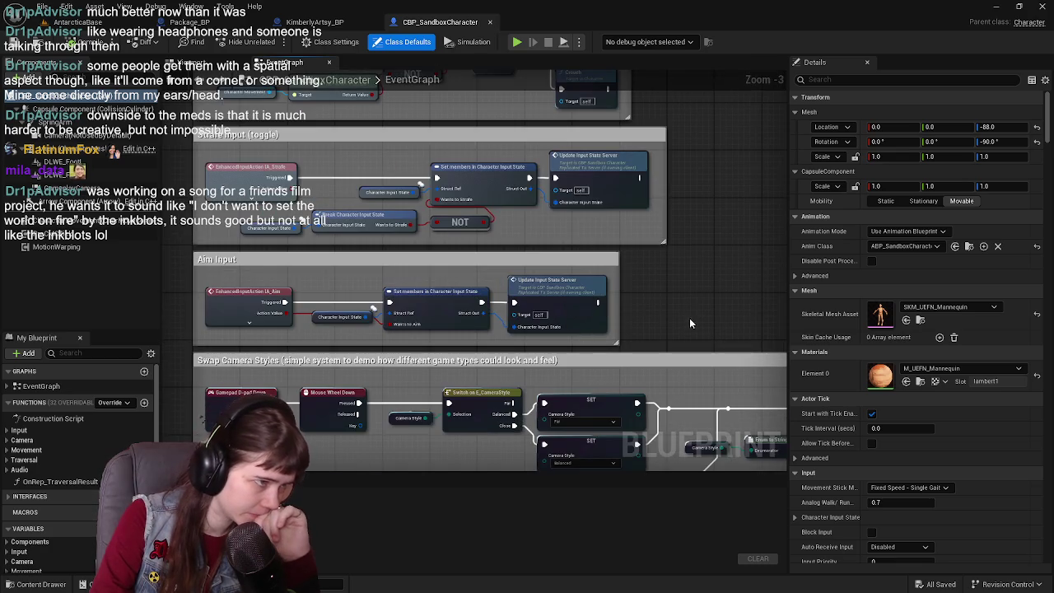
left_click_drag(690, 323, 437, 169)
mouse_move(654, 169)
left_mouse_down()
mouse_move(414, 141)
mouse_move(426, 138)
mouse_move(359, 352)
mouse_move(414, 176)
mouse_move(432, 151)
mouse_move(652, 286)
mouse_move(616, 387)
left_mouse_up()
scroll(427, 138, "down", 1)
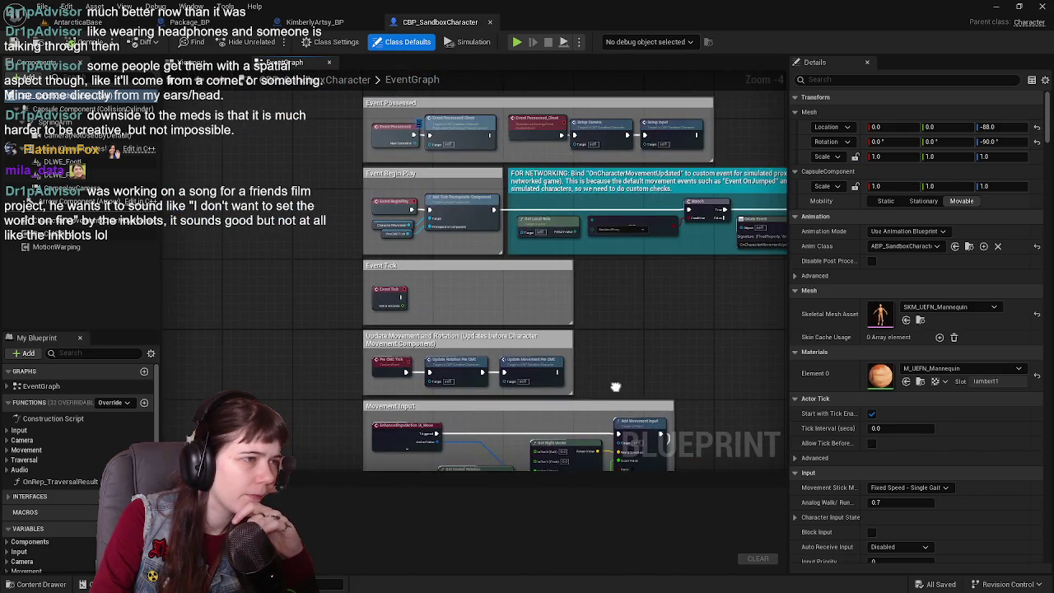
scroll(619, 286, "down", 2)
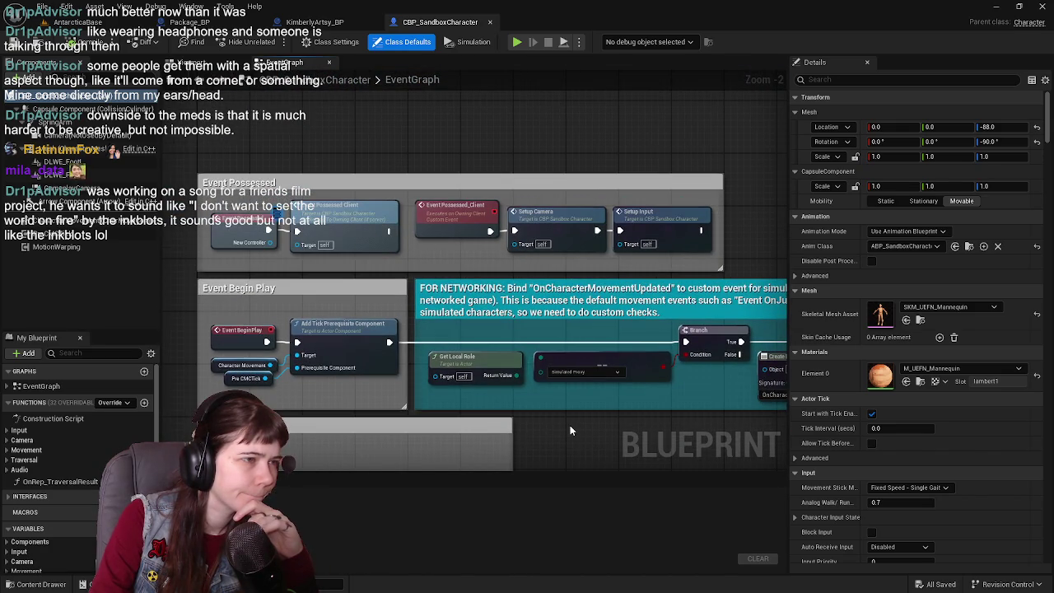
scroll(570, 430, "down", 1)
scroll(570, 430, "up", 6)
mouse_move(570, 430)
left_mouse_down()
mouse_move(585, 395)
mouse_move(422, 380)
mouse_move(575, 304)
left_mouse_up()
scroll(443, 346, "down", 3)
scroll(422, 355, "up", 2)
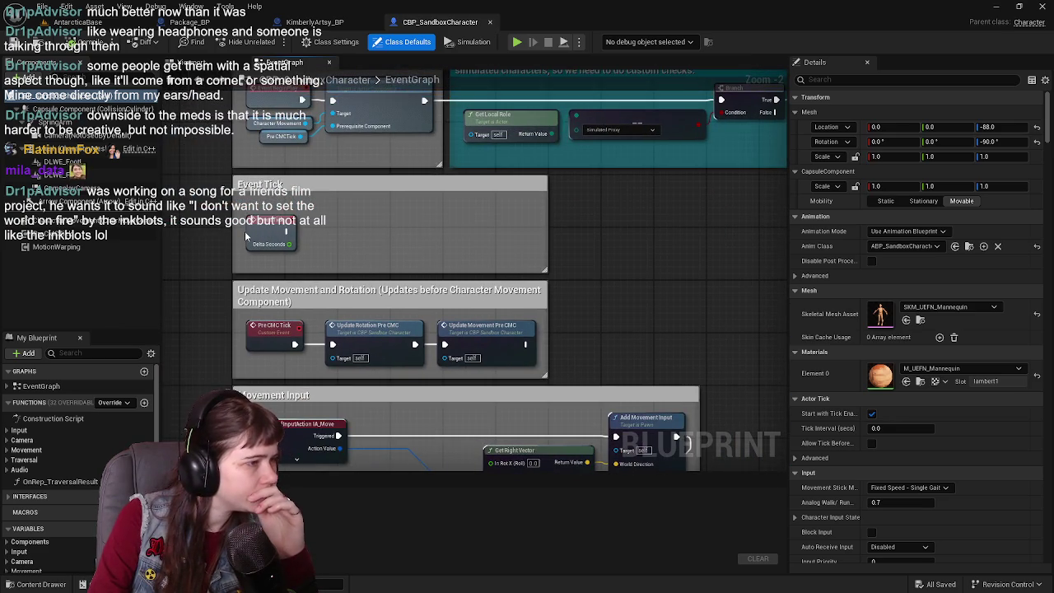
scroll(677, 352, "down", 4)
scroll(598, 332, "up", 3)
mouse_move(599, 332)
left_mouse_down()
mouse_move(558, 308)
mouse_move(563, 258)
mouse_move(619, 214)
mouse_move(657, 301)
mouse_move(626, 163)
left_mouse_up()
scroll(597, 384, "down", 3)
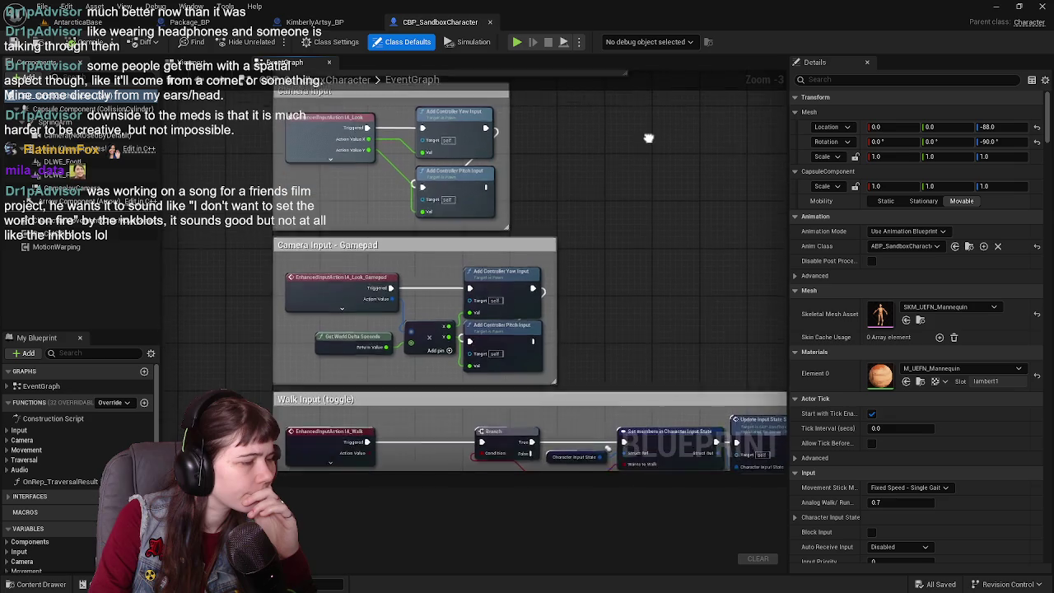
scroll(581, 267, "up", 3)
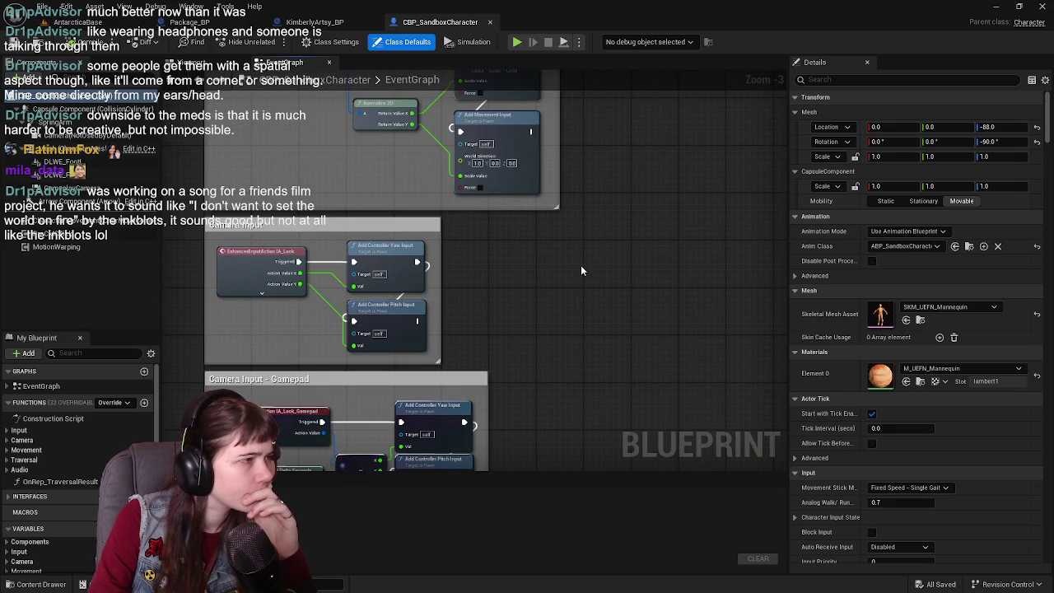
left_click(210, 63)
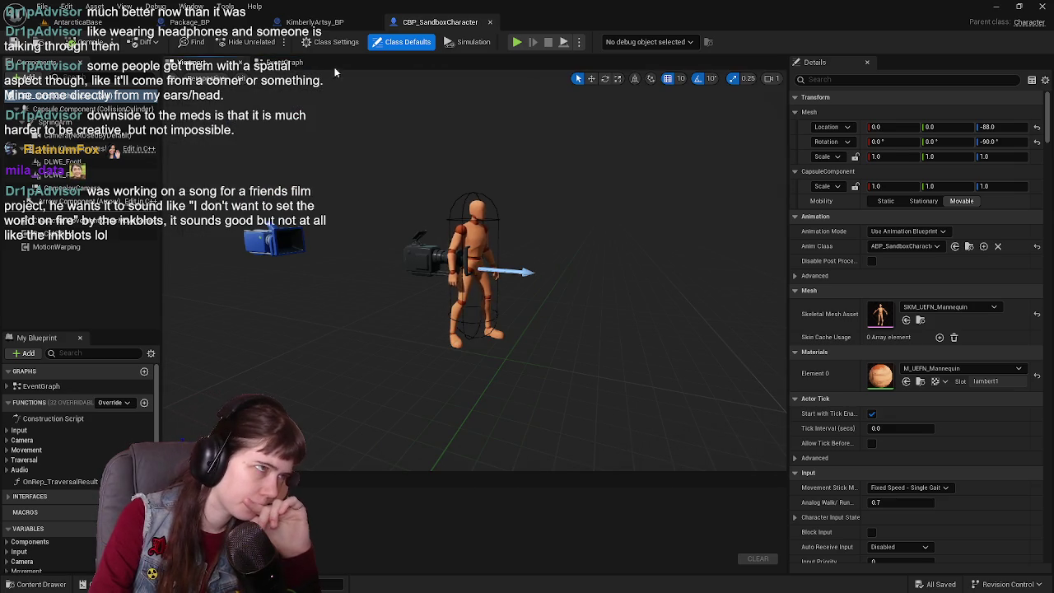
left_click(284, 63)
scroll(383, 163, "down", 3)
scroll(501, 247, "up", 3)
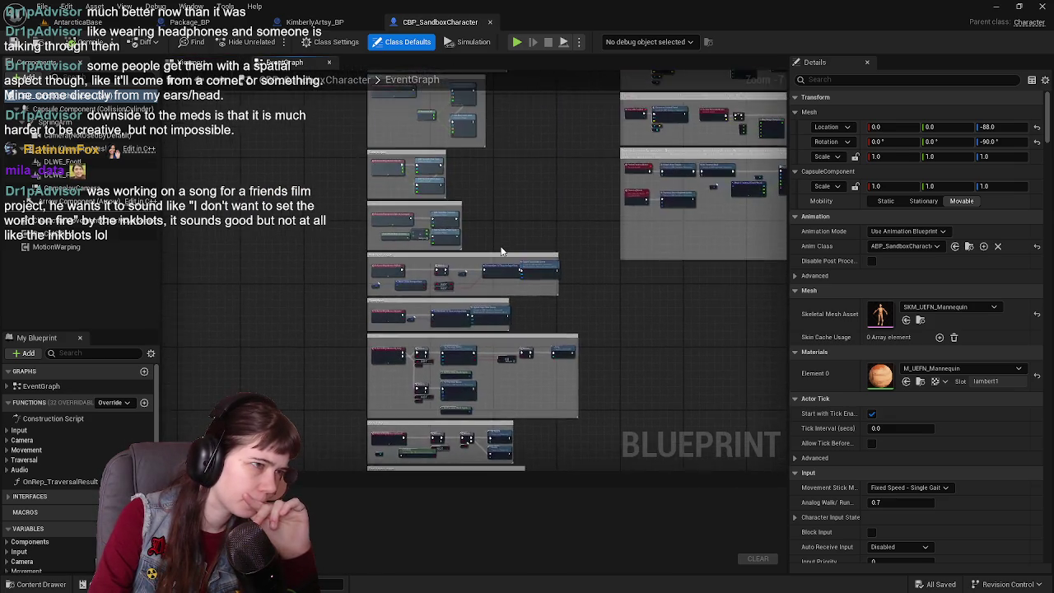
scroll(528, 272, "down", 2)
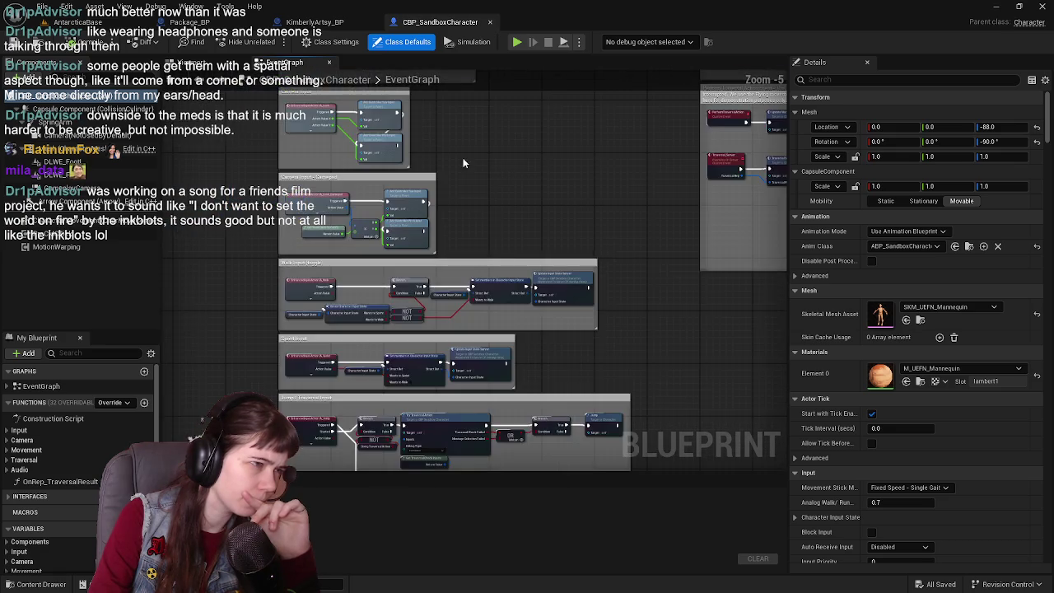
scroll(553, 303, "up", 1)
mouse_move(552, 303)
left_mouse_down()
mouse_move(497, 346)
mouse_move(230, 271)
left_mouse_up()
left_click_drag(469, 358, 333, 201)
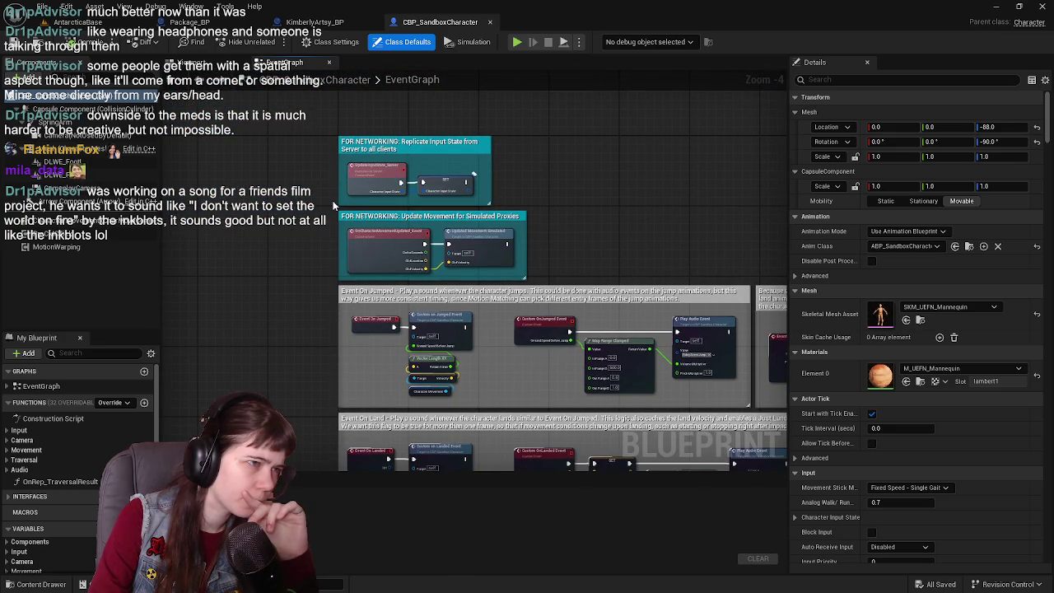
scroll(321, 416, "down", 2)
scroll(358, 419, "up", 3)
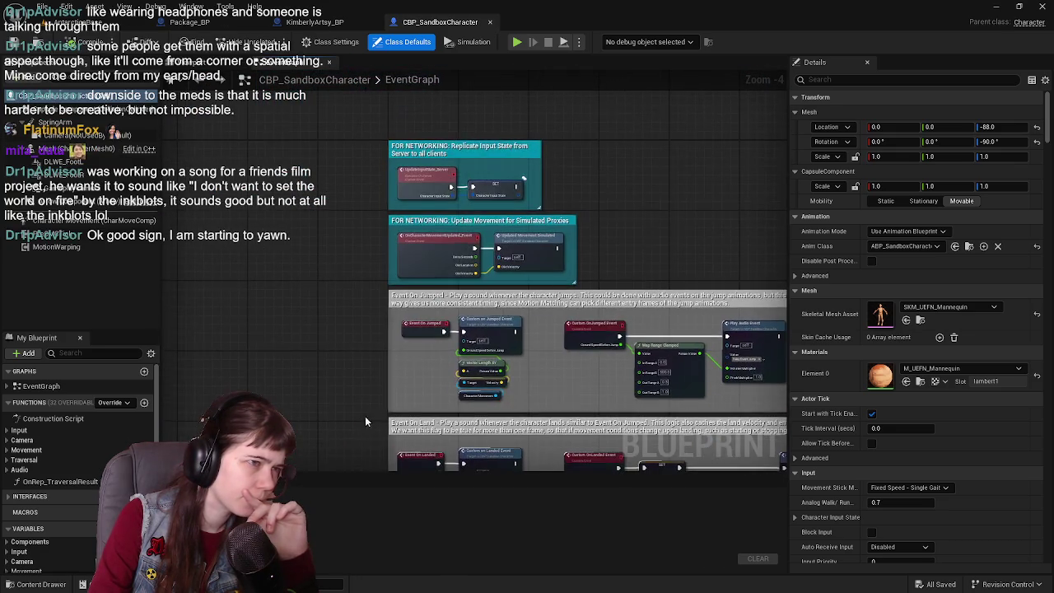
left_click_drag(440, 146, 397, 185)
scroll(239, 323, "down", 1)
mouse_move(240, 321)
left_mouse_down()
mouse_move(521, 298)
mouse_move(529, 251)
mouse_move(552, 387)
left_mouse_up()
scroll(615, 320, "up", 1)
scroll(549, 262, "up", 1)
mouse_move(549, 262)
left_mouse_down()
mouse_move(546, 147)
mouse_move(519, 214)
mouse_move(522, 247)
mouse_move(523, 206)
mouse_move(524, 329)
mouse_move(550, 252)
left_mouse_up()
scroll(546, 146, "down", 2)
scroll(521, 219, "down", 1)
scroll(525, 330, "up", 1)
scroll(551, 251, "up", 1)
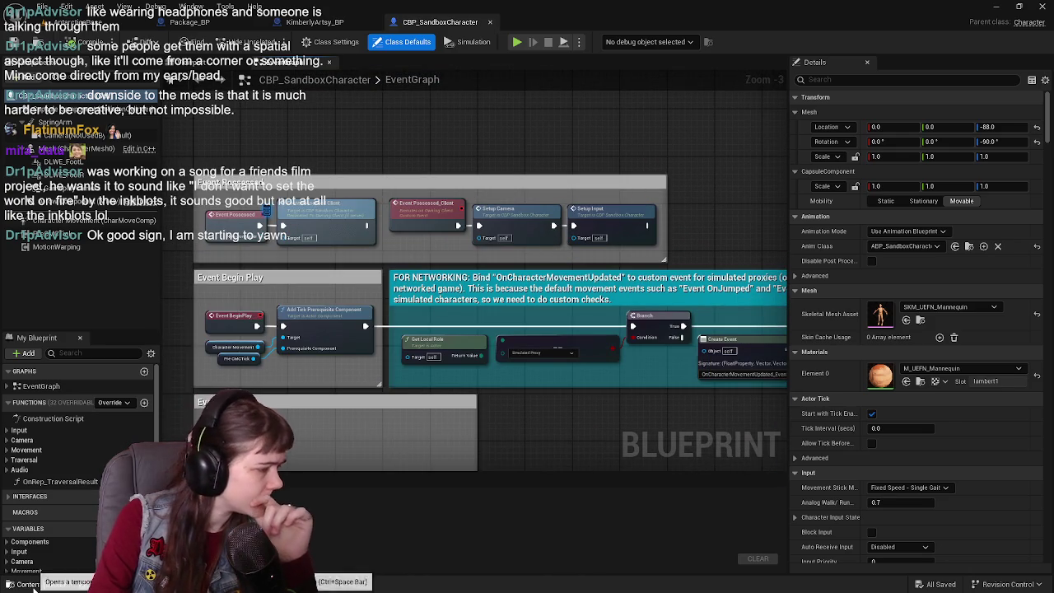
- Open the IMC_Sandbox input mapping context from Content > Input
key("ctrl+space")
left_click(254, 387)
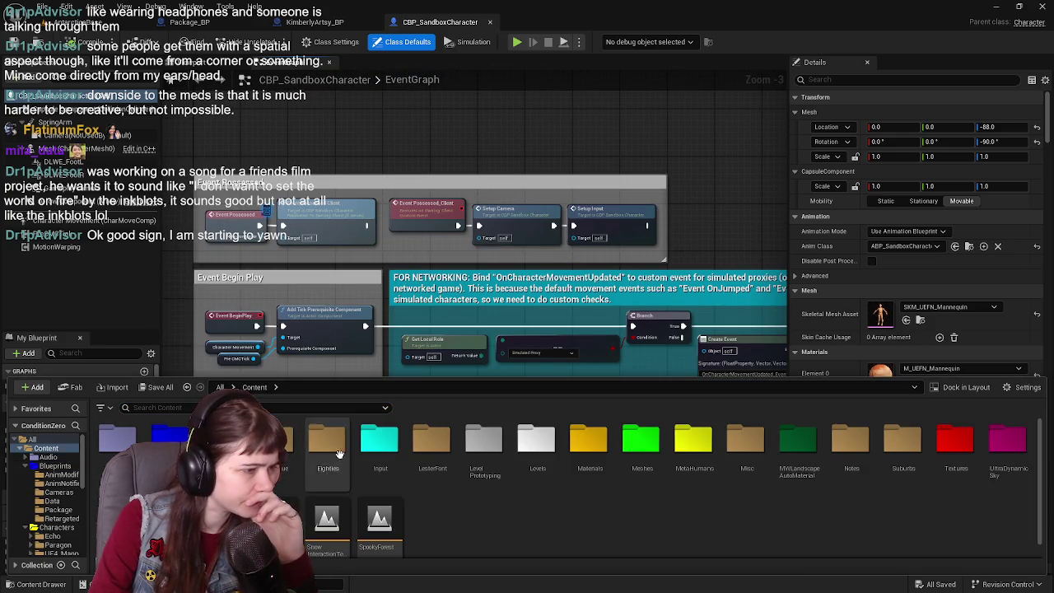
double_click(377, 449)
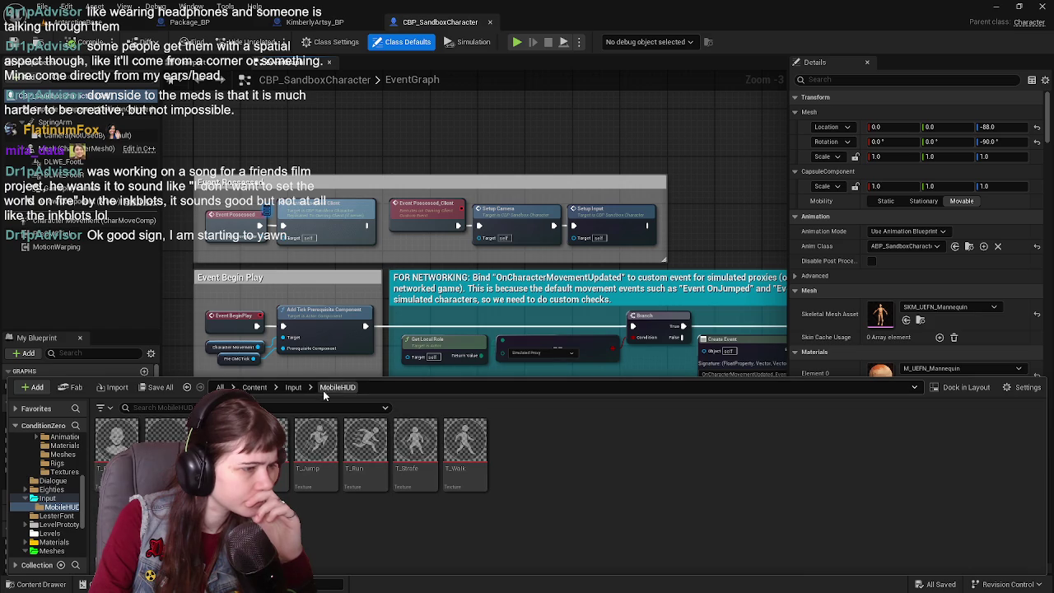
left_click(813, 449)
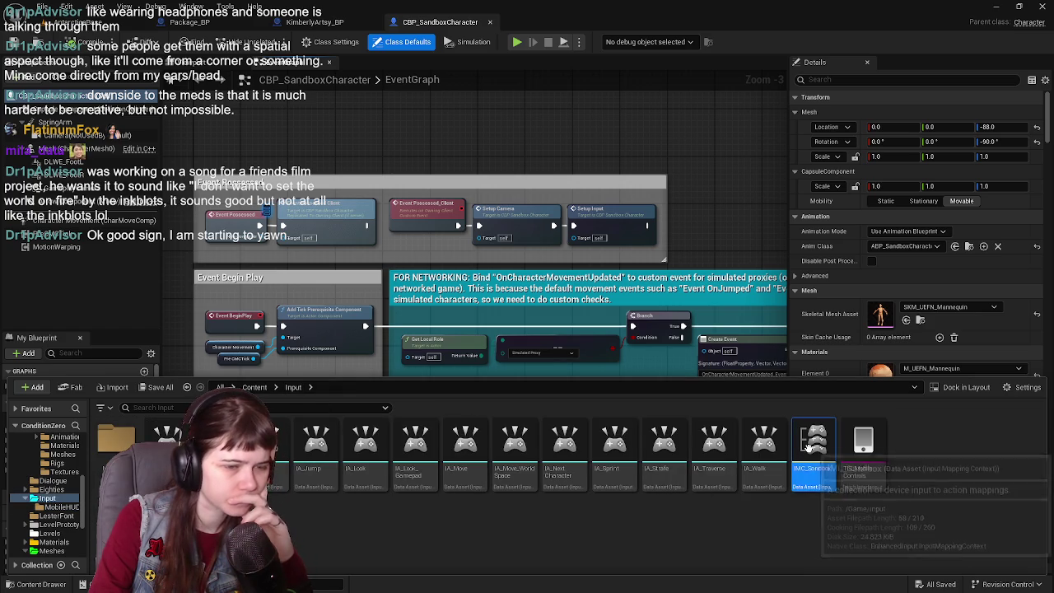
key("Return")
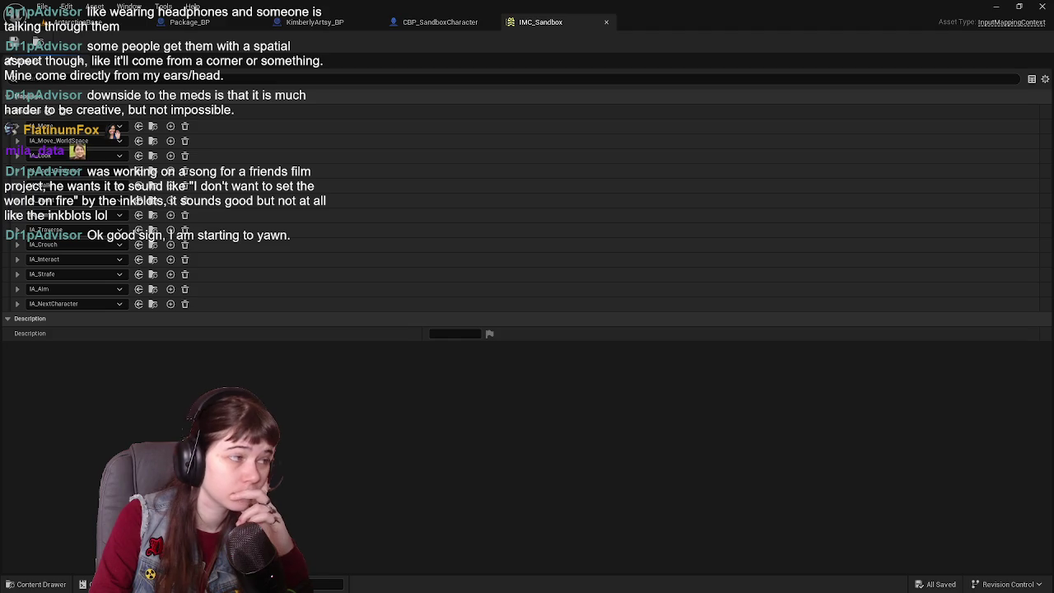
- Inspect IA_NextCharacter's bindings, then close IMC_Sandbox and return to the Input assets
left_click(17, 304)
left_click(18, 304)
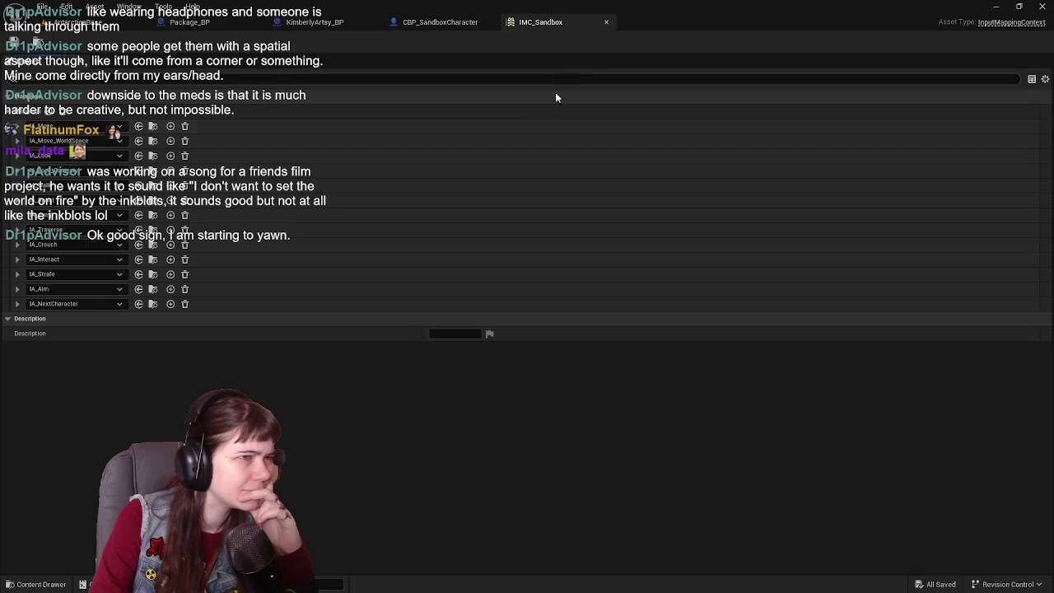
left_click(604, 21)
left_click(32, 584)
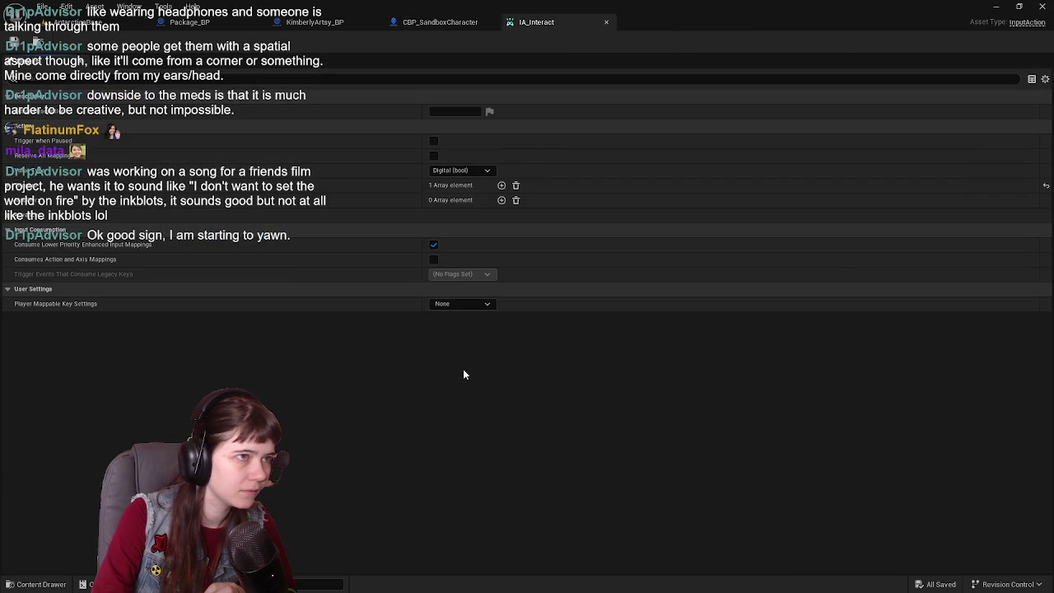
- Check which assets reference IA_Interact in the Reference Viewer
left_click(37, 584)
right_click(276, 448)
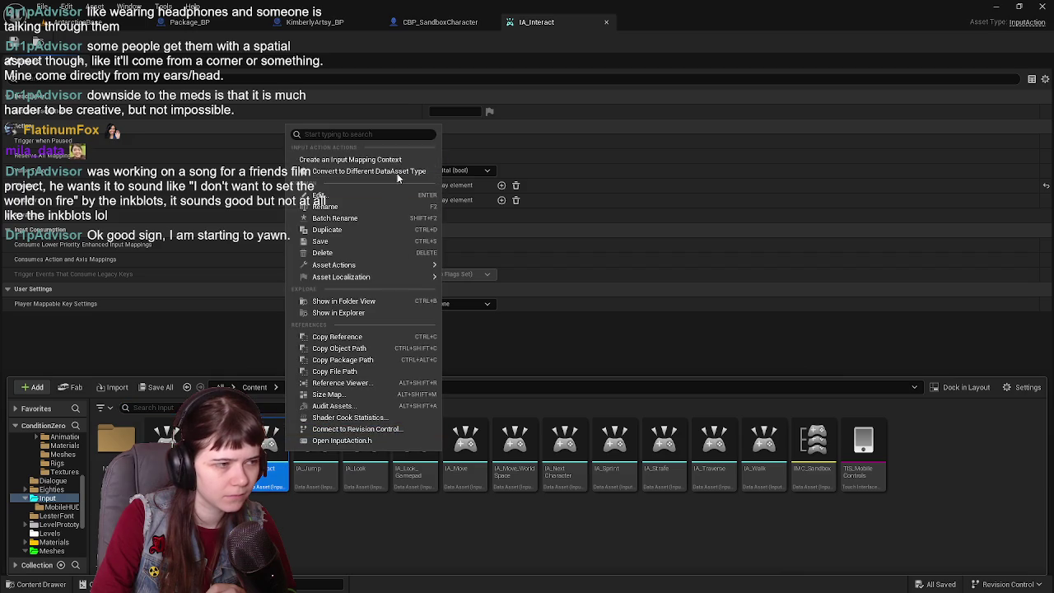
left_click(369, 384)
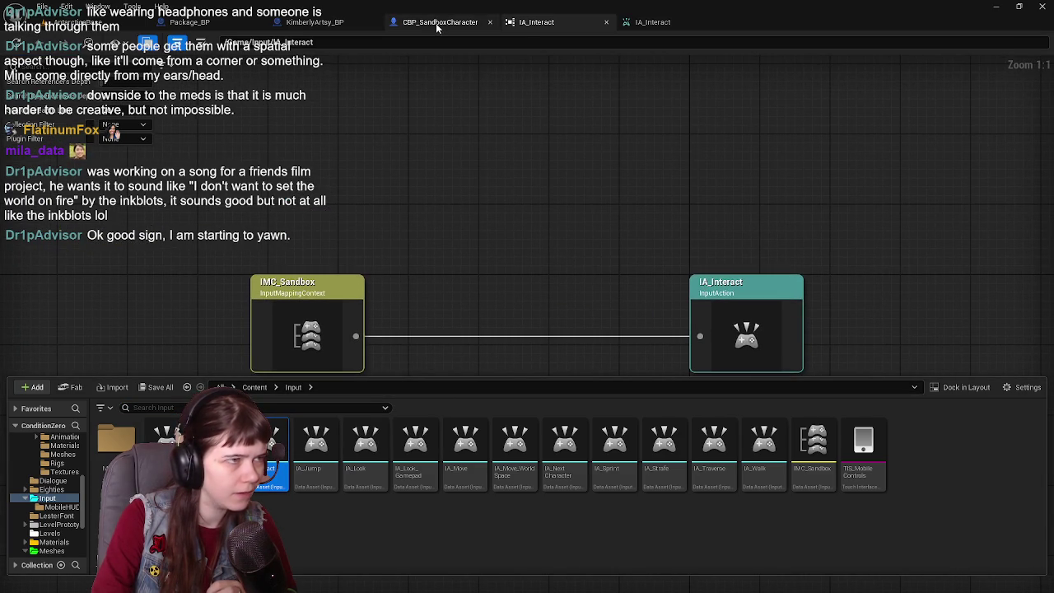
left_click(607, 24)
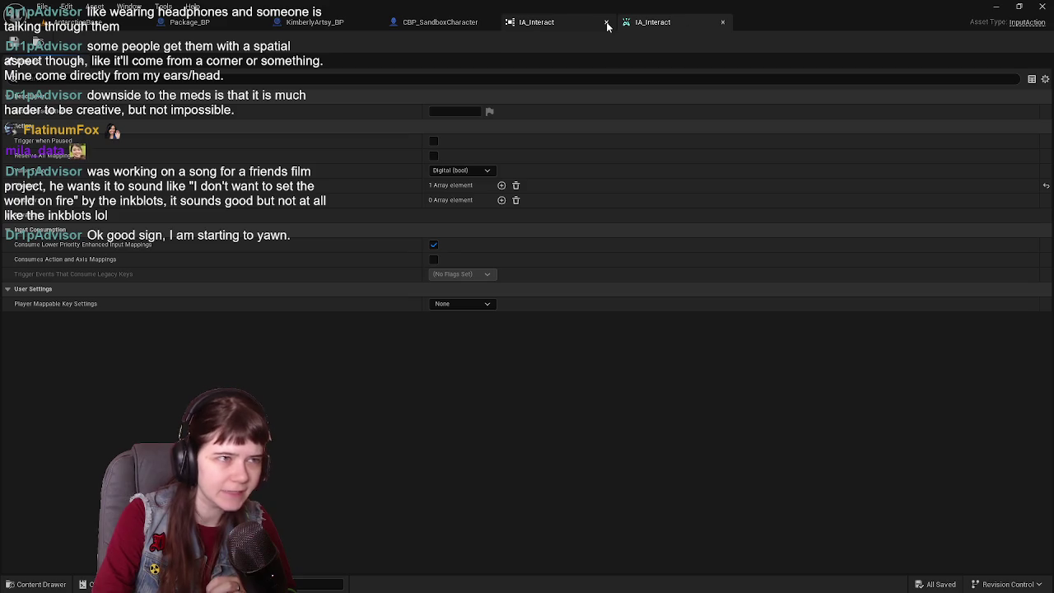
- Verify IMC_Sandbox binds IA_Interact to E and Gamepad Face Button Top, then close IA_Interact
left_click(56, 586)
double_click(814, 453)
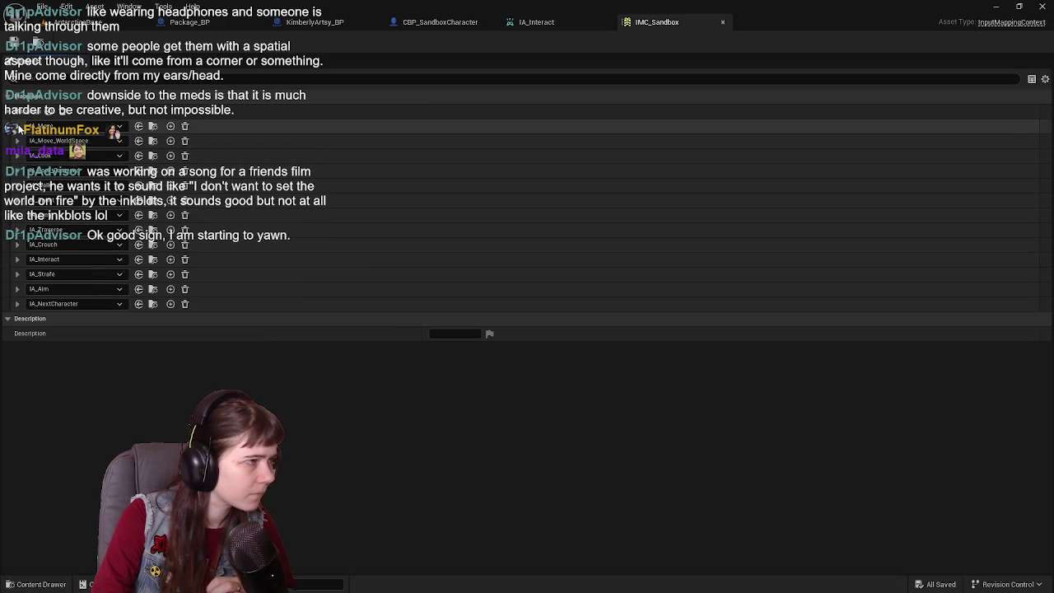
left_click(17, 260)
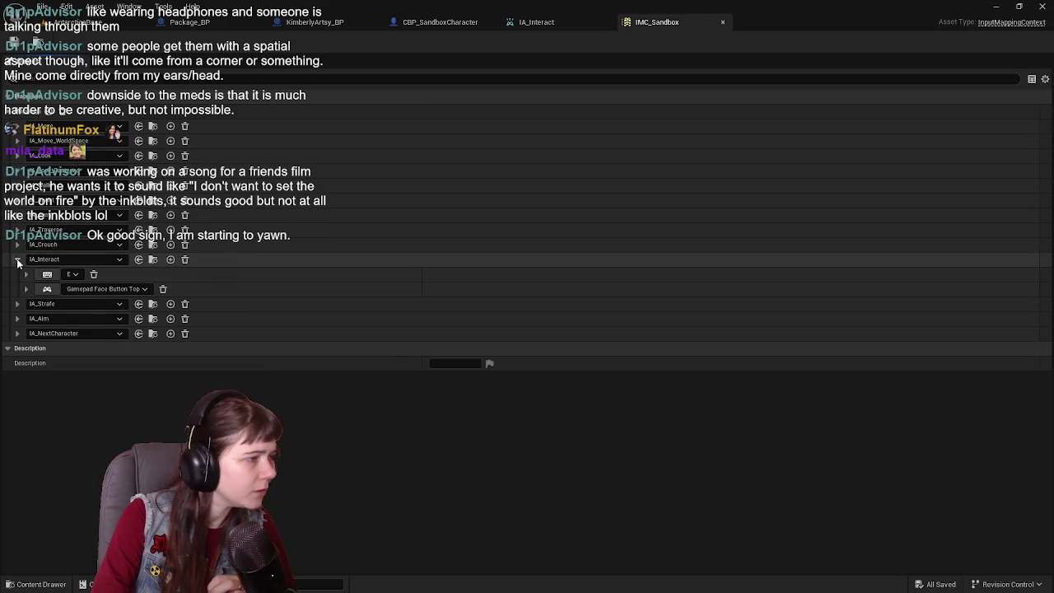
left_click(25, 276)
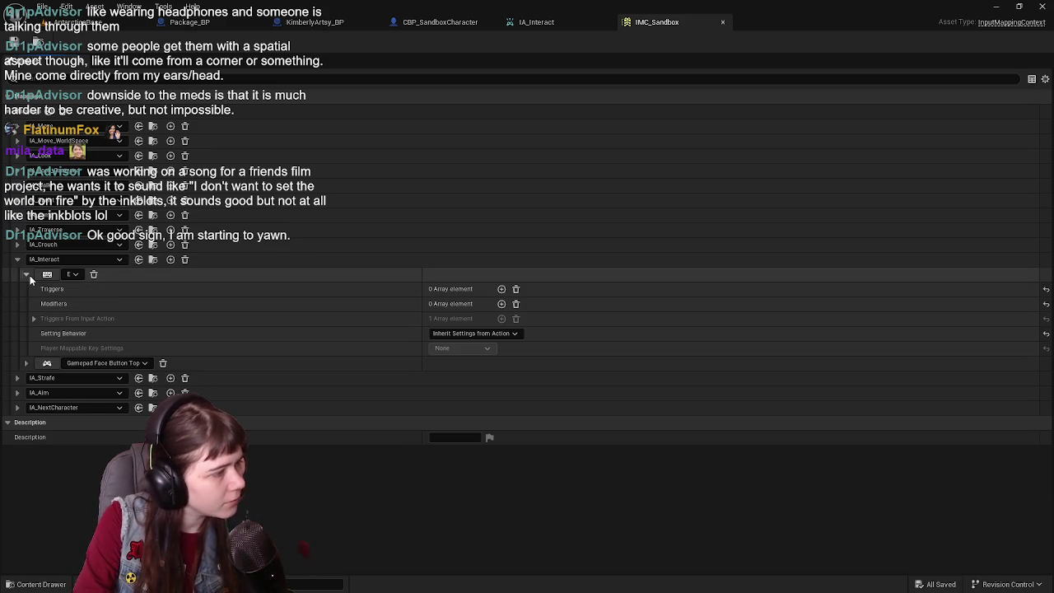
left_click(26, 275)
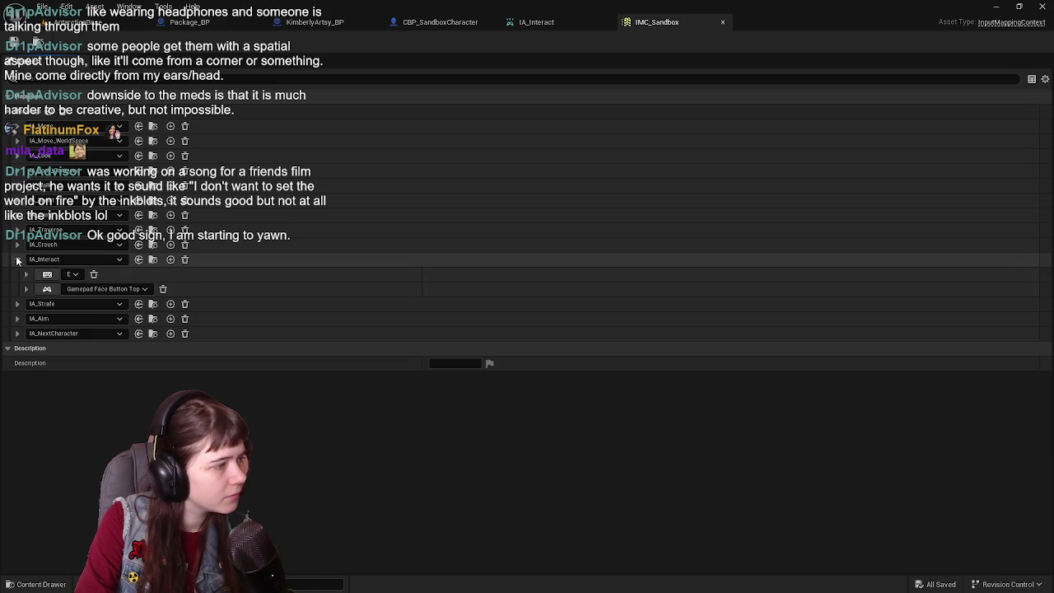
left_click(17, 260)
left_click(545, 23)
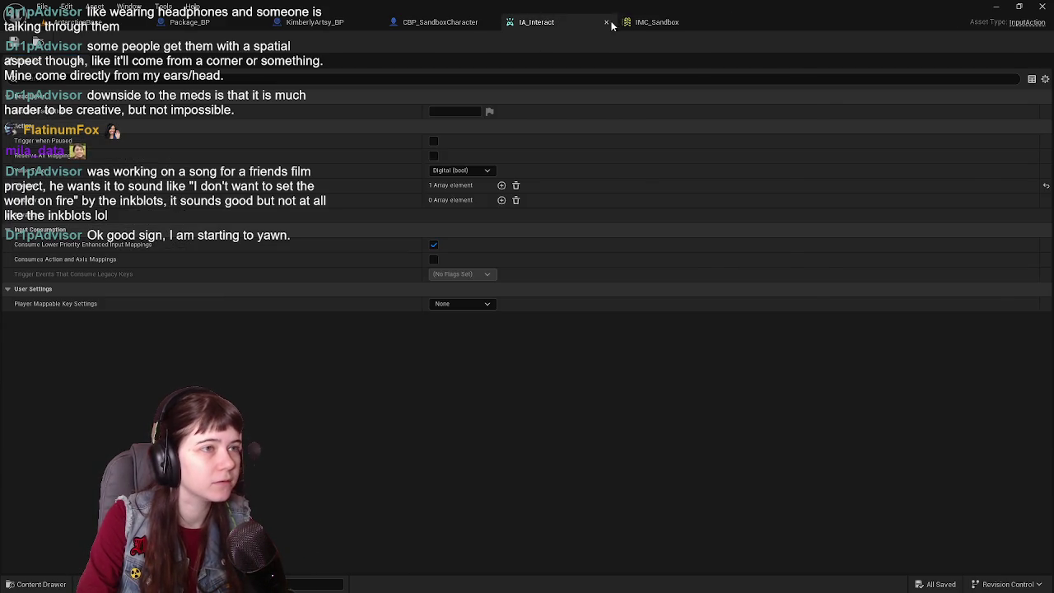
left_click(607, 22)
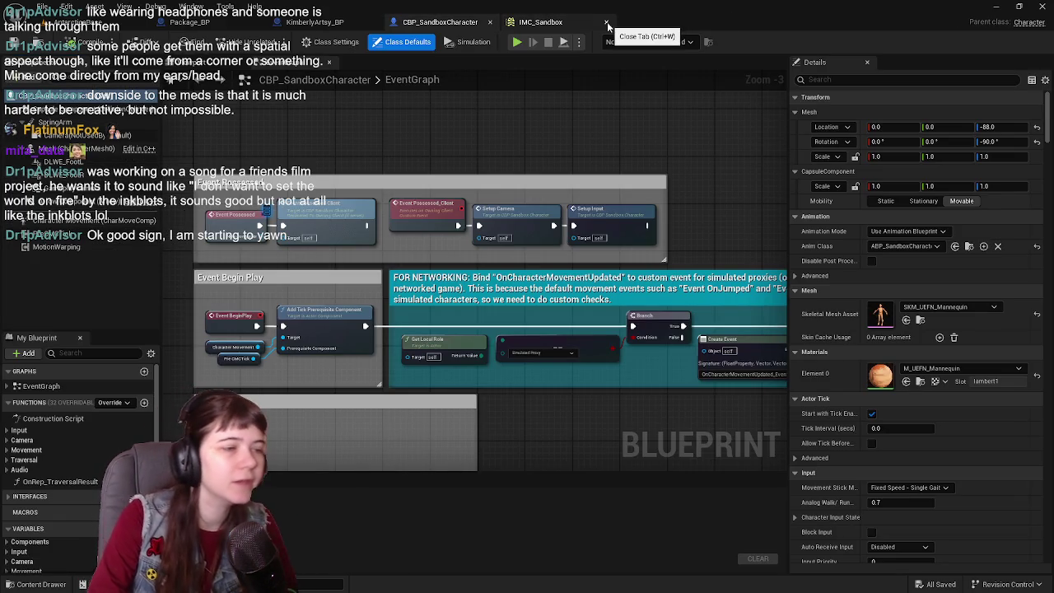
- Search the character blueprint for Interaction Transform and view its use in TryTraversalAction
scroll(534, 356, "down", 1)
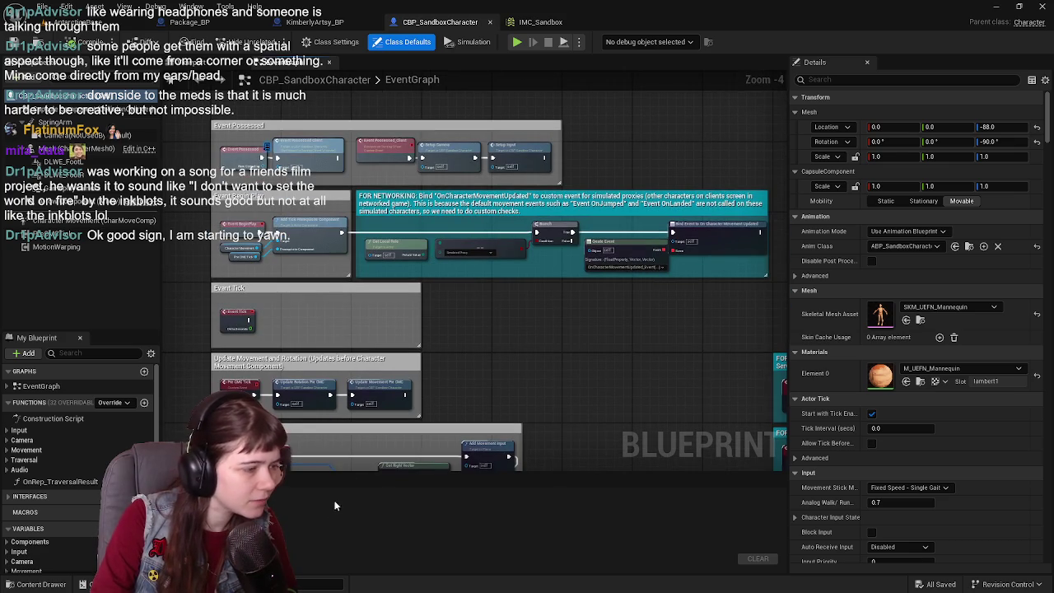
key("ctrl+f")
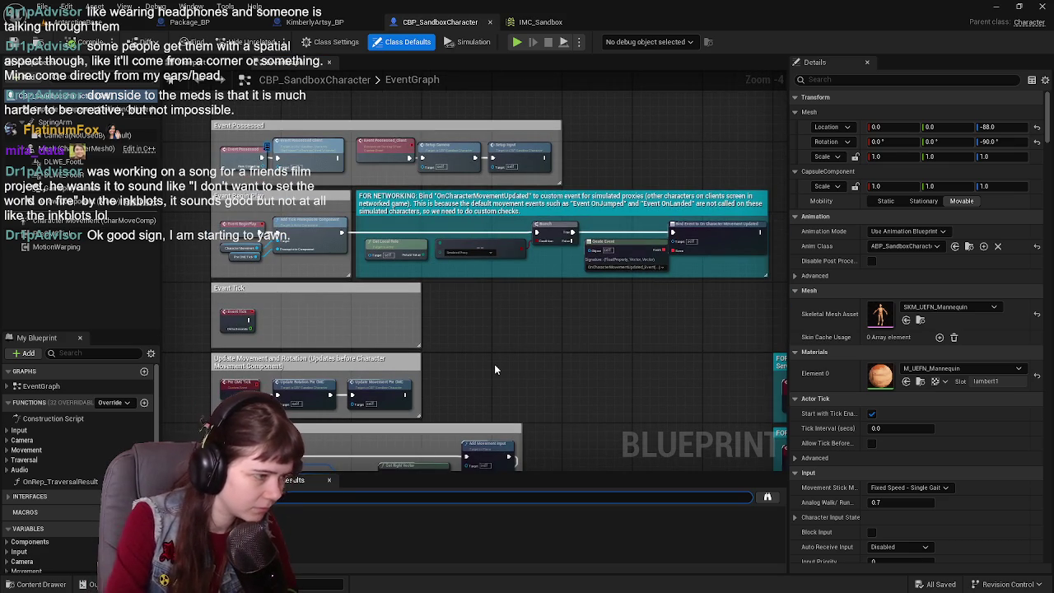
key("Return")
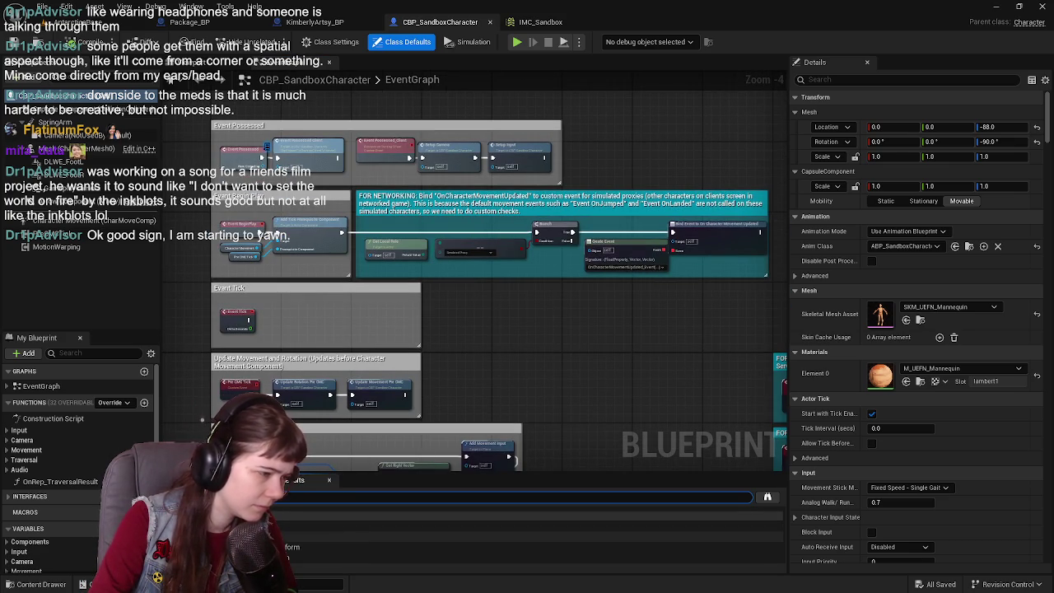
double_click(370, 526)
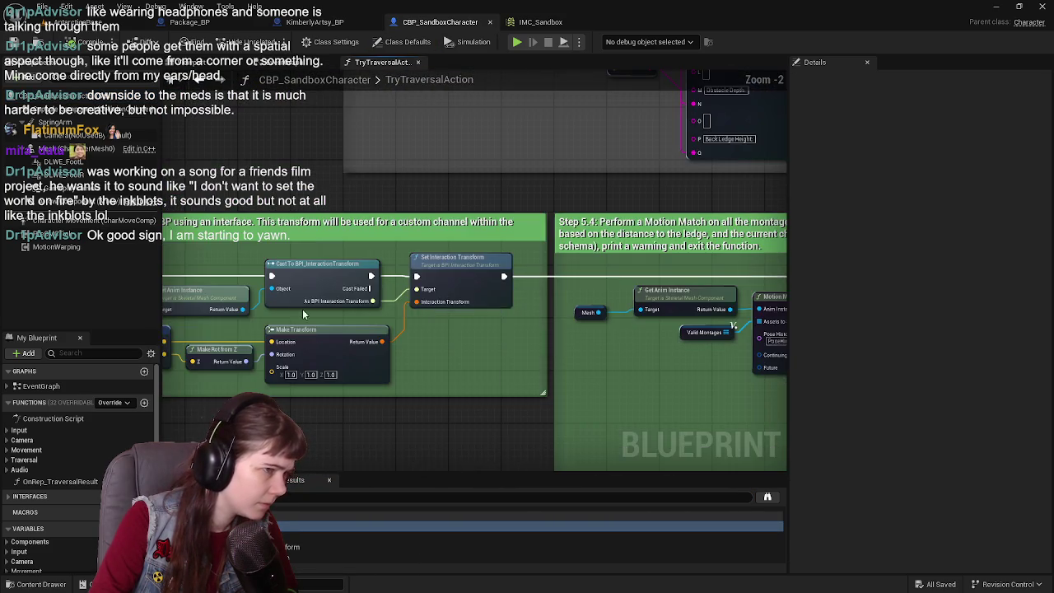
scroll(342, 315, "down", 2)
mouse_move(301, 295)
left_mouse_down()
mouse_move(714, 286)
mouse_move(558, 297)
mouse_move(466, 376)
left_mouse_up()
scroll(565, 289, "up", 2)
scroll(663, 300, "down", 3)
left_click_drag(428, 206, 445, 280)
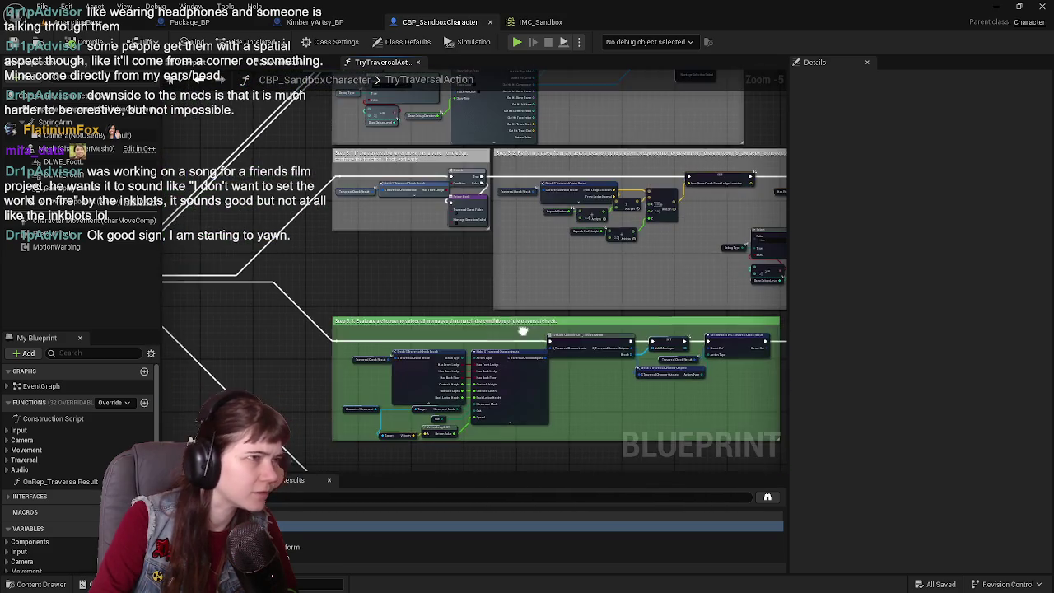
- Close the search results and return to Package_BP's event graph
left_click(305, 61)
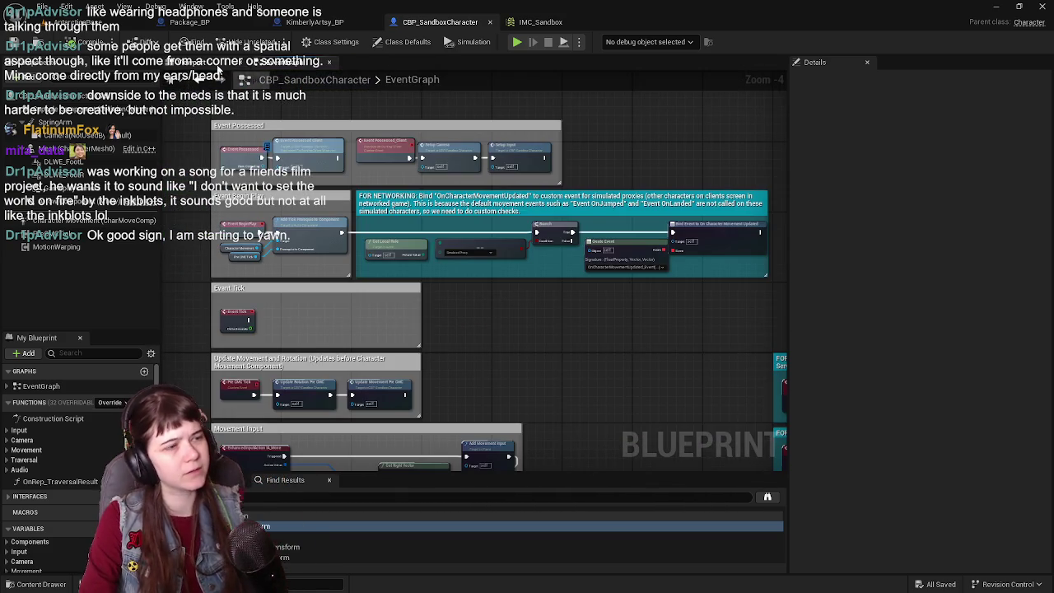
left_click(213, 62)
key("ctrl+f")
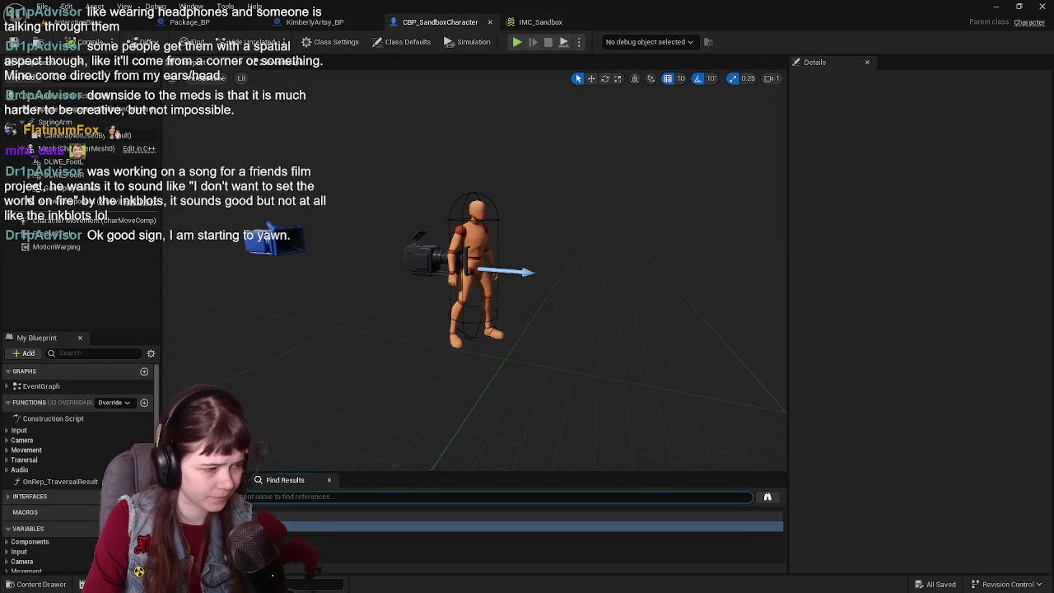
left_click(329, 480)
left_click(539, 23)
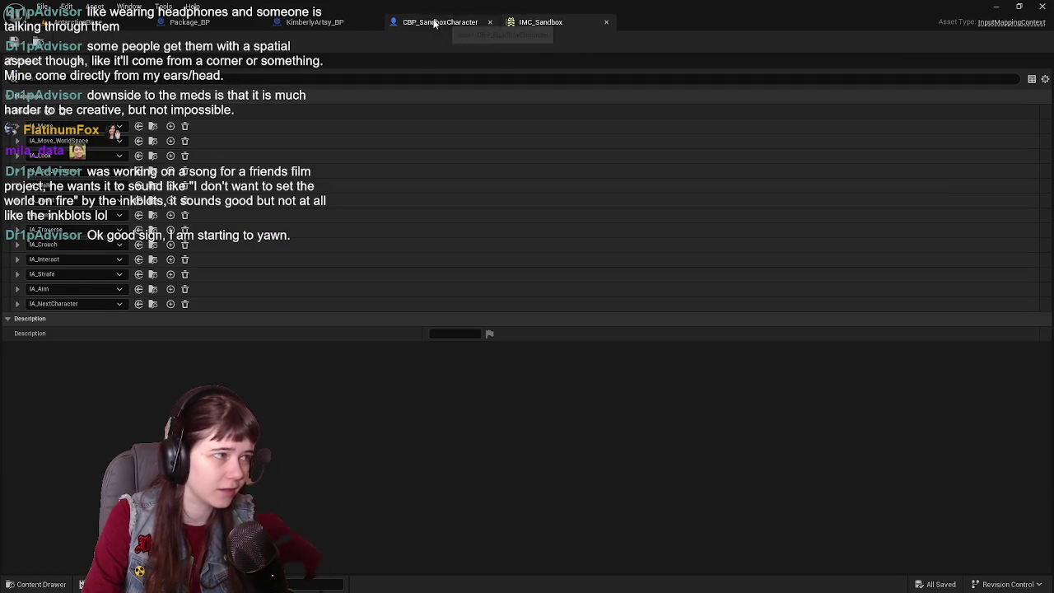
left_click(243, 22)
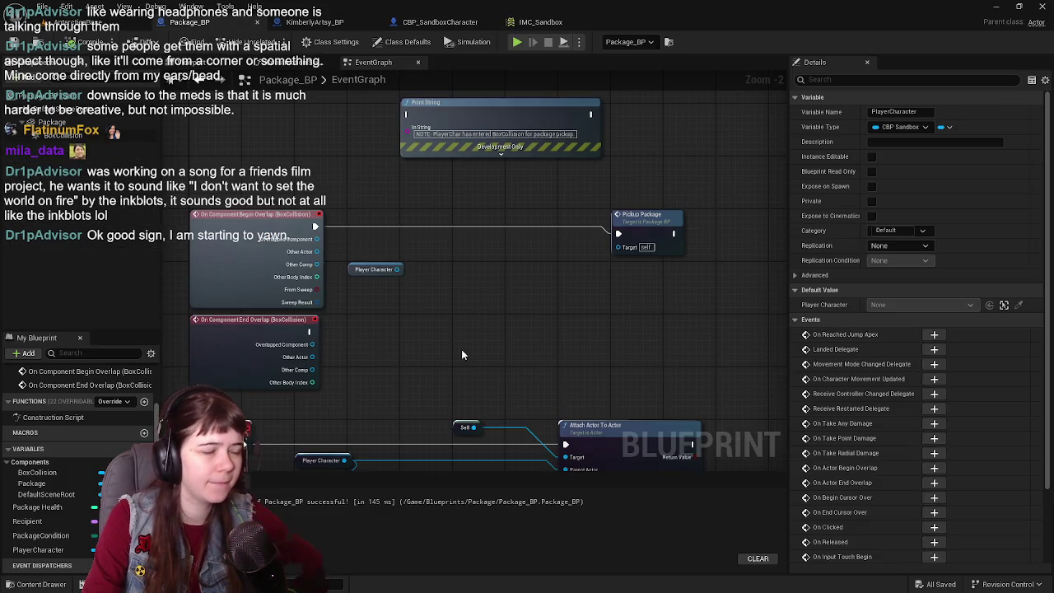
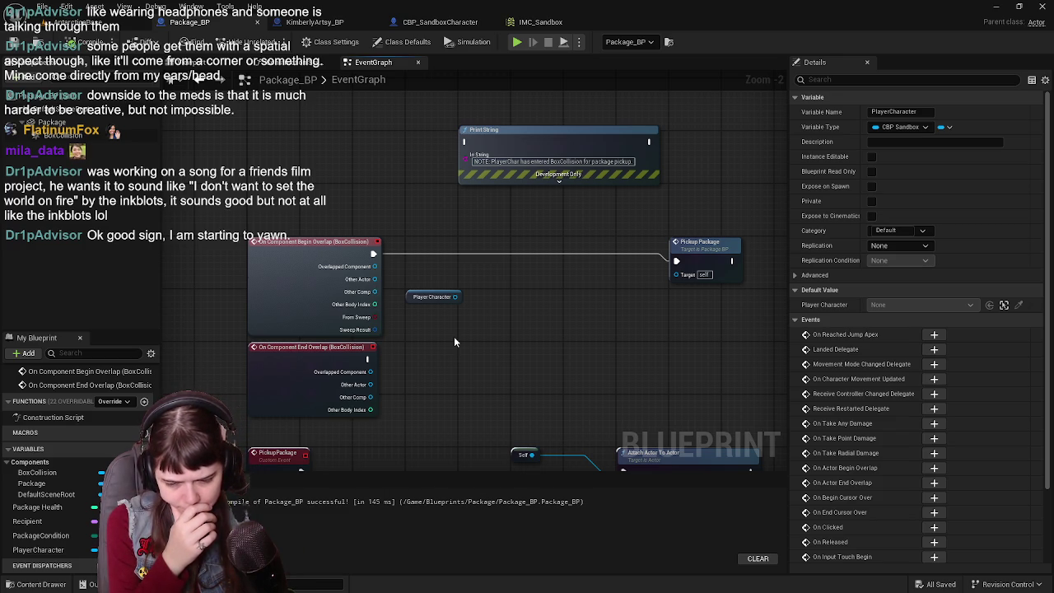
- Search the action list for 'get input', 'IA_' and 'interact' without adding any node
left_click_drag(434, 356, 325, 321)
mouse_move(496, 350)
left_mouse_down()
mouse_move(362, 307)
mouse_move(438, 320)
left_mouse_up()
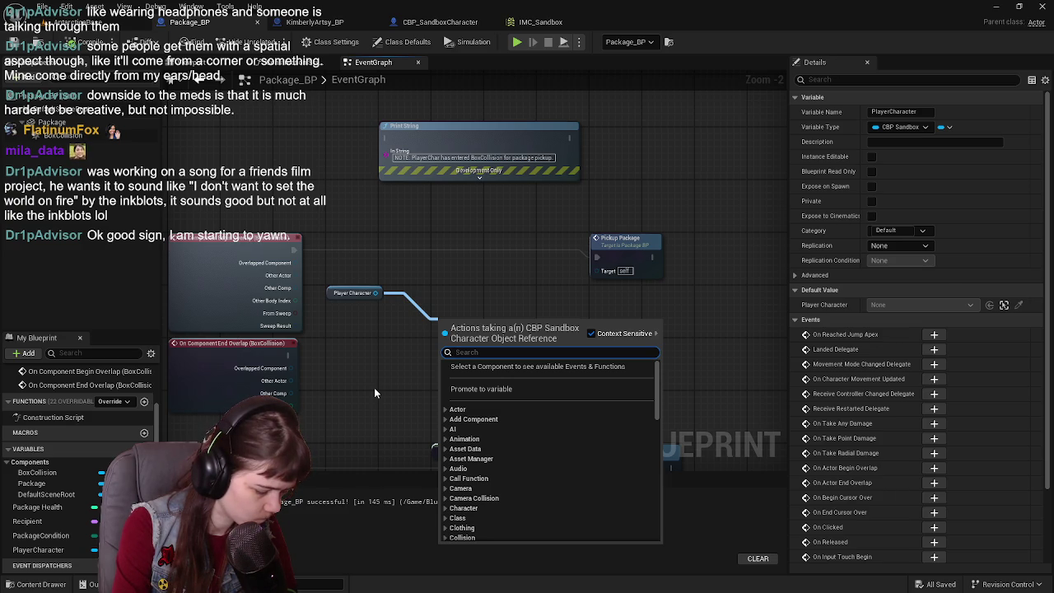
type("get inp")
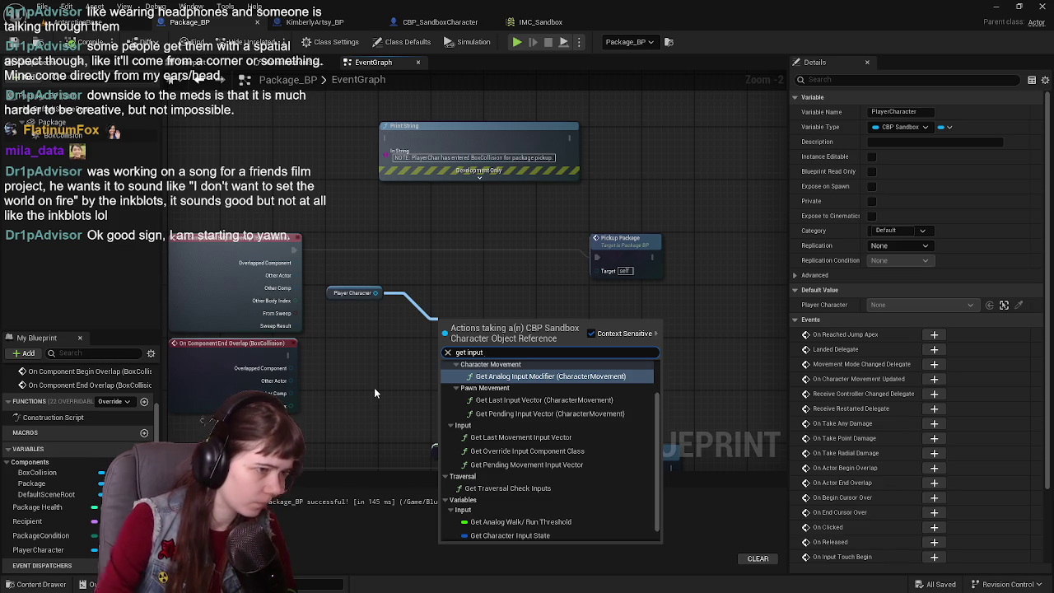
type("ut")
scroll(579, 458, "up", 2)
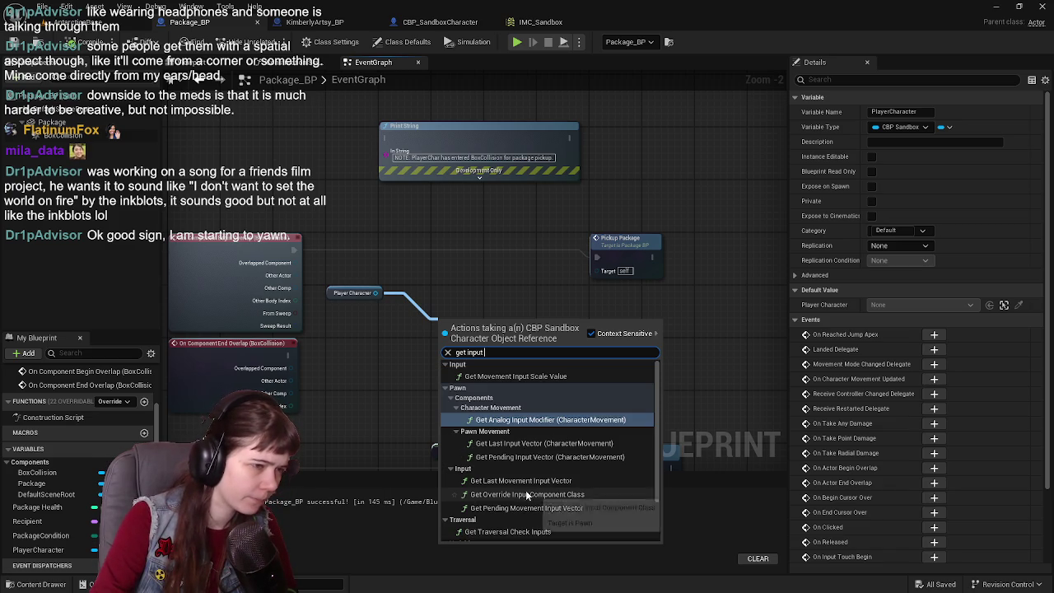
left_click(377, 364)
left_click_drag(377, 365, 447, 351)
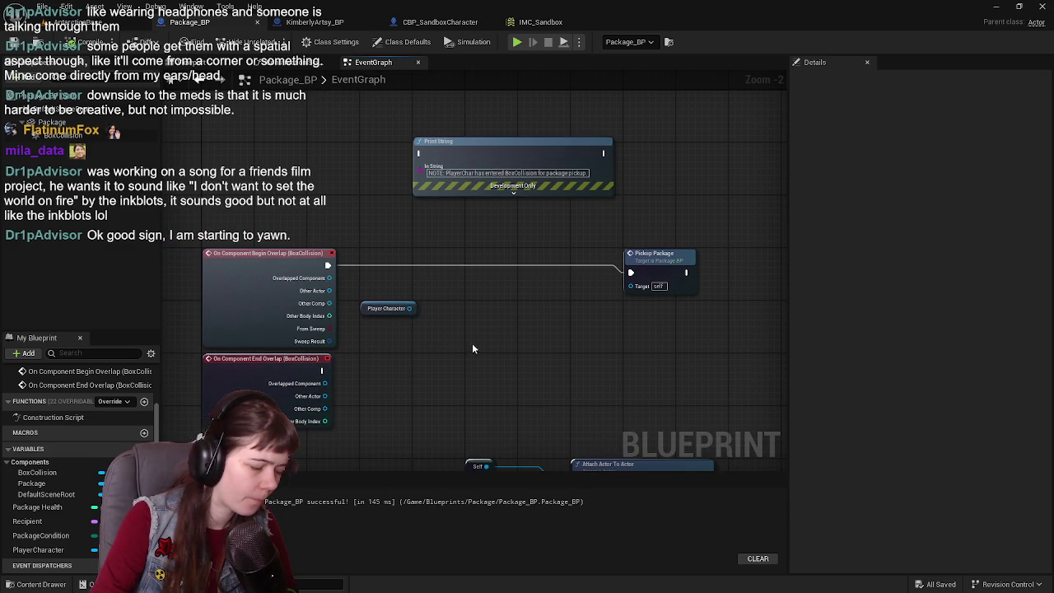
left_click_drag(410, 308, 449, 346)
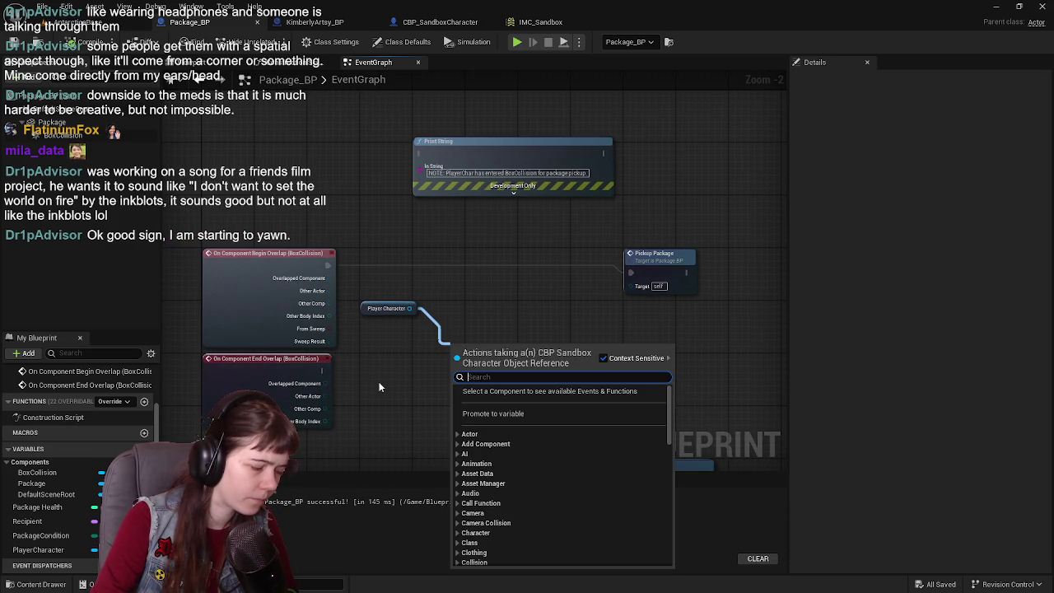
type("IA_")
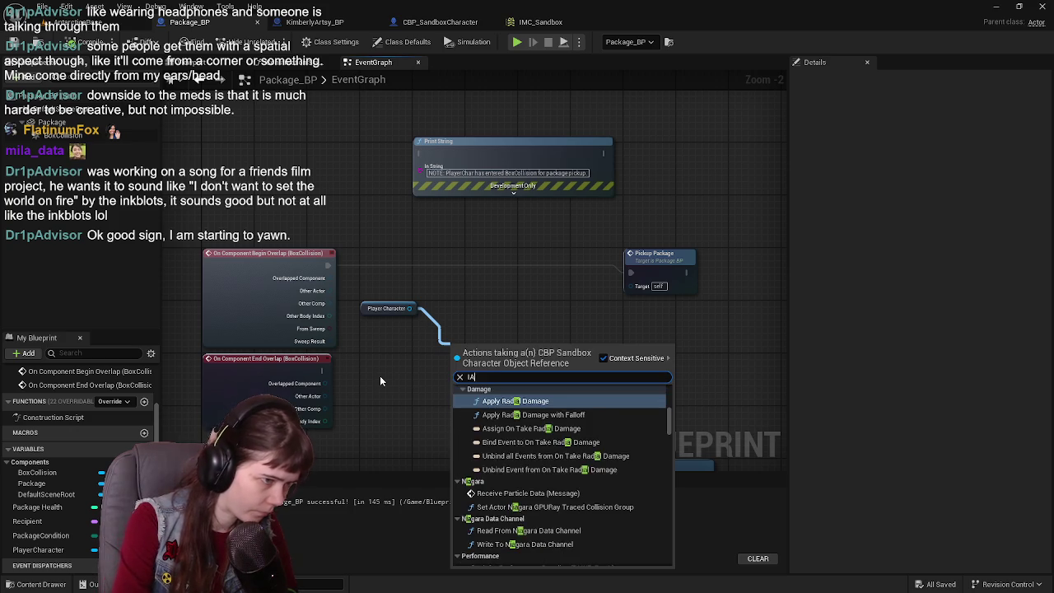
key("BackSpace")
key("BackSpace")
key("BackSpace")
type("interact")
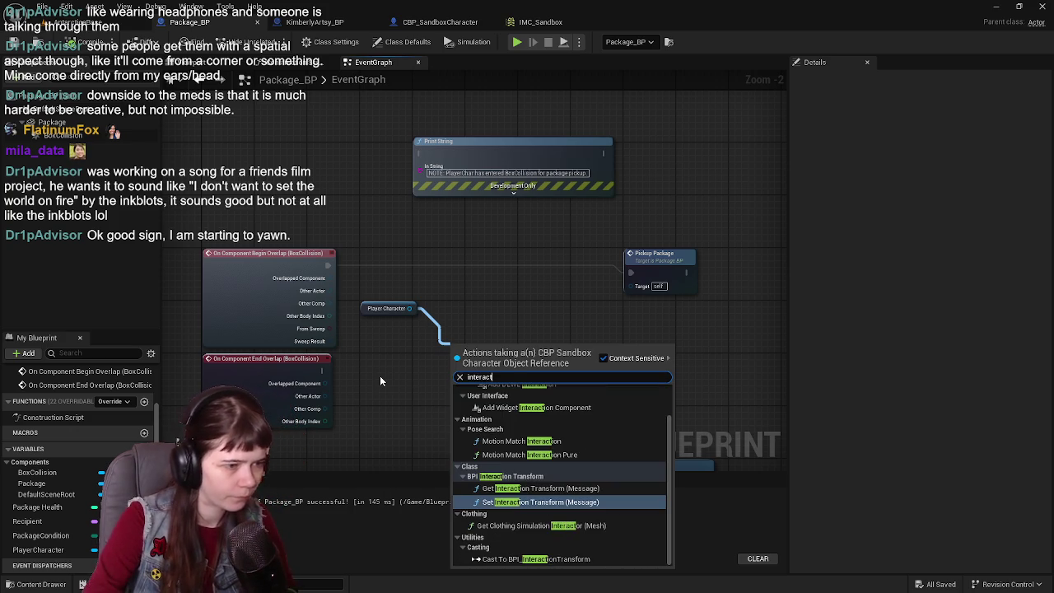
scroll(544, 508, "down", 1)
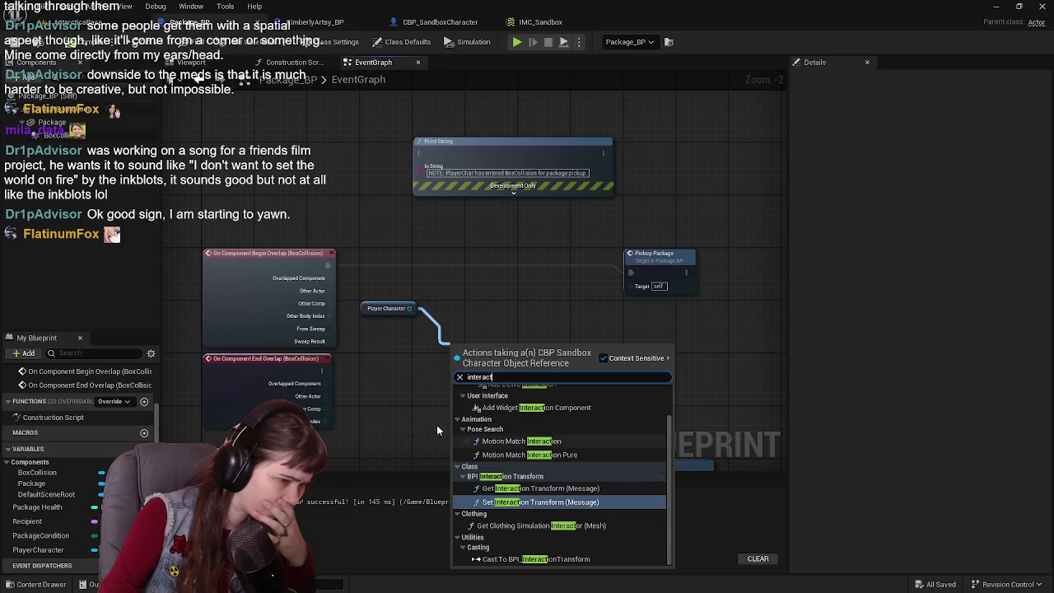
left_click(416, 406)
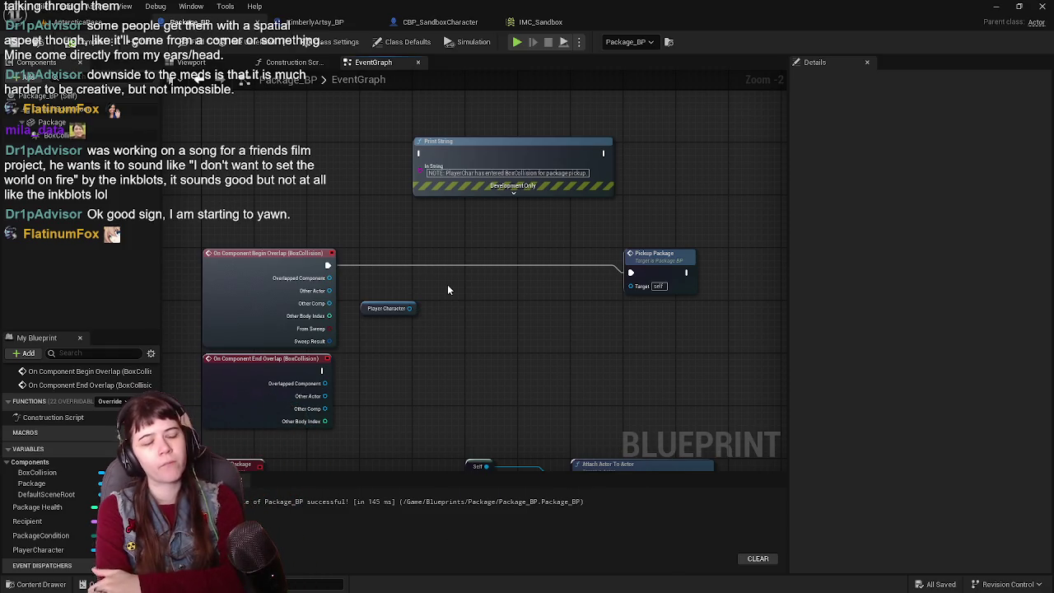
- Switch to the CBP_SandboxCharacter blueprint's EventGraph and pan near the Event Possessed group
left_click(449, 22)
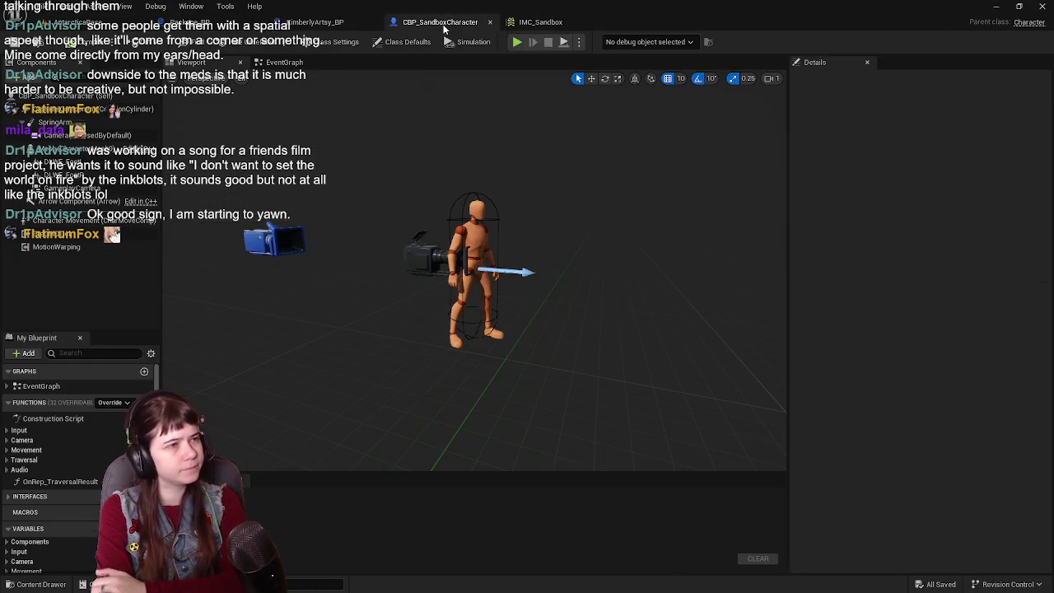
left_click(284, 62)
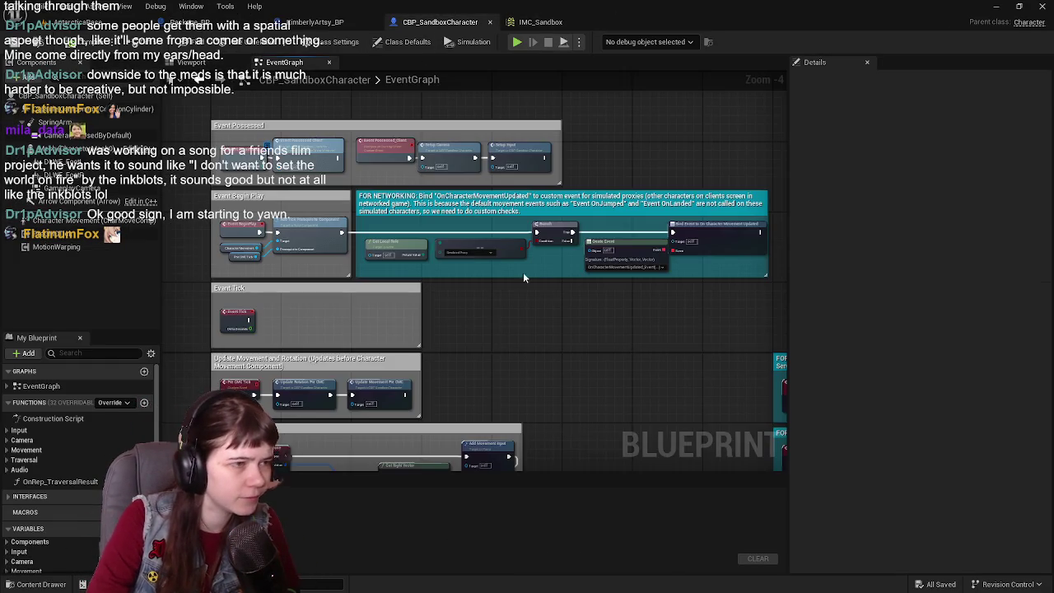
scroll(540, 288, "down", 2)
left_click_drag(343, 298, 411, 356)
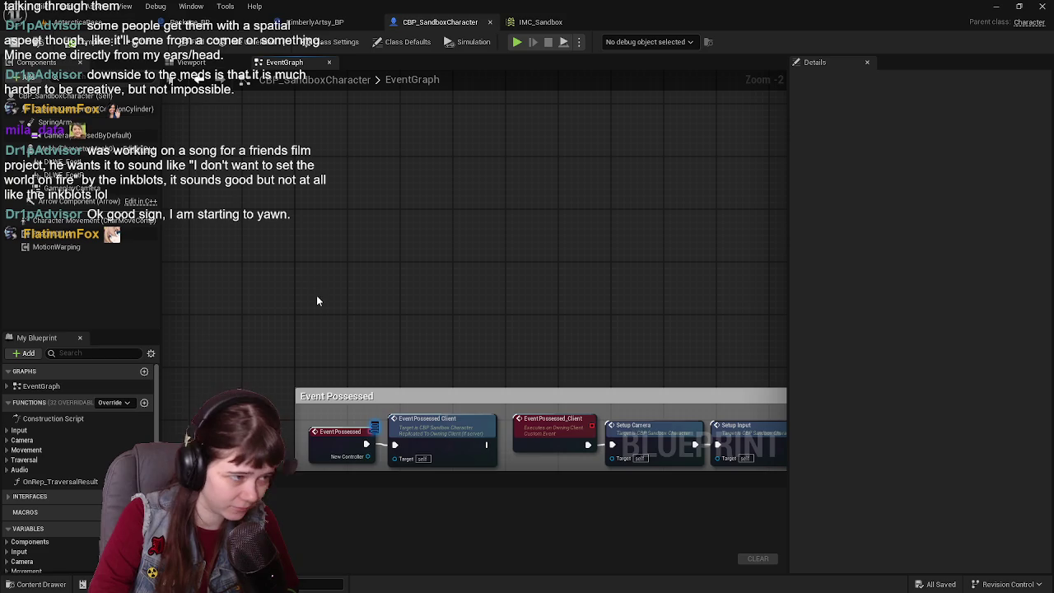
scroll(317, 280, "up", 2)
scroll(317, 280, "down", 2)
left_click_drag(357, 339, 351, 307)
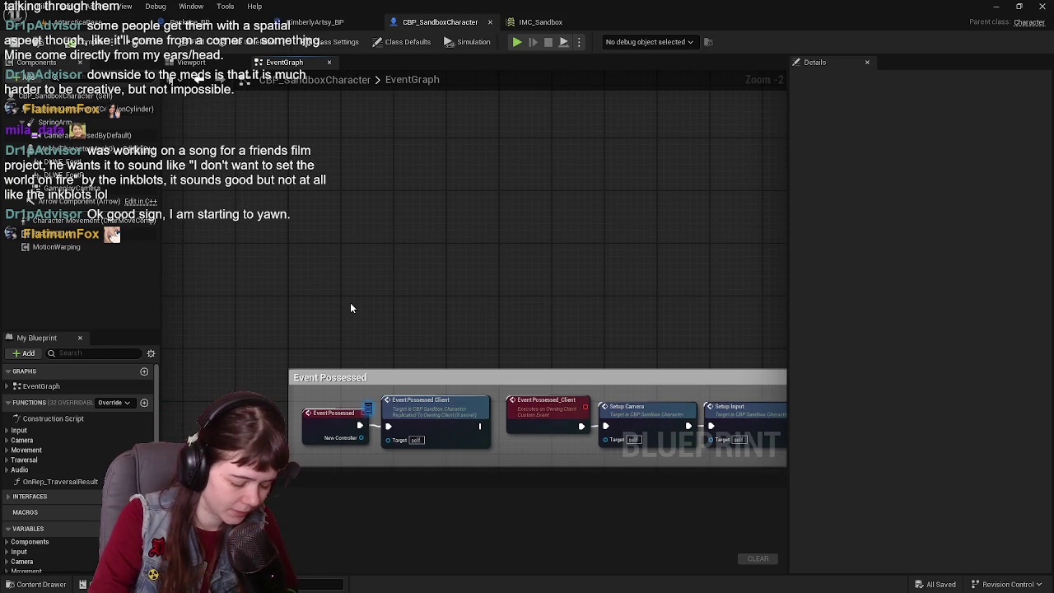
right_click(303, 299)
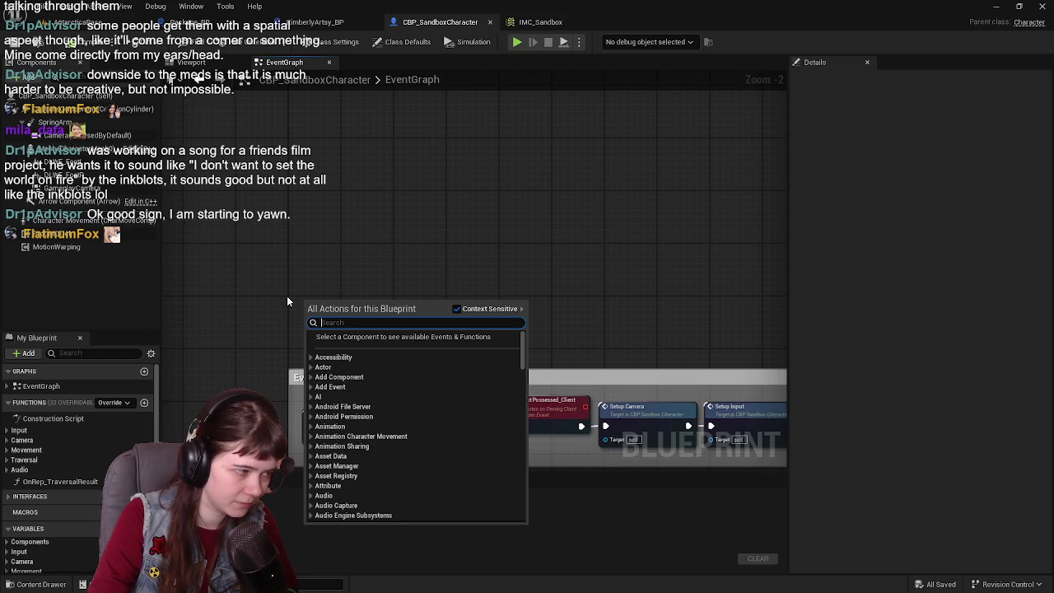
left_click(288, 295)
scroll(302, 302, "up", 1)
left_click_drag(302, 302, 289, 335)
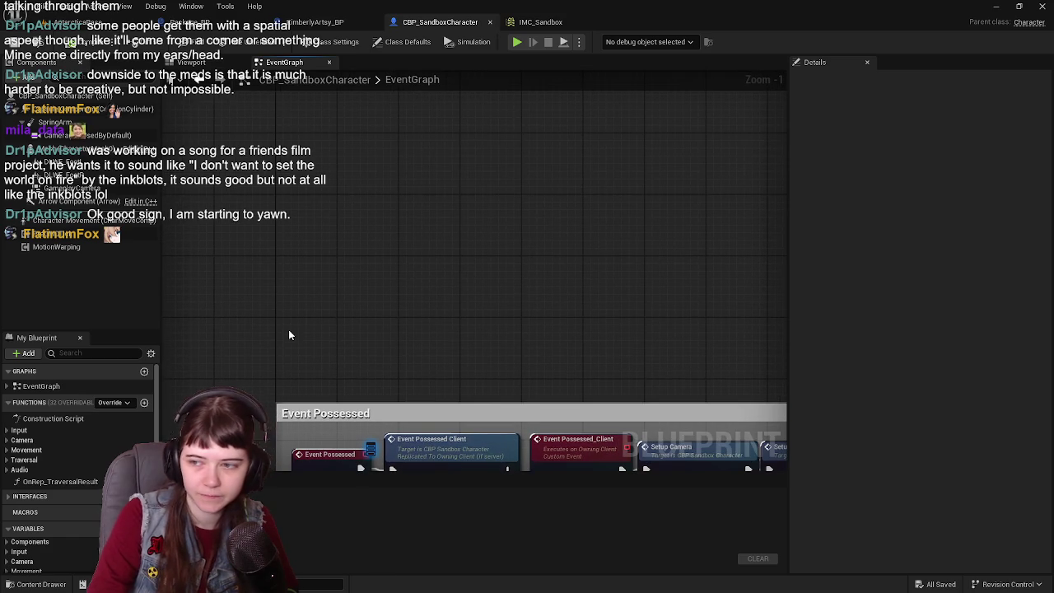
- Add an IA_Interact input action event node and compile and save the blueprint
right_click(289, 334)
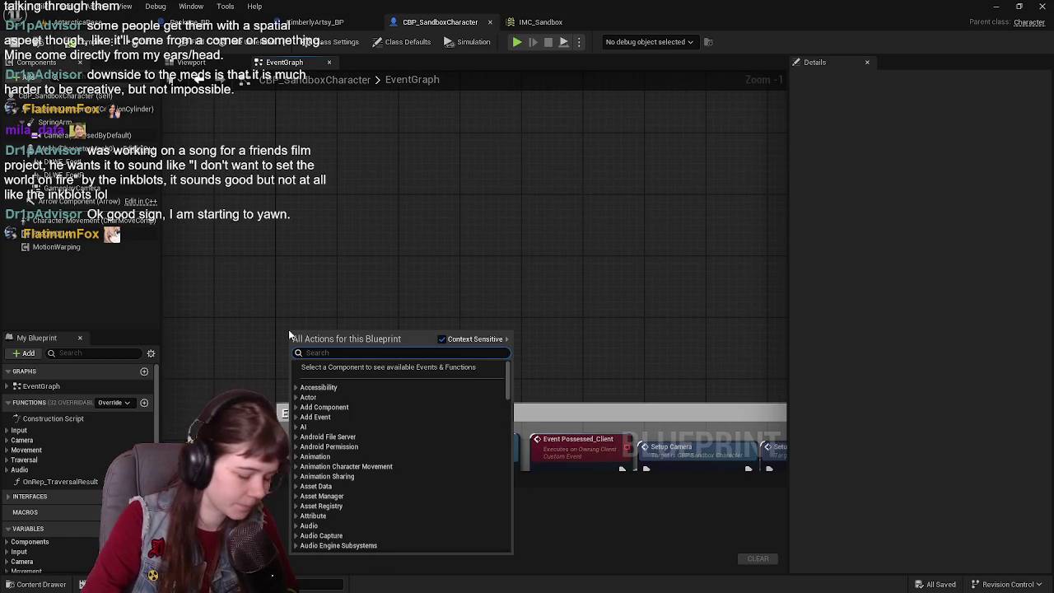
type("interact")
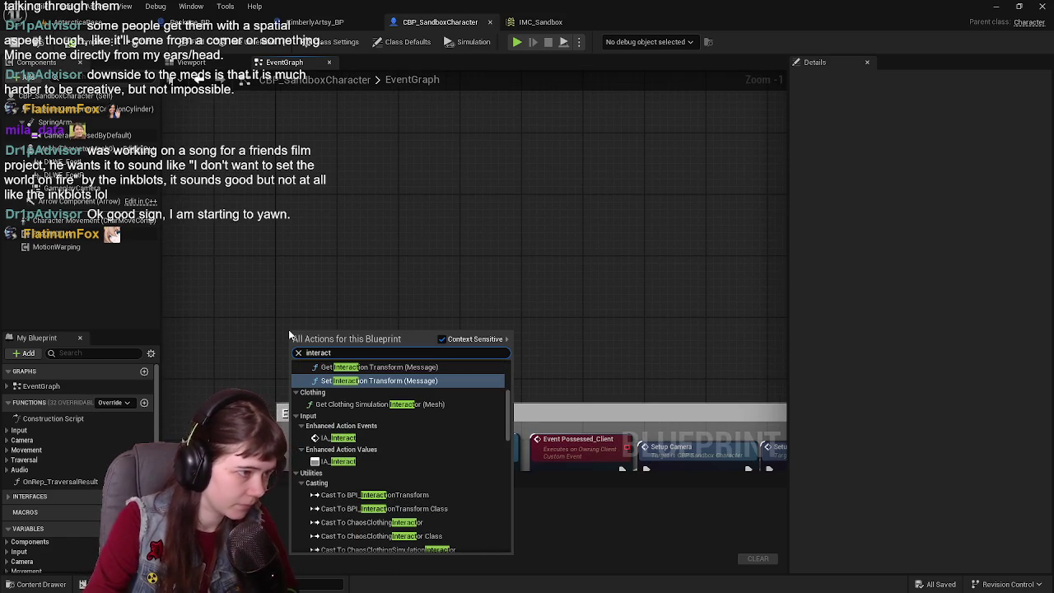
left_click(337, 438)
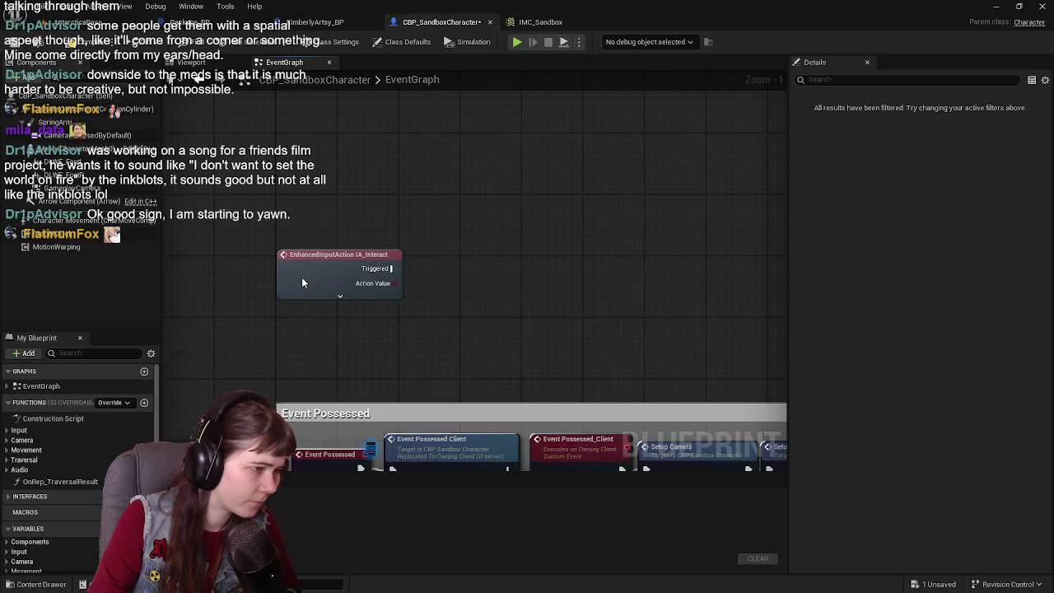
scroll(303, 287, "down", 3)
scroll(347, 233, "up", 1)
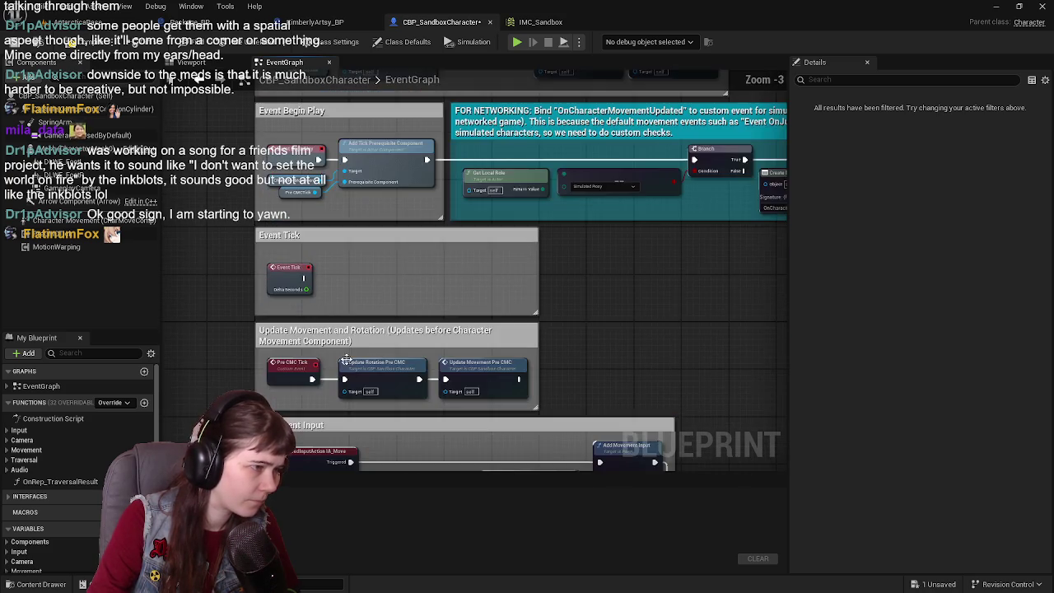
mouse_move(304, 324)
left_mouse_down()
mouse_move(365, 290)
mouse_move(316, 194)
left_mouse_up()
scroll(462, 363, "down", 1)
scroll(414, 268, "up", 1)
scroll(414, 268, "up", 1)
scroll(414, 267, "up", 1)
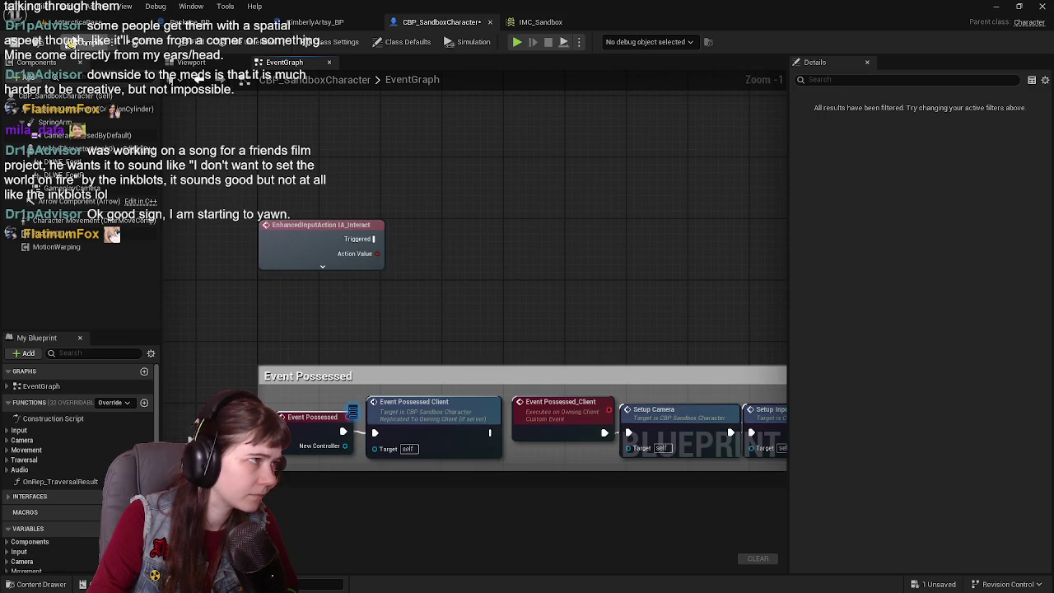
key("ctrl+s")
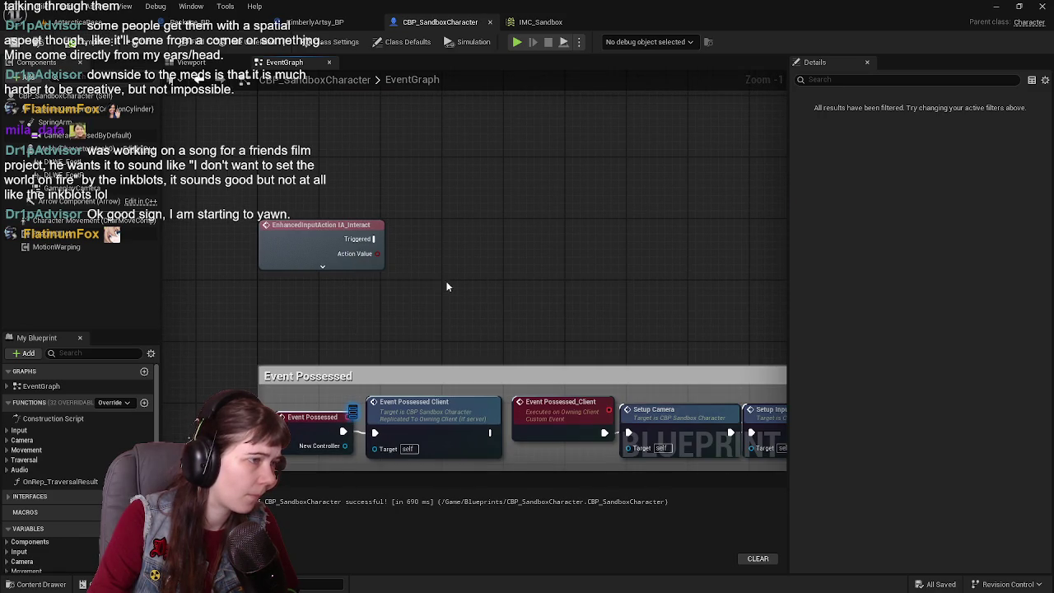
- Move the IA_Interact node up and left and collapse it to its basic pins
scroll(450, 285, "up", 1)
left_click_drag(397, 234, 437, 281)
scroll(409, 261, "down", 4)
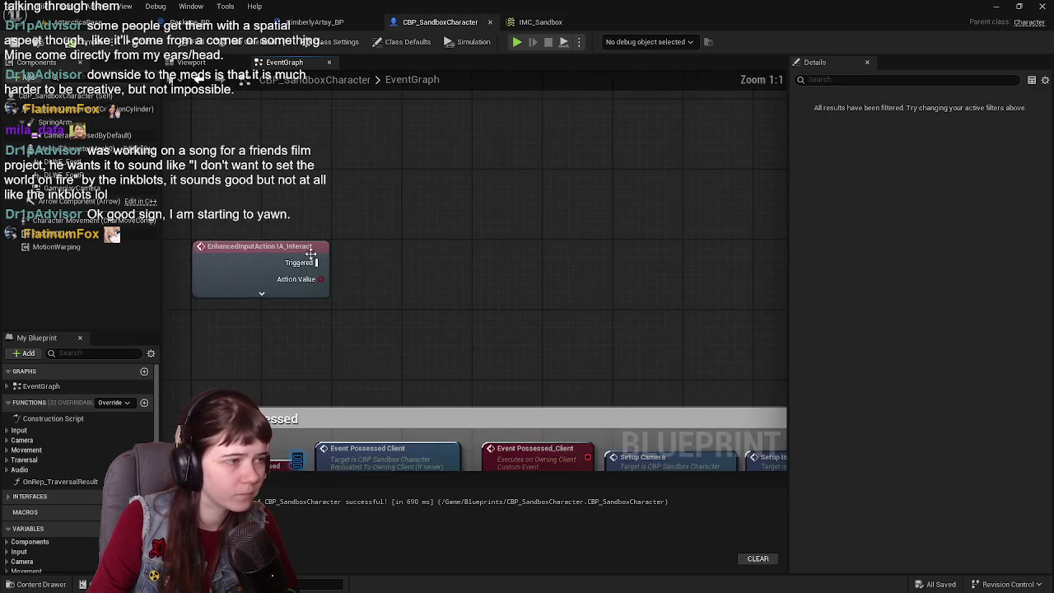
scroll(365, 280, "up", 5)
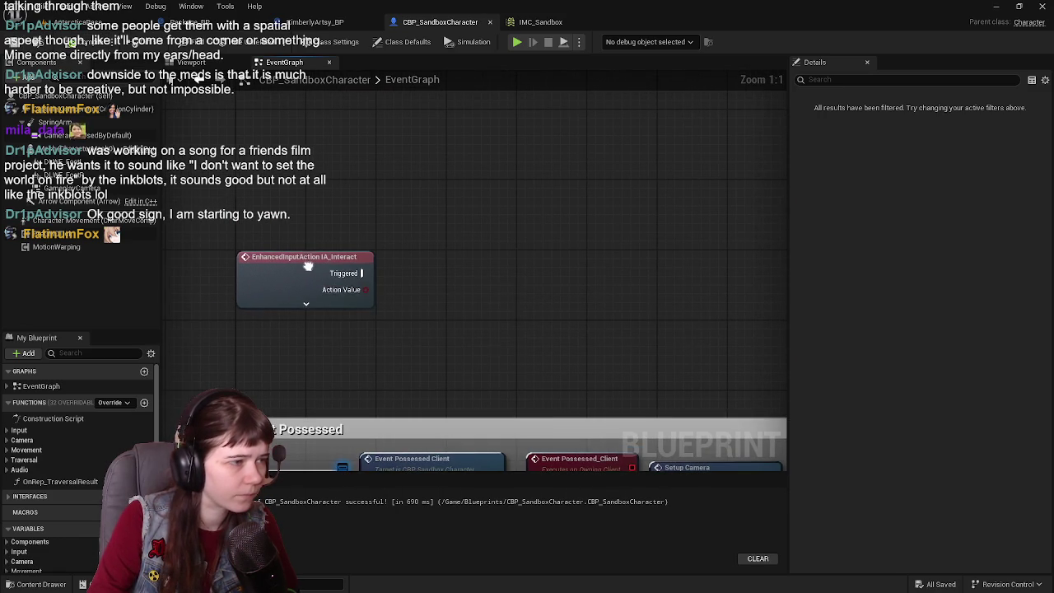
left_click_drag(303, 350, 302, 343)
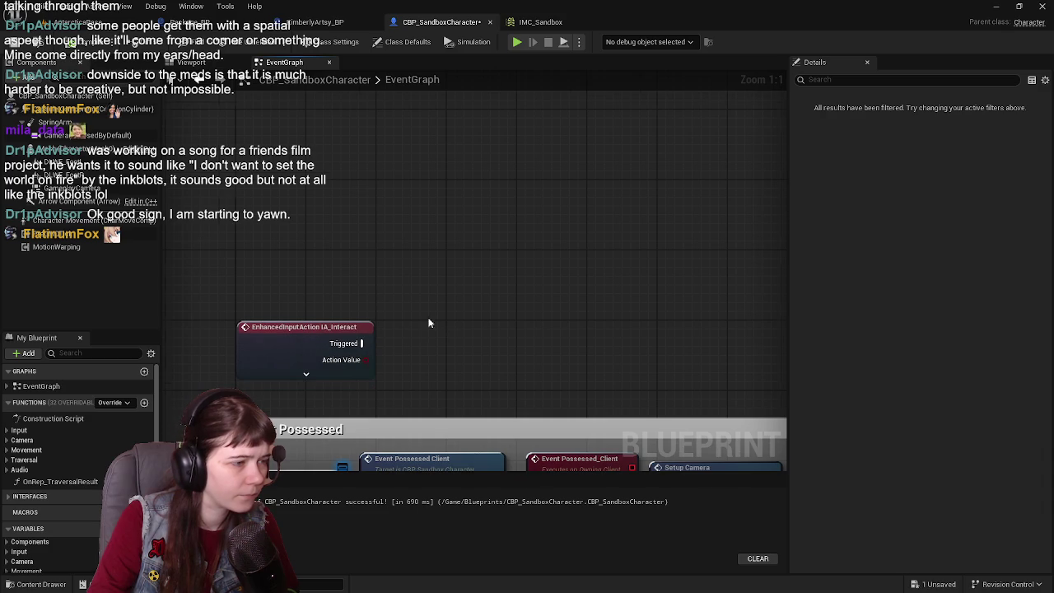
scroll(206, 173, "down", 2)
left_click_drag(257, 291, 256, 240)
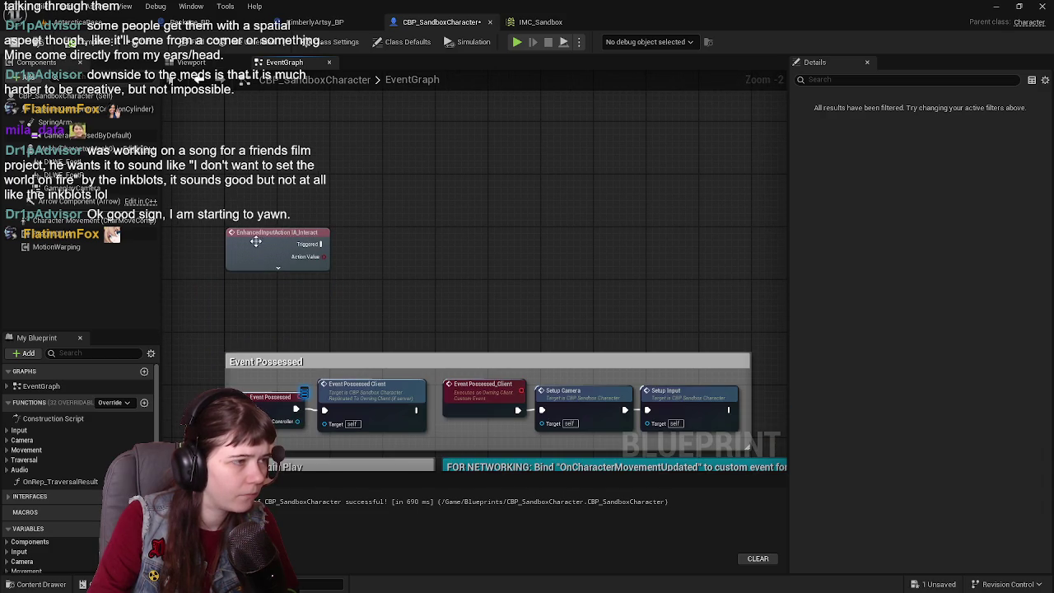
scroll(343, 241, "up", 3)
left_click_drag(433, 297, 421, 315)
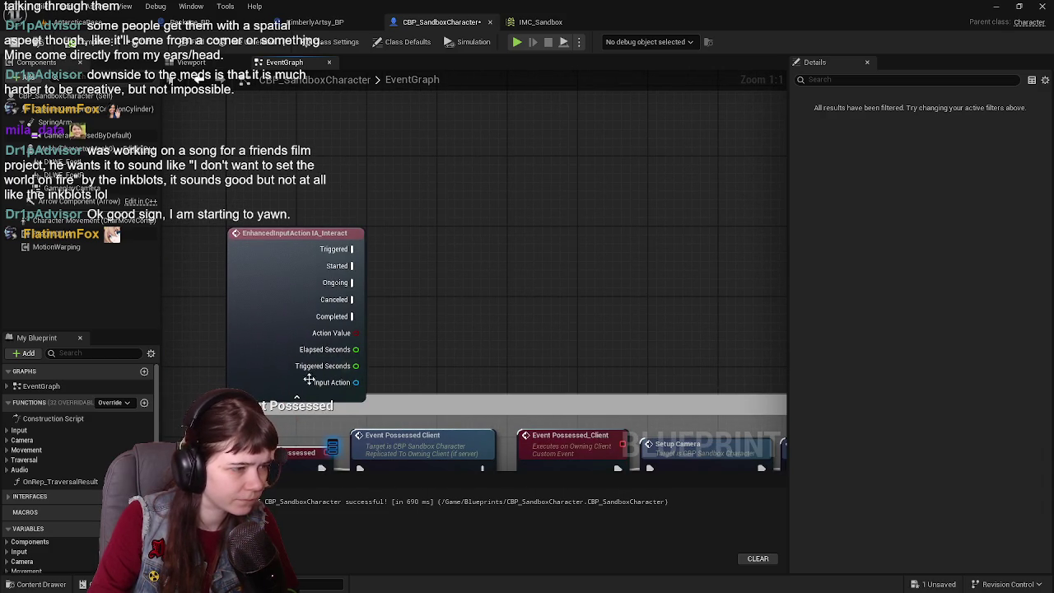
left_click(295, 396)
- Add a Line Trace By Channel node driven by IA_Interact's Triggered output
left_click_drag(352, 249, 446, 258)
left_click(385, 314)
left_click_drag(352, 248, 452, 249)
type("line trace")
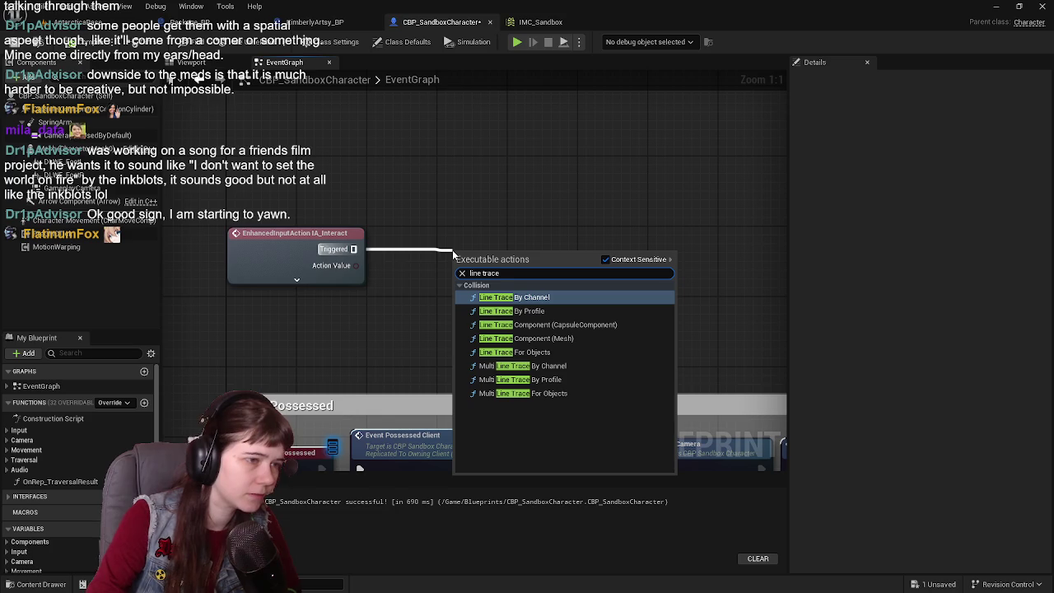
left_click(563, 296)
- Arrange the Line Trace and IA_Interact nodes neatly and save the blueprint
mouse_move(555, 262)
left_mouse_down()
mouse_move(576, 145)
mouse_move(619, 154)
left_mouse_up()
scroll(446, 223, "down", 2)
left_click_drag(327, 277, 323, 180)
left_click_drag(580, 212, 639, 171)
scroll(535, 178, "up", 2)
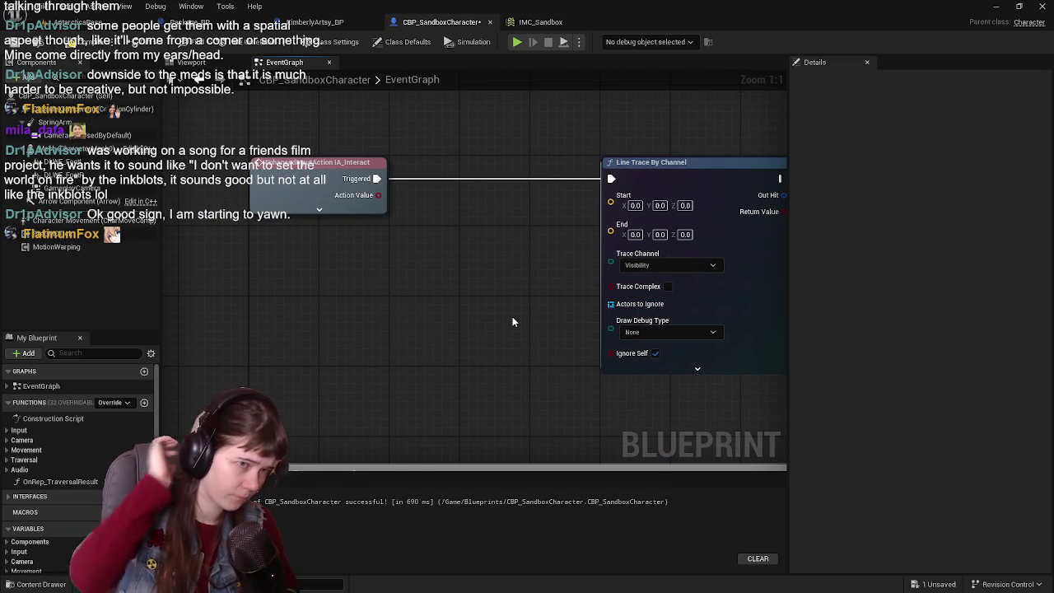
mouse_move(519, 314)
left_mouse_down()
mouse_move(352, 317)
mouse_move(585, 275)
mouse_move(549, 275)
mouse_move(405, 226)
left_mouse_up()
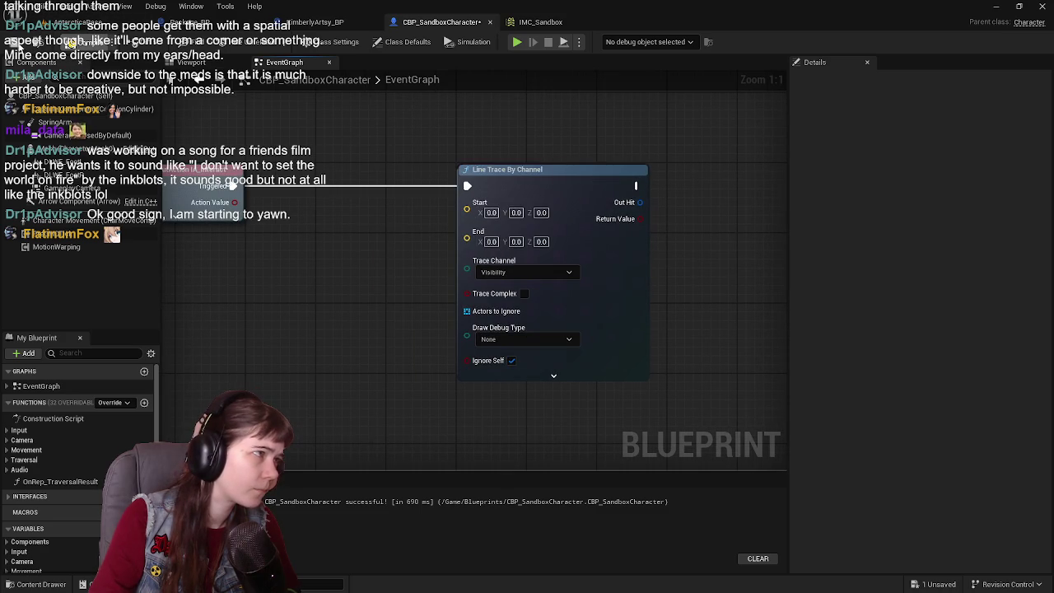
key("ctrl+s")
- Add a Branch node to the right of the line trace
scroll(437, 282, "down", 1)
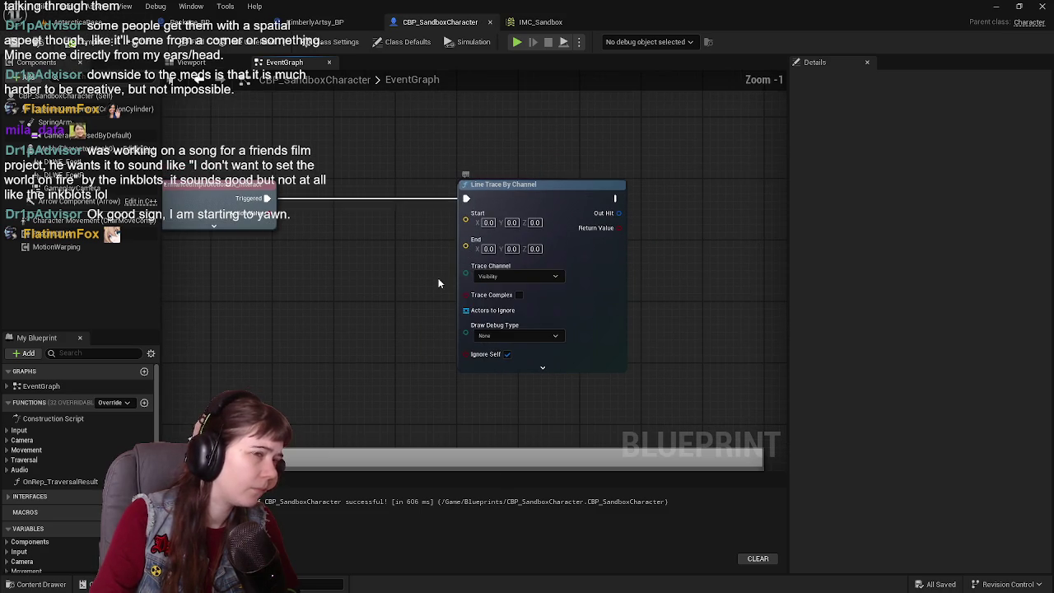
left_click_drag(618, 267, 560, 271)
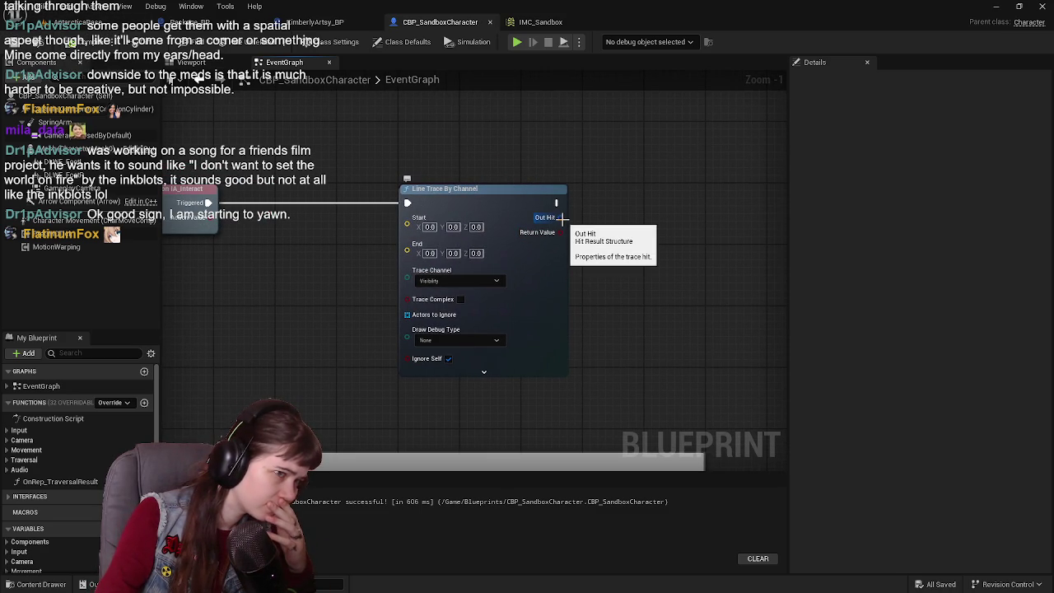
mouse_move(575, 232)
left_mouse_down()
mouse_move(596, 282)
mouse_move(551, 280)
left_mouse_up()
left_click_drag(198, 316, 354, 315)
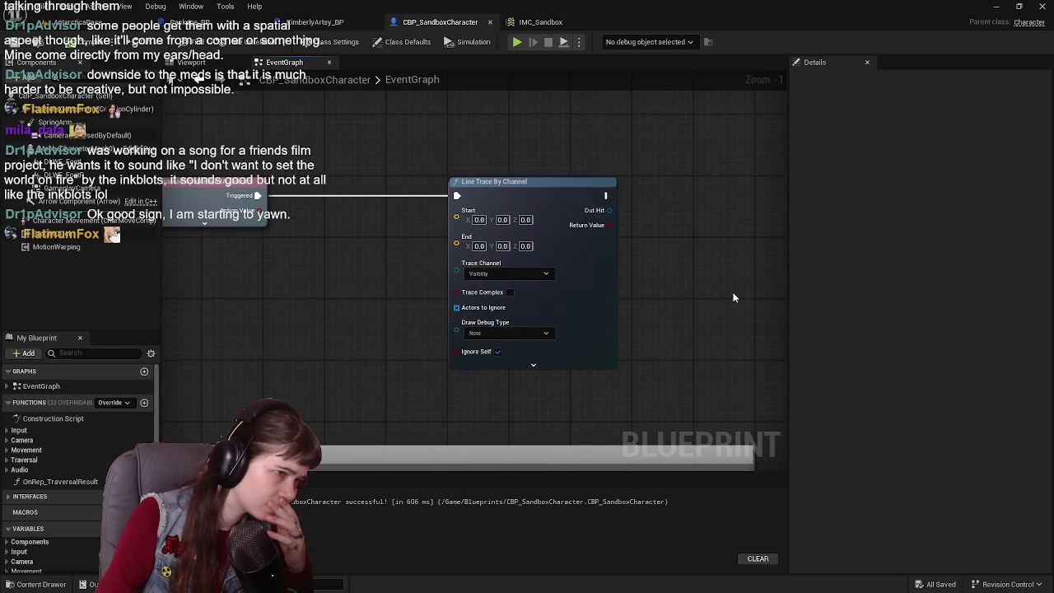
left_click_drag(731, 294, 591, 290)
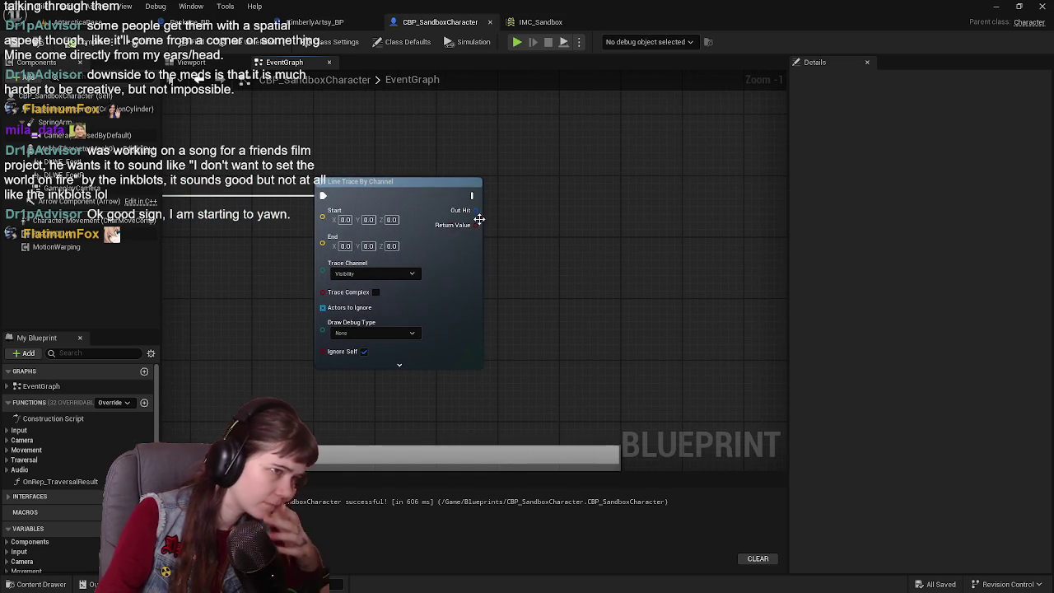
left_click(524, 239)
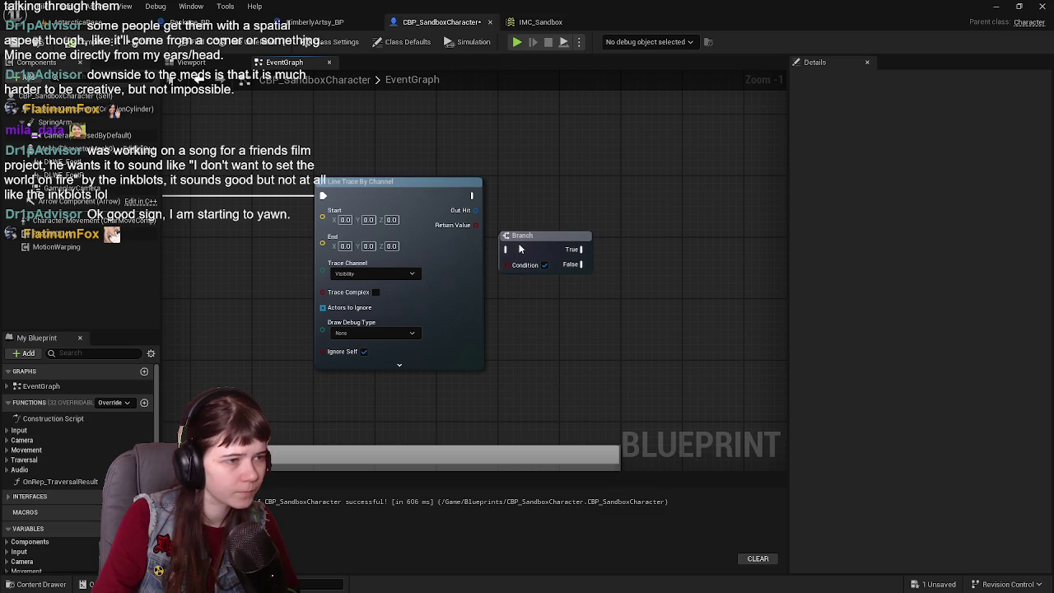
- Wire the trace's Return Value and execution into the Branch, adding a Print String on True
mouse_move(476, 225)
left_mouse_down()
mouse_move(508, 265)
mouse_move(598, 248)
mouse_move(697, 259)
mouse_move(705, 190)
left_mouse_up()
type("print")
key("Return")
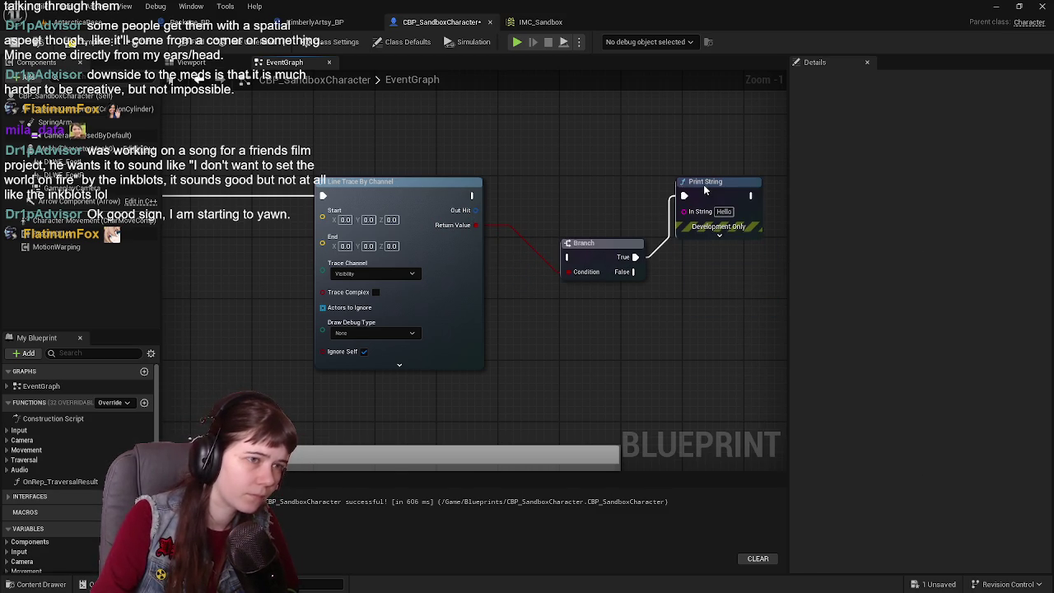
mouse_move(465, 196)
left_mouse_down()
mouse_move(553, 235)
mouse_move(535, 294)
mouse_move(535, 243)
mouse_move(526, 240)
mouse_move(534, 239)
left_mouse_up()
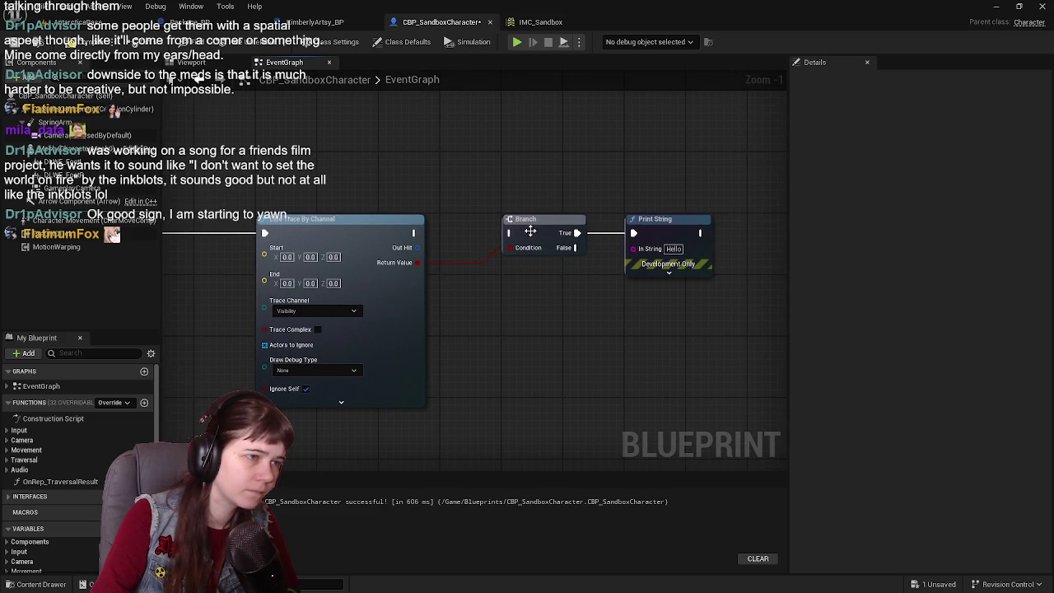
scroll(419, 234, "up", 1)
left_click_drag(401, 233, 510, 234)
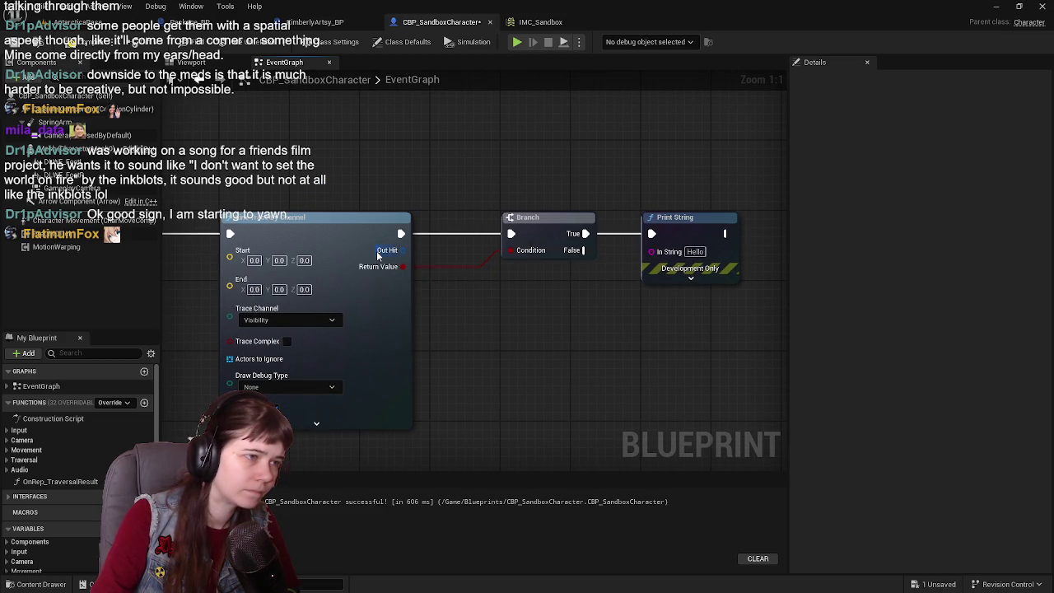
- Split Out Hit and feed Out Hit Actor's Get Display Name into the Print String
right_click(402, 266)
left_click(436, 297)
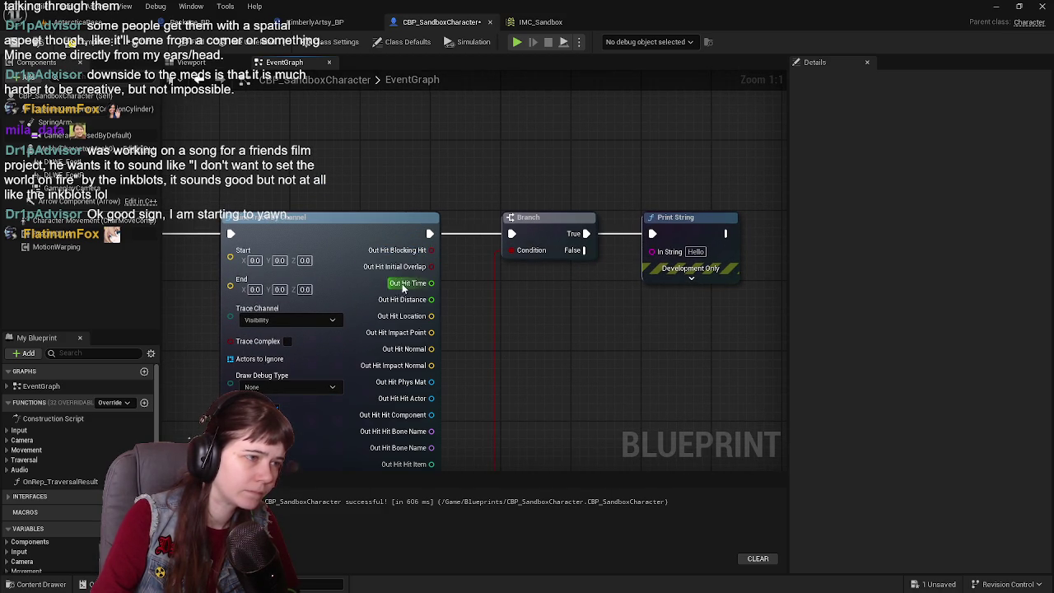
mouse_move(451, 387)
left_mouse_down()
mouse_move(447, 205)
mouse_move(461, 278)
mouse_move(449, 313)
mouse_move(475, 215)
left_mouse_up()
mouse_move(441, 275)
left_mouse_down()
mouse_move(665, 158)
mouse_move(661, 128)
left_mouse_up()
mouse_move(485, 122)
left_mouse_down()
mouse_move(466, 156)
mouse_move(543, 218)
mouse_move(544, 248)
left_mouse_up()
- Check the trace's advanced settings, then move the interact event and line trace nodes up-right
left_click(339, 436)
left_click(340, 441)
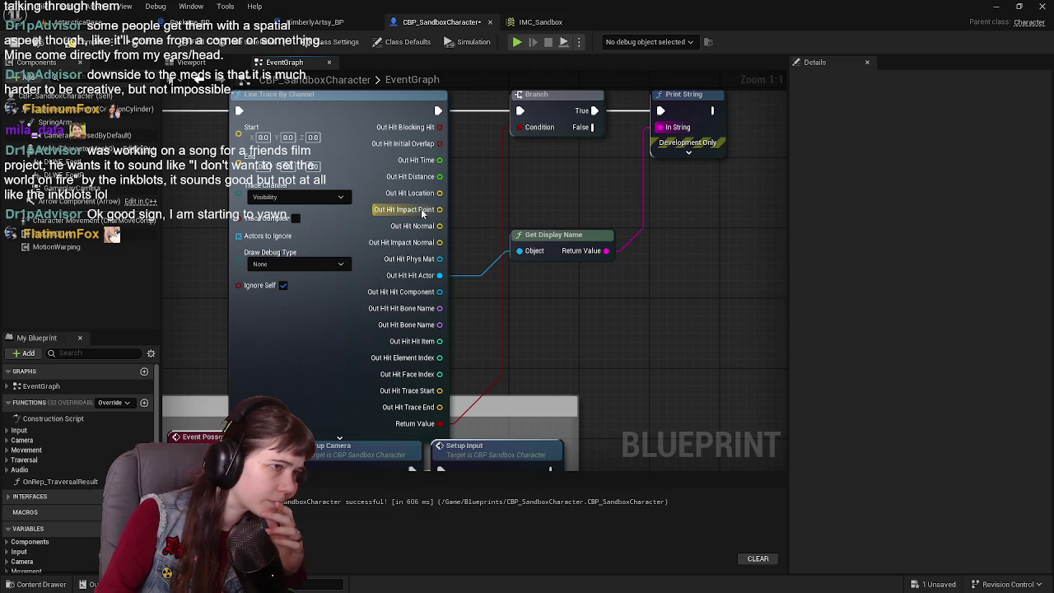
right_click(437, 234)
left_click(480, 195)
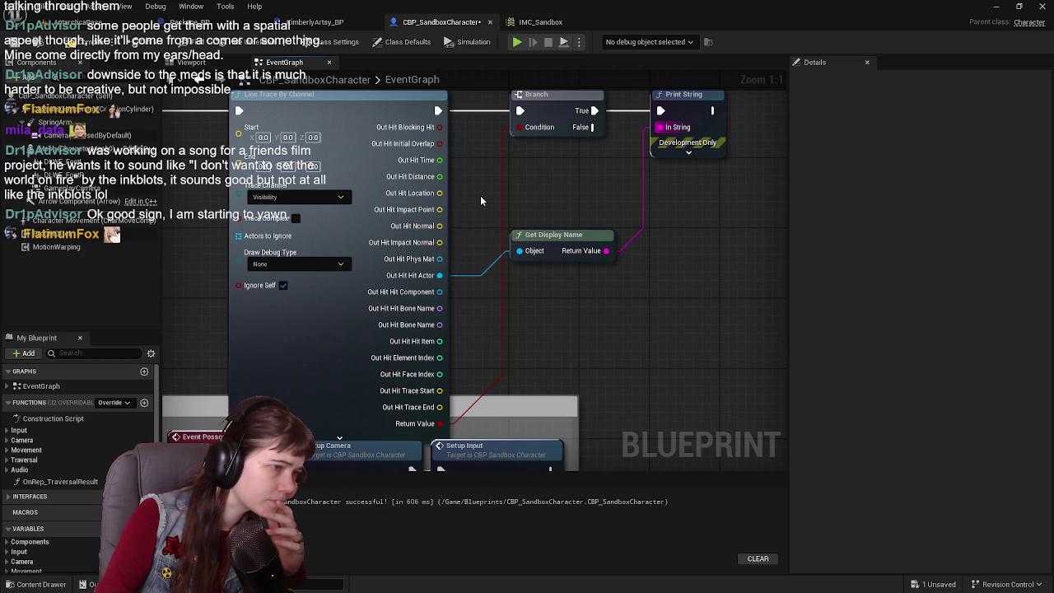
right_click(429, 234)
left_click(489, 197)
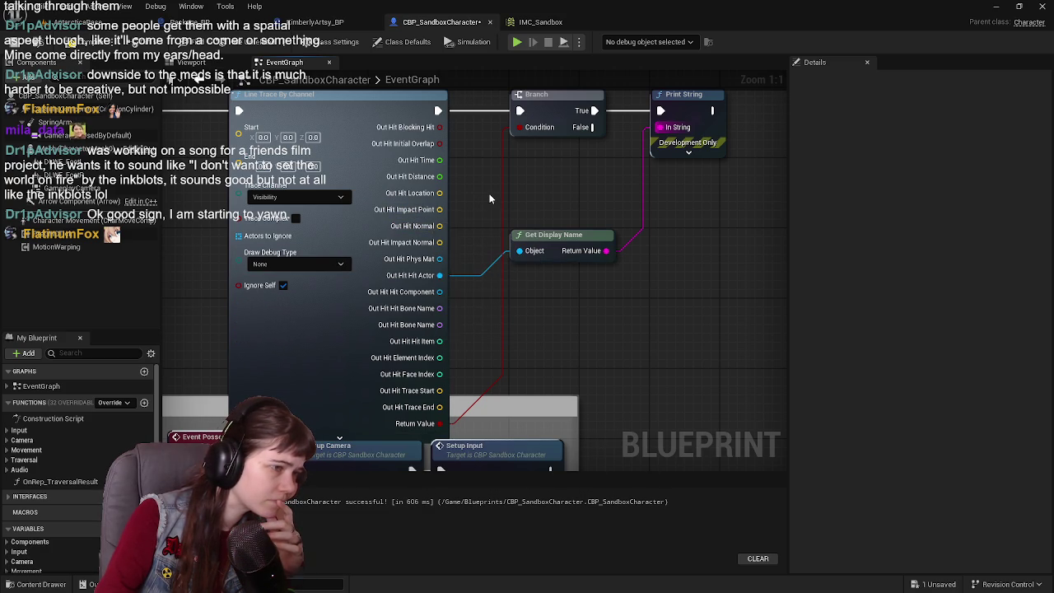
scroll(546, 274, "down", 2)
mouse_move(179, 160)
left_mouse_down()
mouse_move(510, 280)
mouse_move(664, 297)
left_mouse_up()
mouse_move(120, 201)
left_mouse_down()
mouse_move(358, 254)
mouse_move(358, 157)
left_mouse_up()
- Clear the node selection and save the character blueprint
left_click(398, 224)
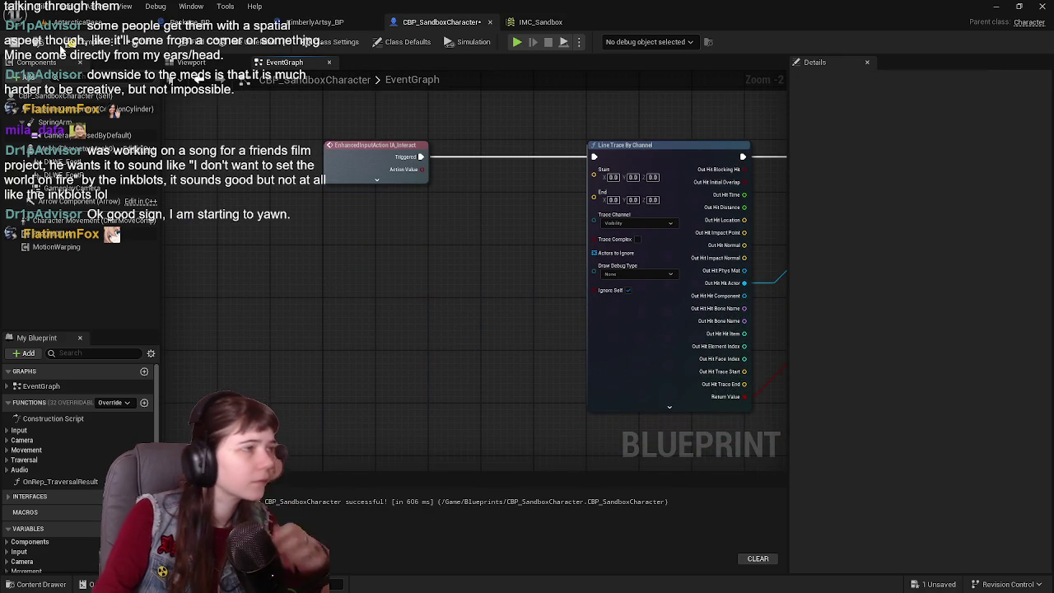
left_click(83, 42)
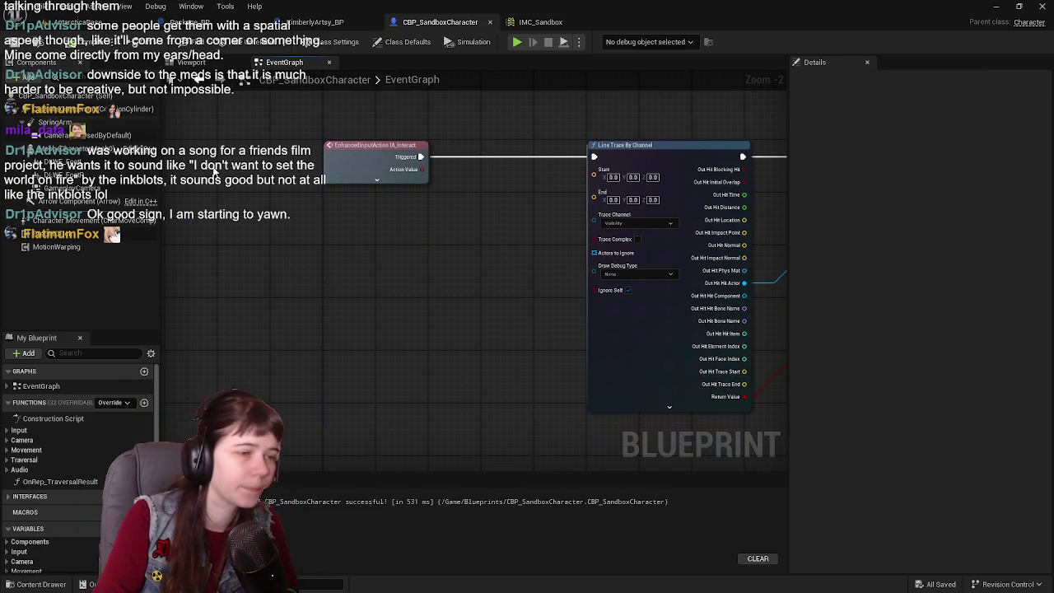
scroll(420, 293, "up", 1)
left_click_drag(420, 293, 387, 269)
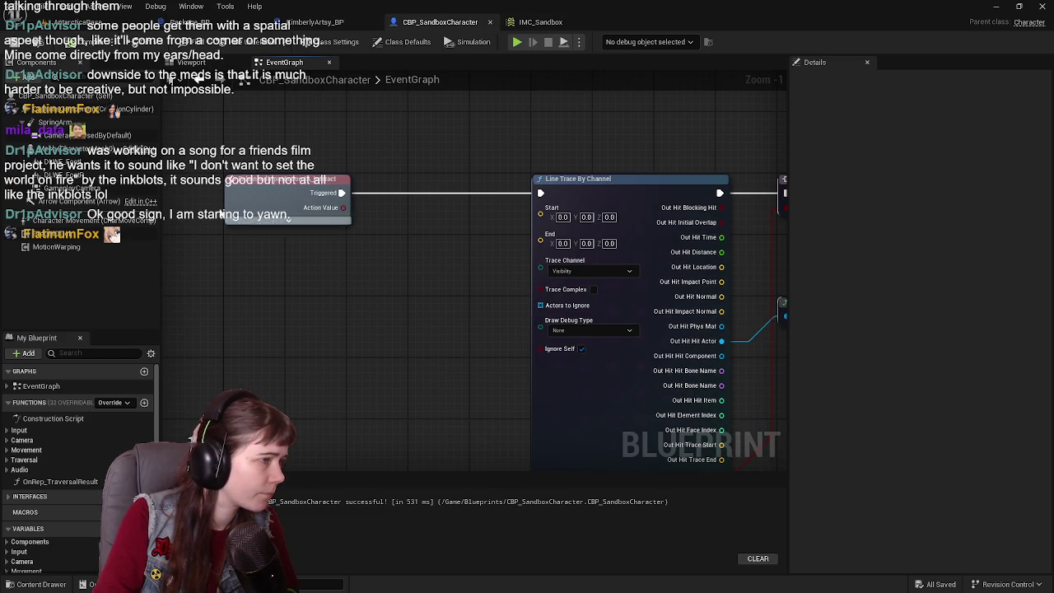
- Add a Mesh component reference feeding a new Get Forward Vector node
mouse_move(41, 149)
left_mouse_down()
mouse_move(164, 230)
mouse_move(245, 264)
mouse_move(229, 241)
mouse_move(278, 270)
left_mouse_up()
type("get forward")
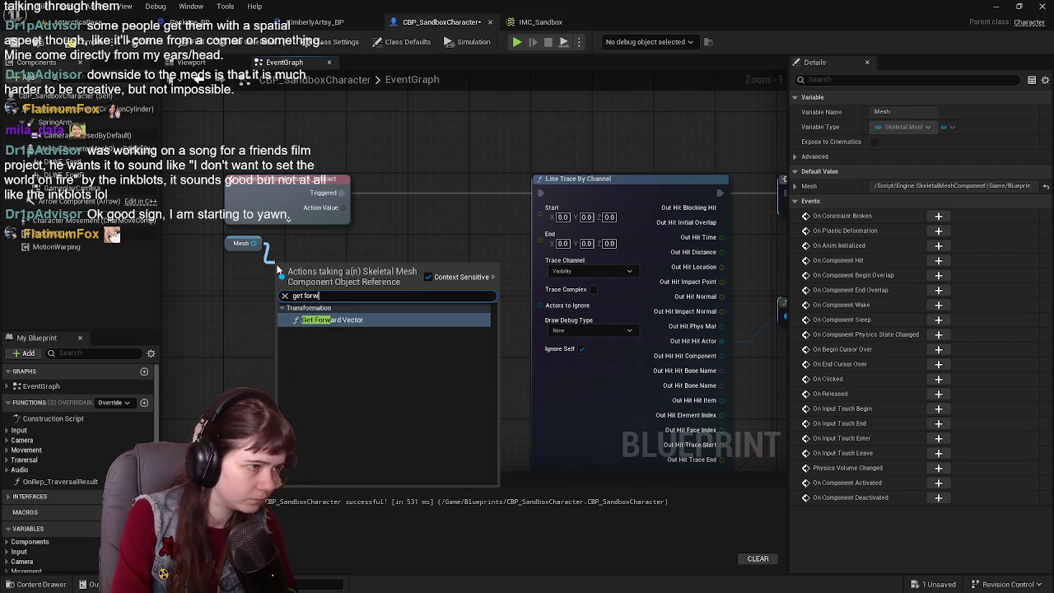
key("Return")
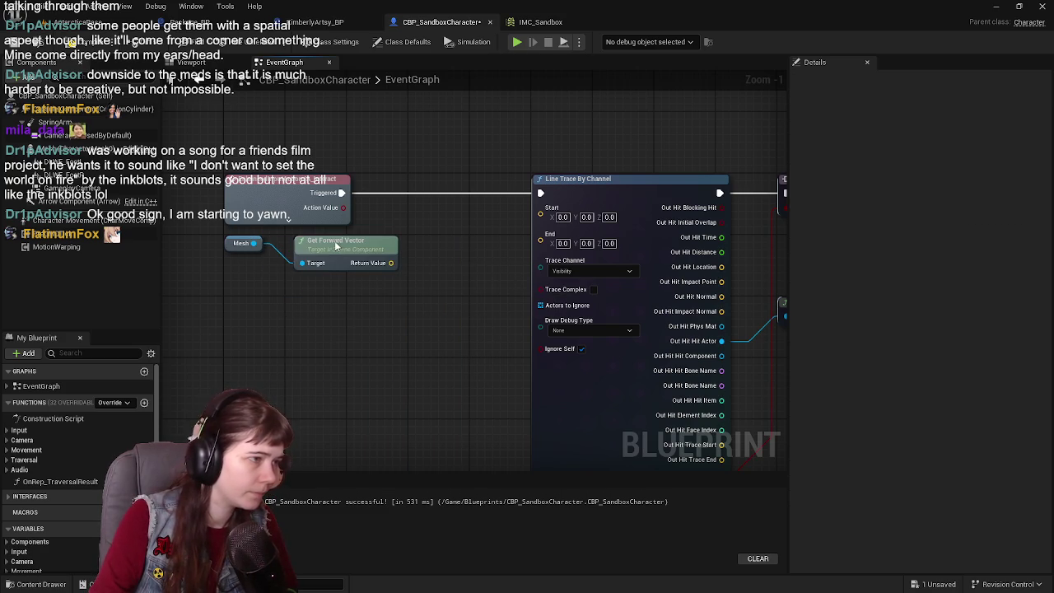
- Wire the forward vector into trace Start and a vector Add built from it into trace End
left_click_drag(383, 262, 550, 215)
left_click_drag(379, 266, 396, 322)
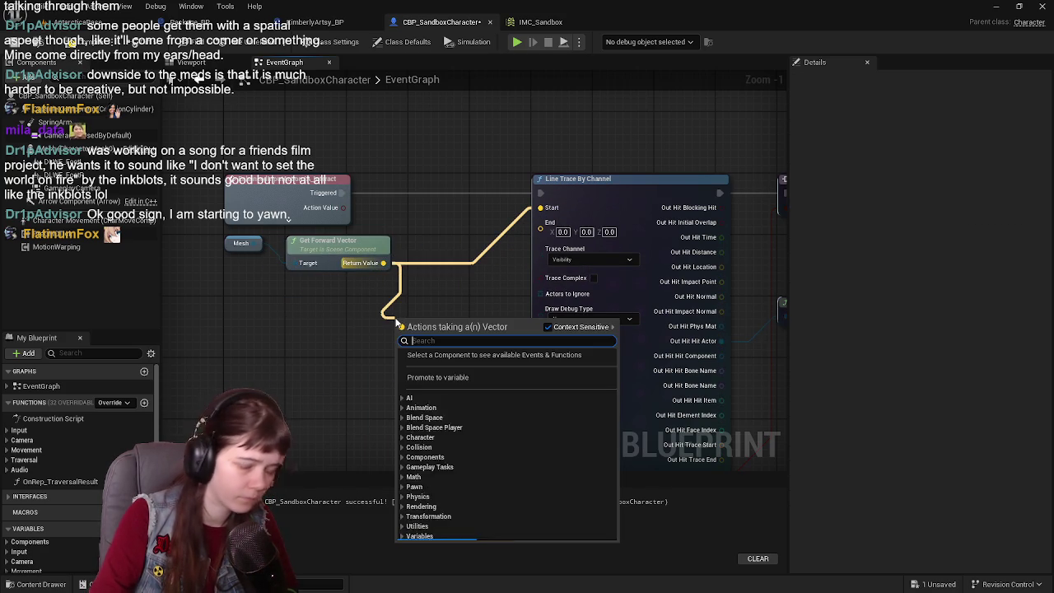
type("+")
key("Return")
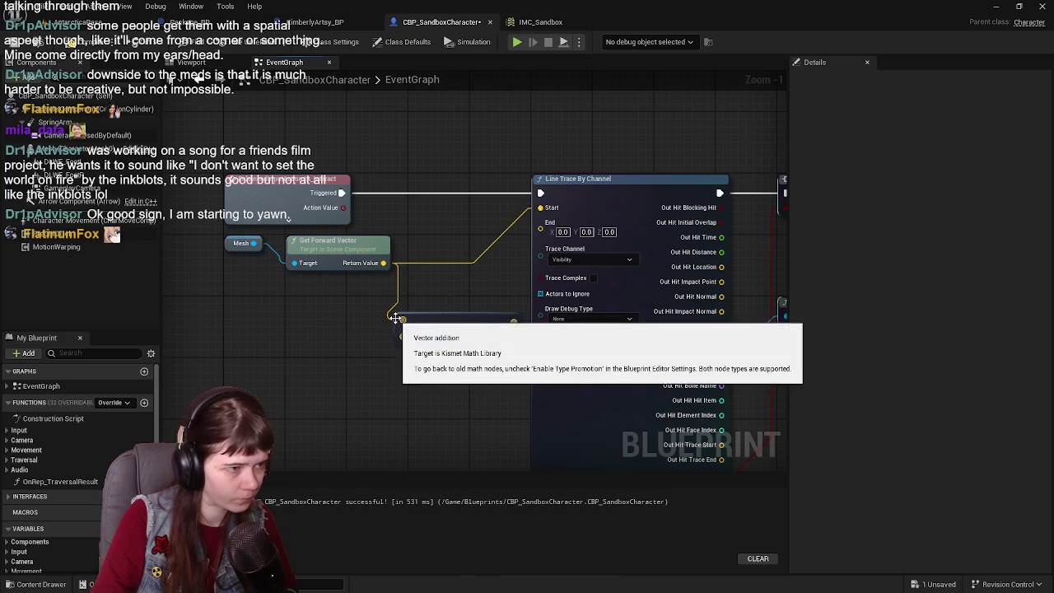
left_click_drag(514, 322, 540, 222)
left_click_drag(429, 321, 382, 311)
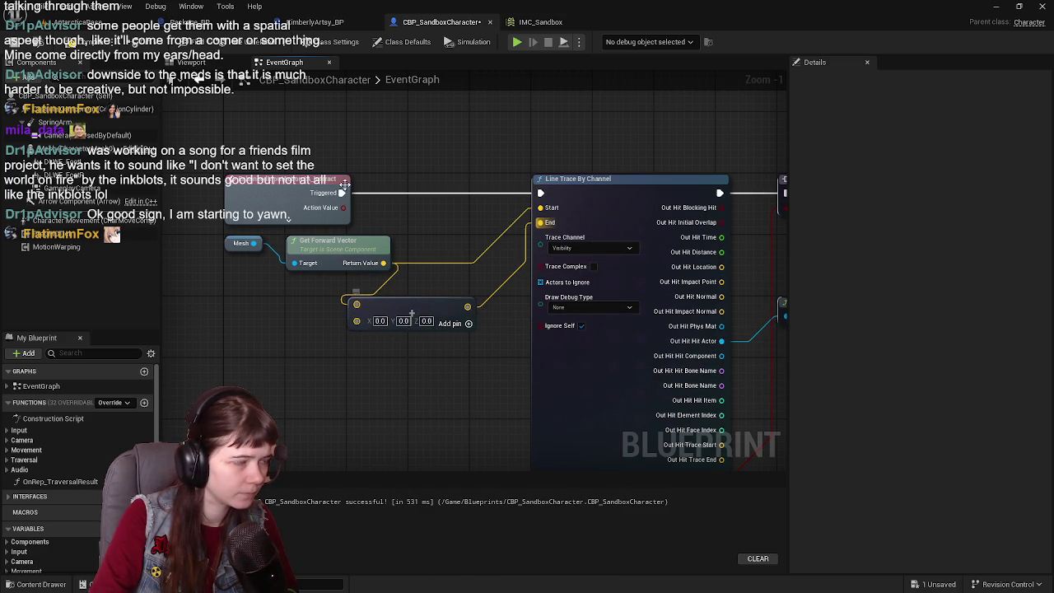
- Test-move the mesh along X in the Viewport, undo it, and return to the EventGraph
left_click(201, 63)
left_click(491, 284)
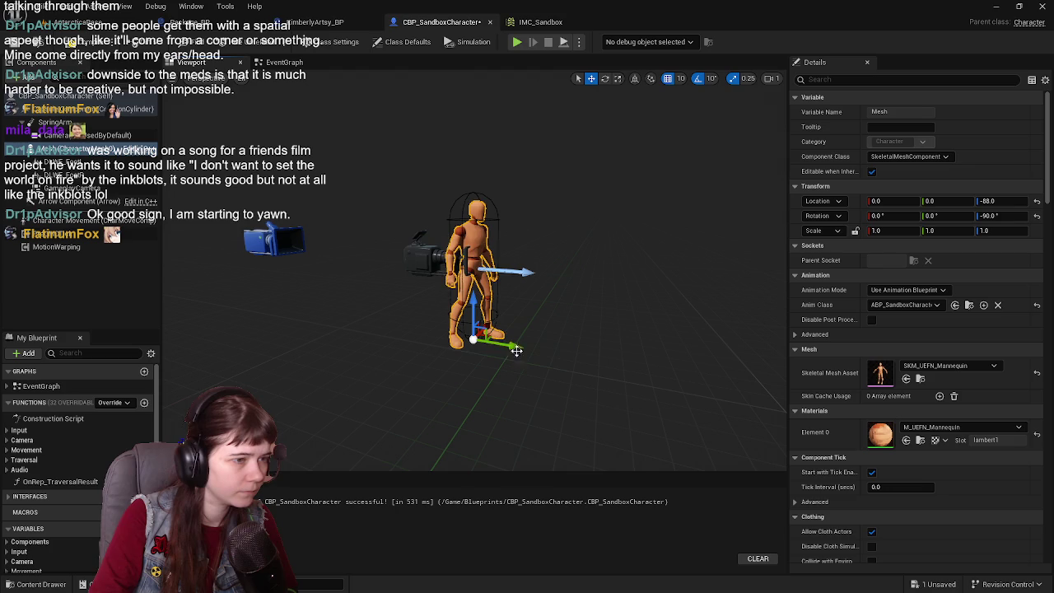
left_click_drag(517, 355, 657, 389)
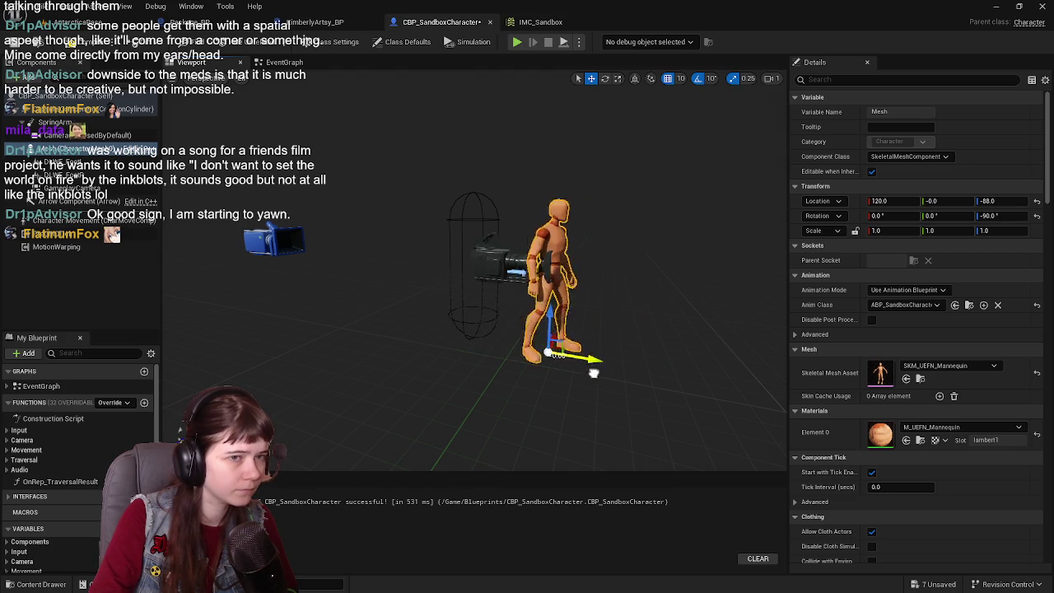
key("ctrl+z")
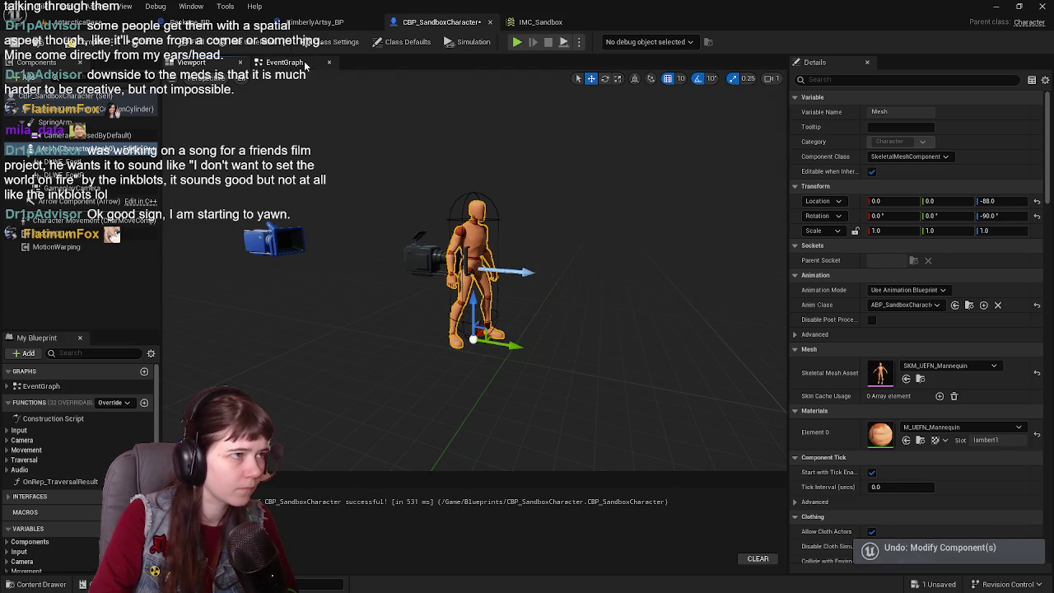
left_click(284, 63)
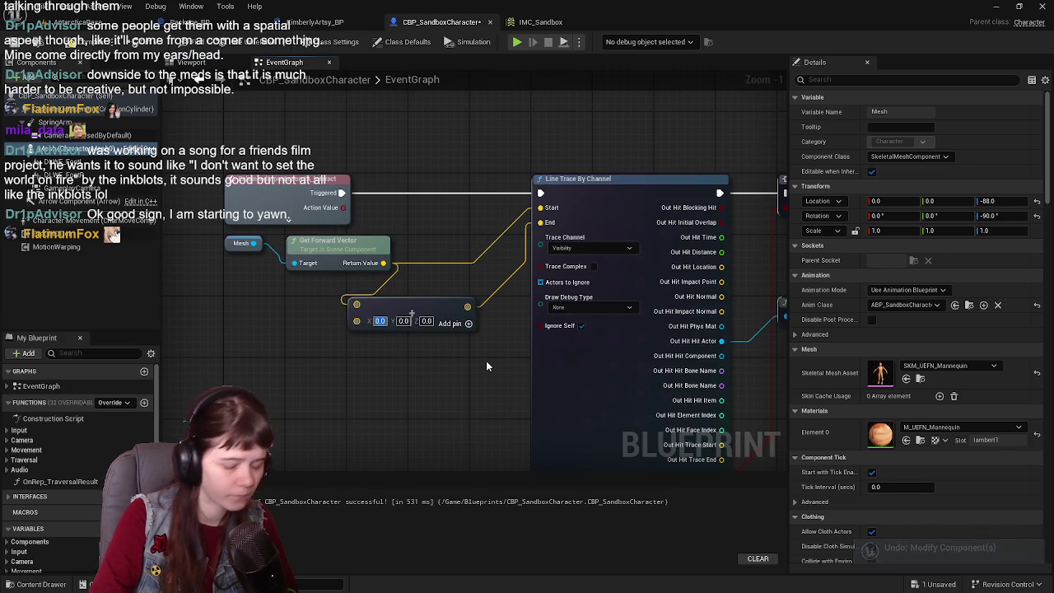
- Set the Add node's X offset to 500
type("500")
key("Return")
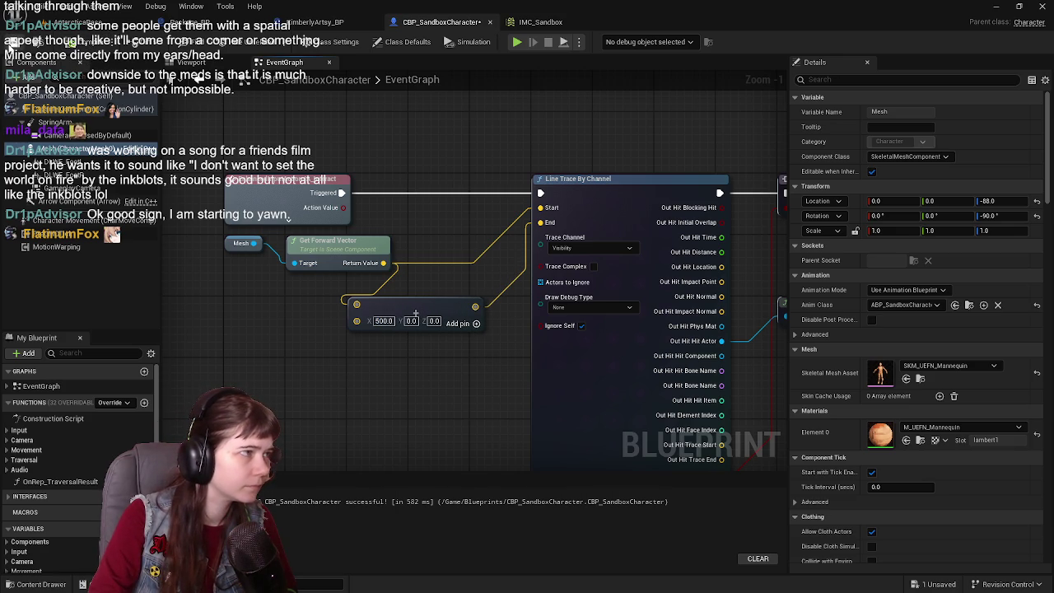
scroll(454, 332, "down", 3)
scroll(452, 324, "up", 3)
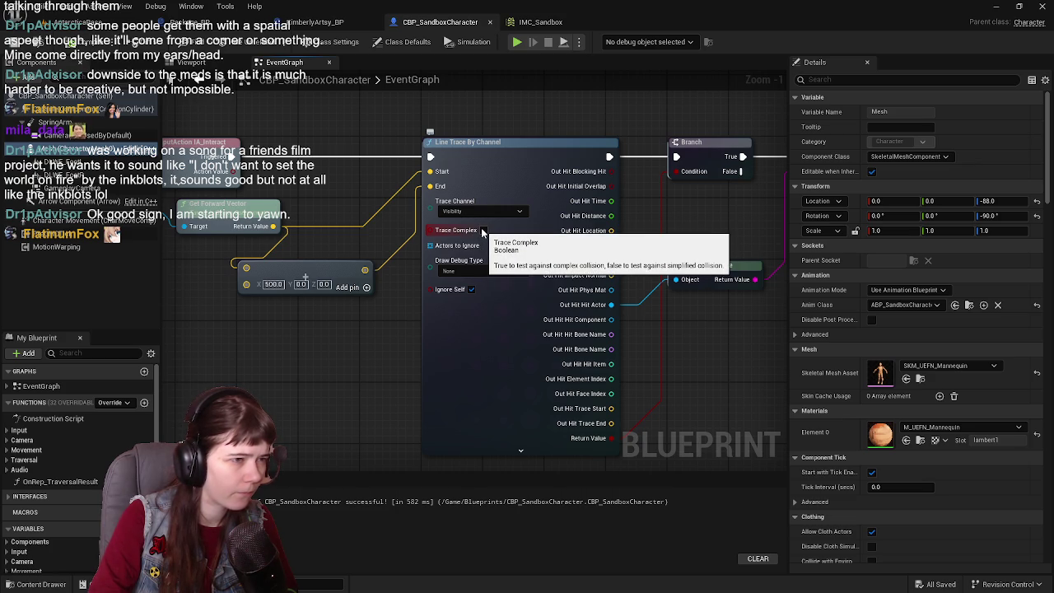
- Set the line trace's Draw Debug Type to For Duration and save the blueprint
left_click(480, 271)
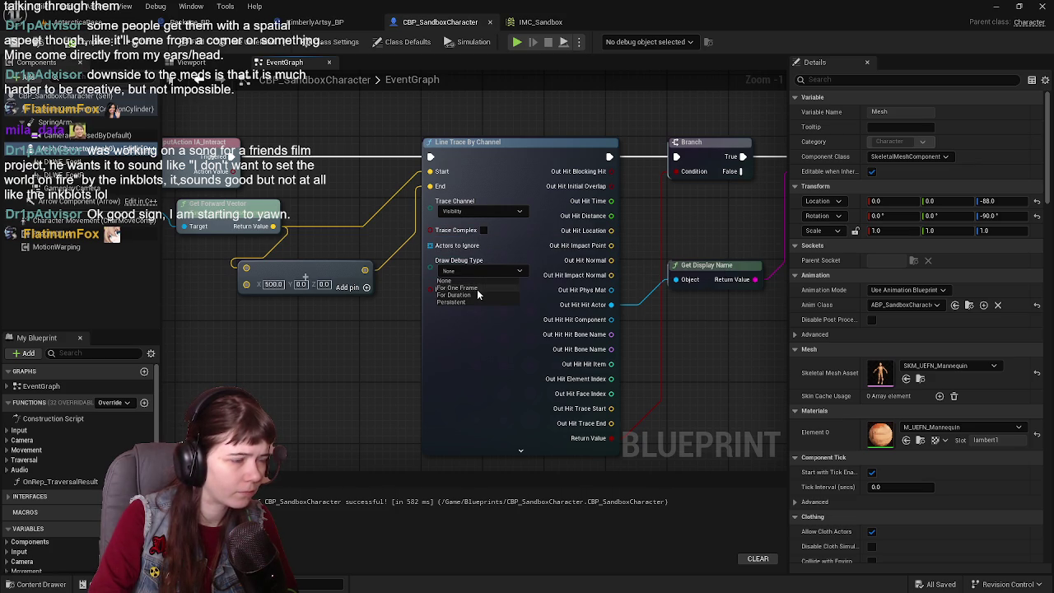
left_click(476, 289)
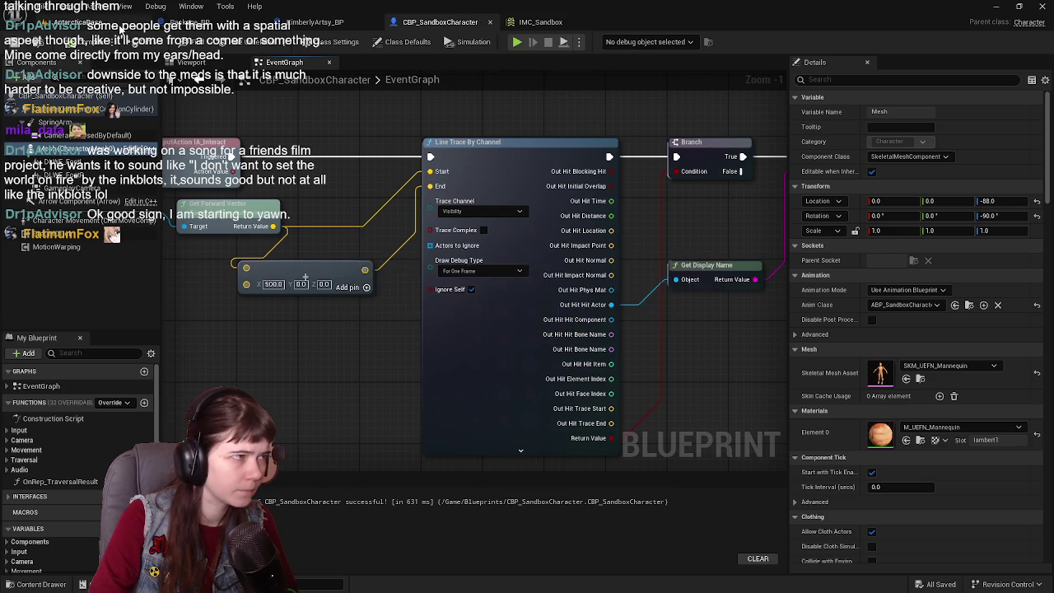
left_click(120, 28)
left_click(540, 21)
left_click(440, 21)
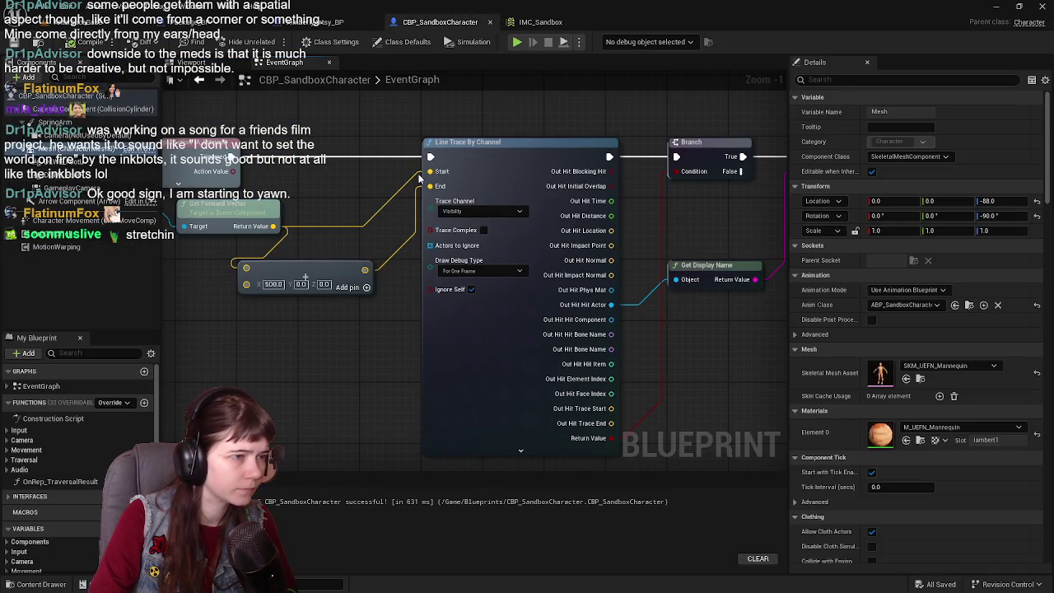
left_click(481, 271)
left_click(498, 297)
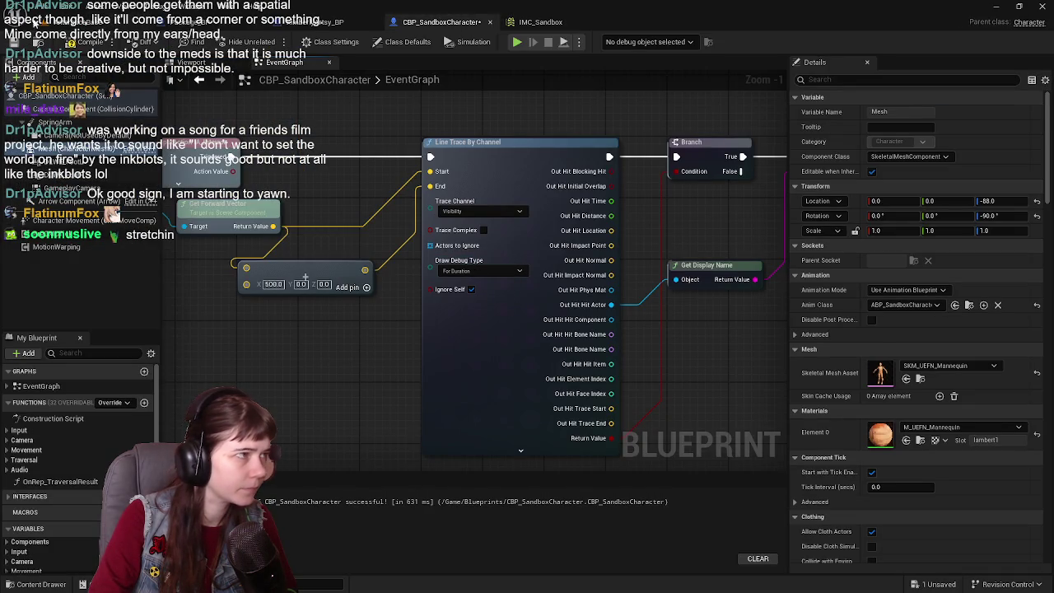
key("ctrl+s")
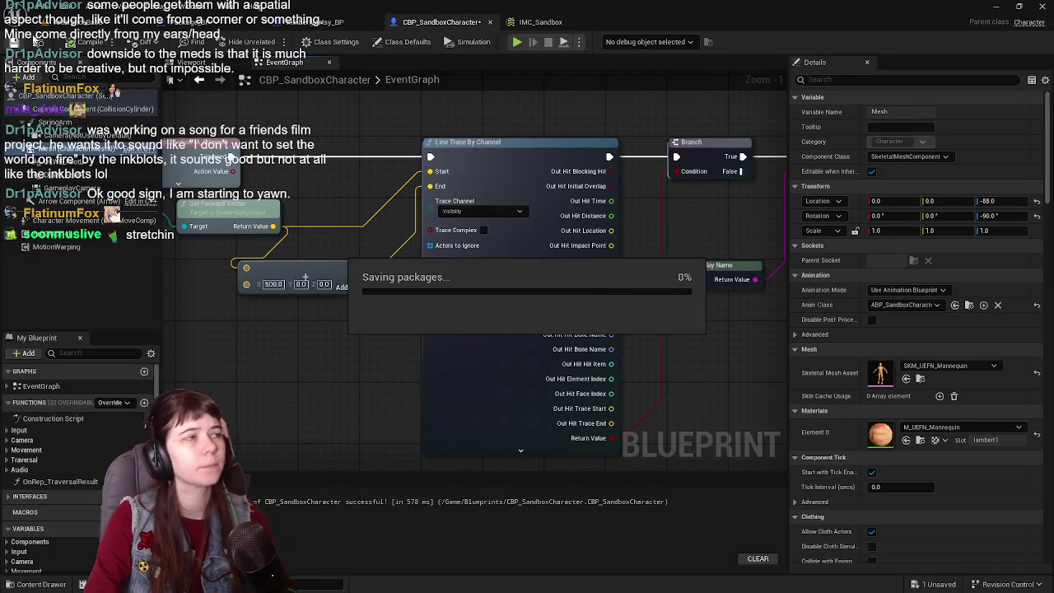
- Play the level with Alt+P, walk the mannequin with A and W to the dark block, then stop with Esc
left_click(247, 21)
key("alt+p")
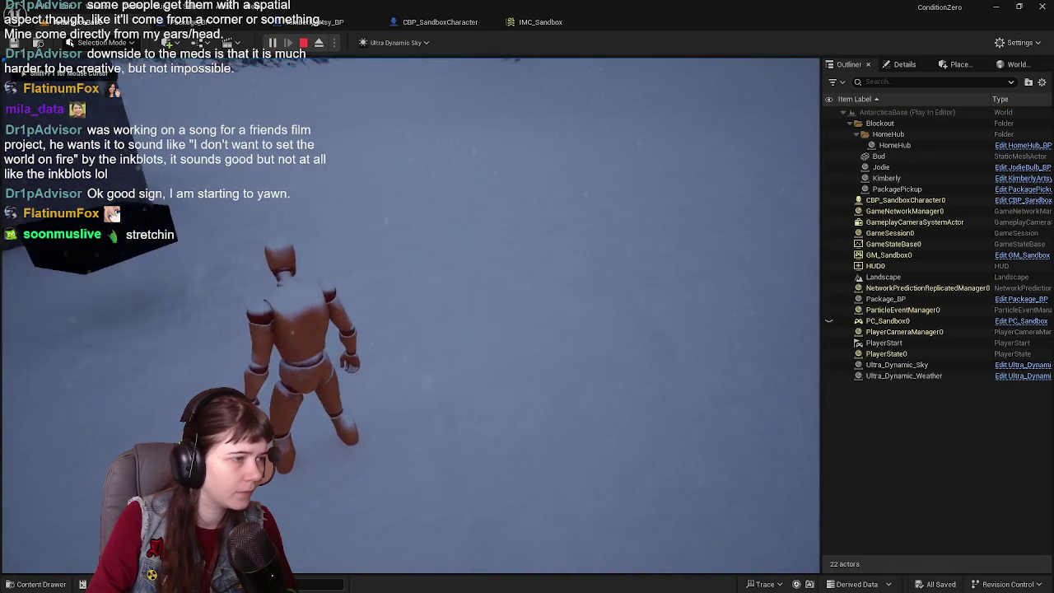
key("a")
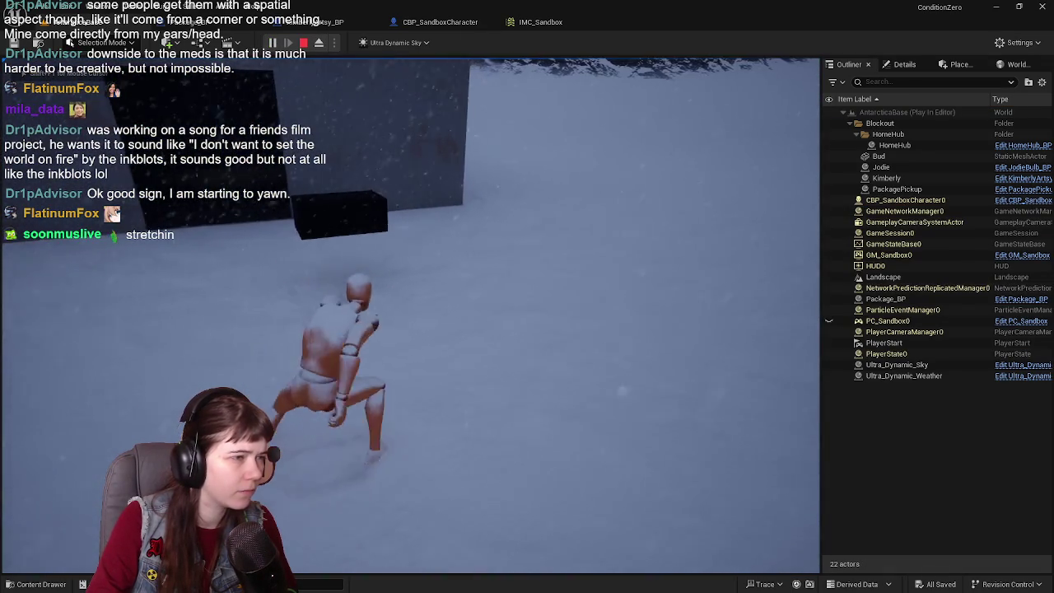
key("w")
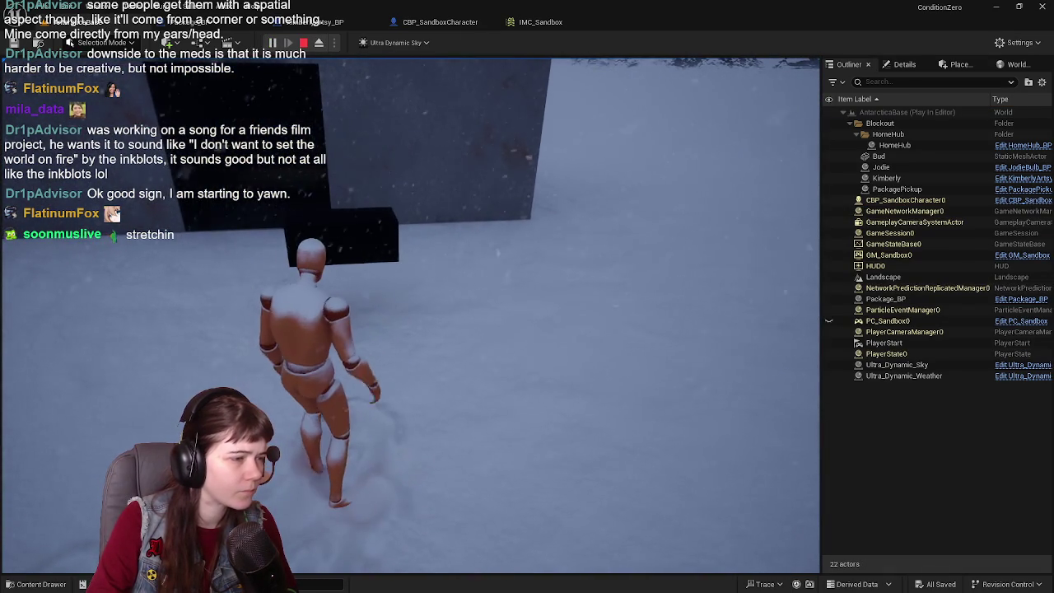
key("w")
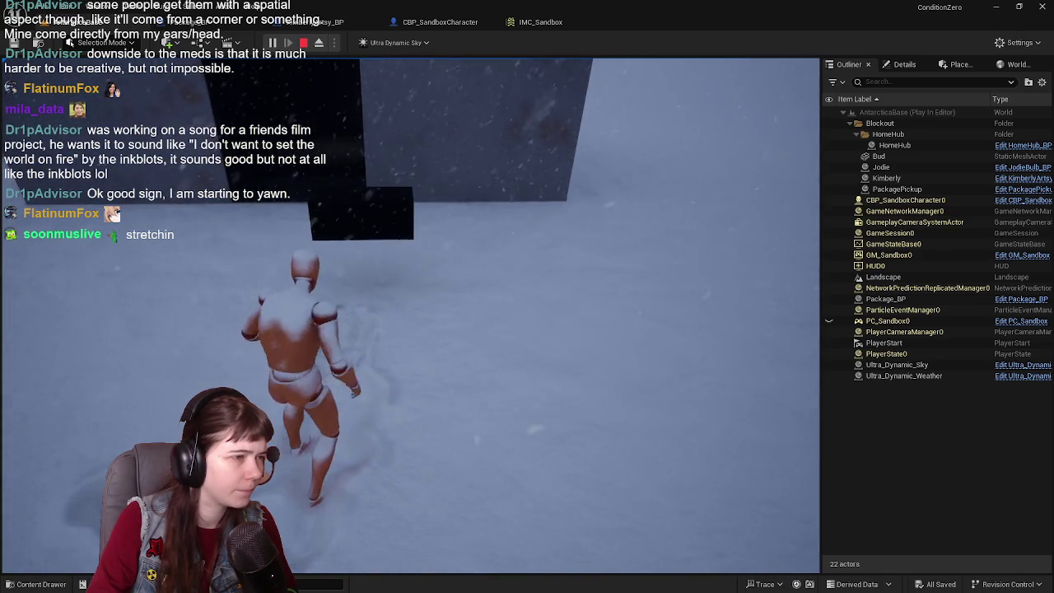
key("Escape")
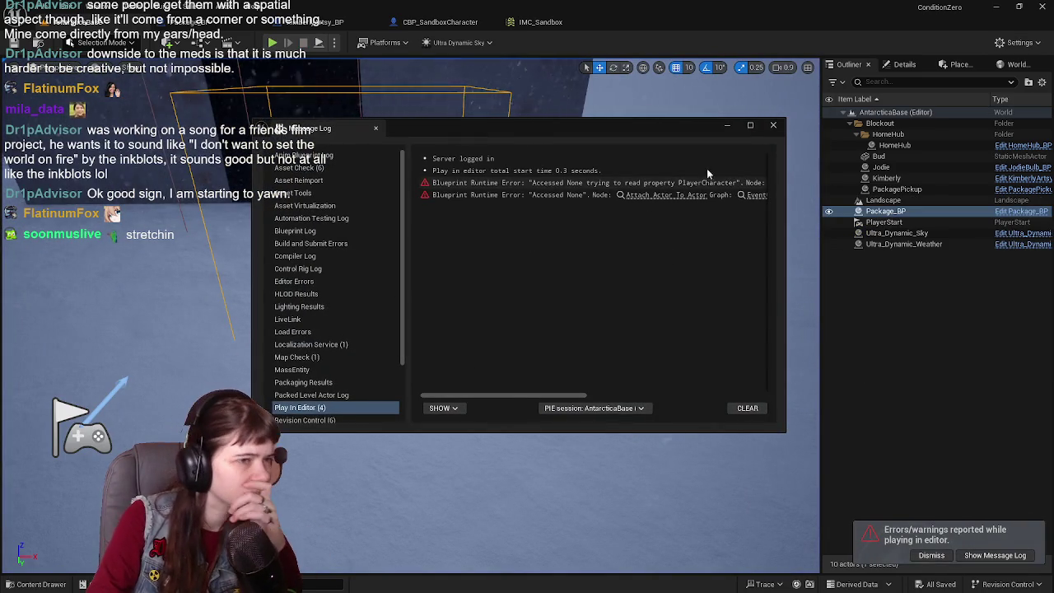
- Close the message log and confirm IA_Interact is mapped to the E key in IMC_Sandbox
left_click(773, 124)
left_click(536, 22)
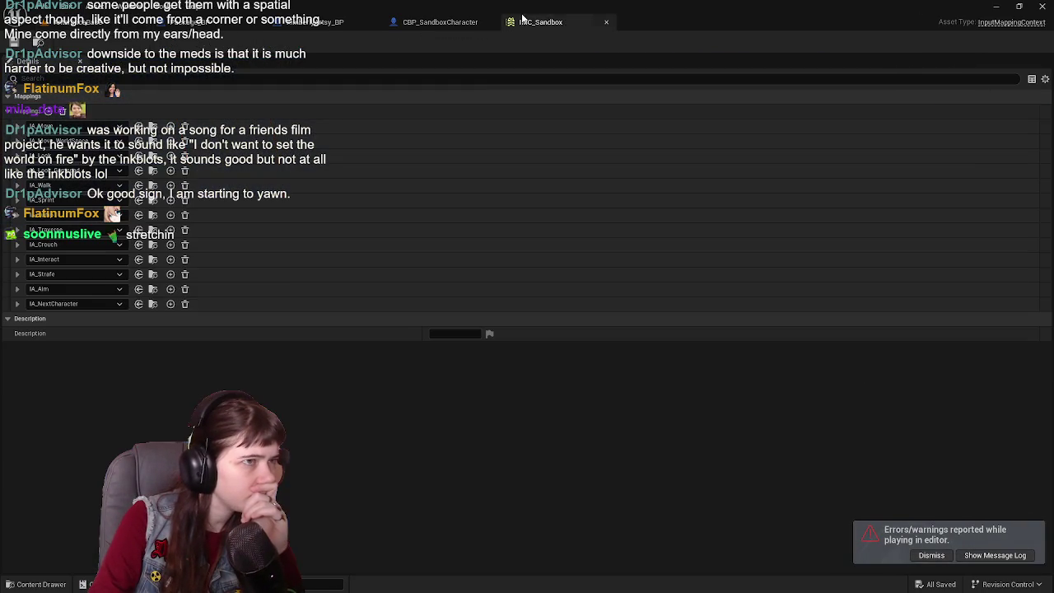
left_click(458, 23)
left_click(539, 22)
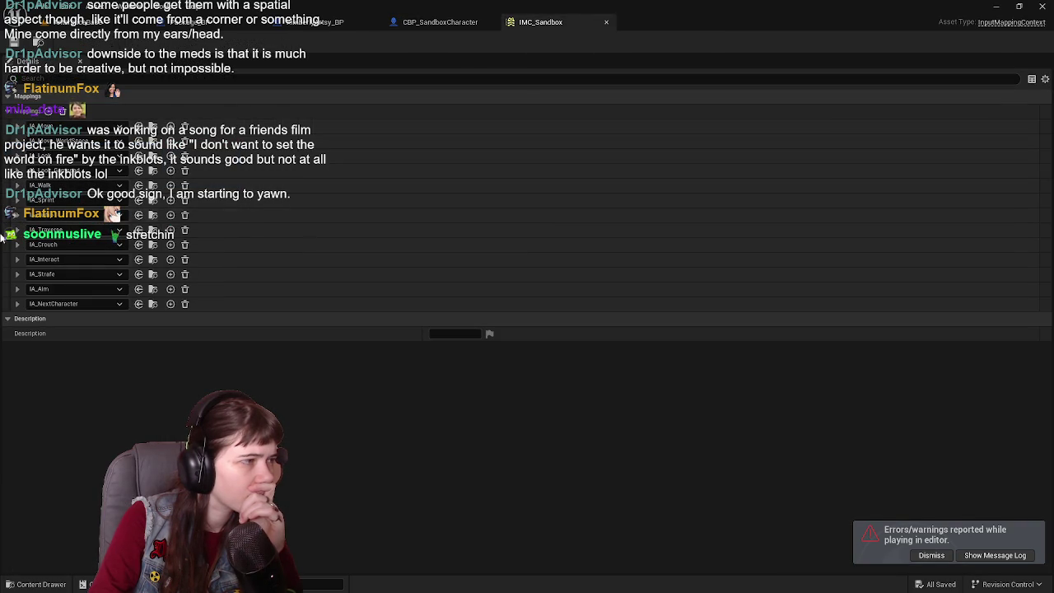
left_click(16, 260)
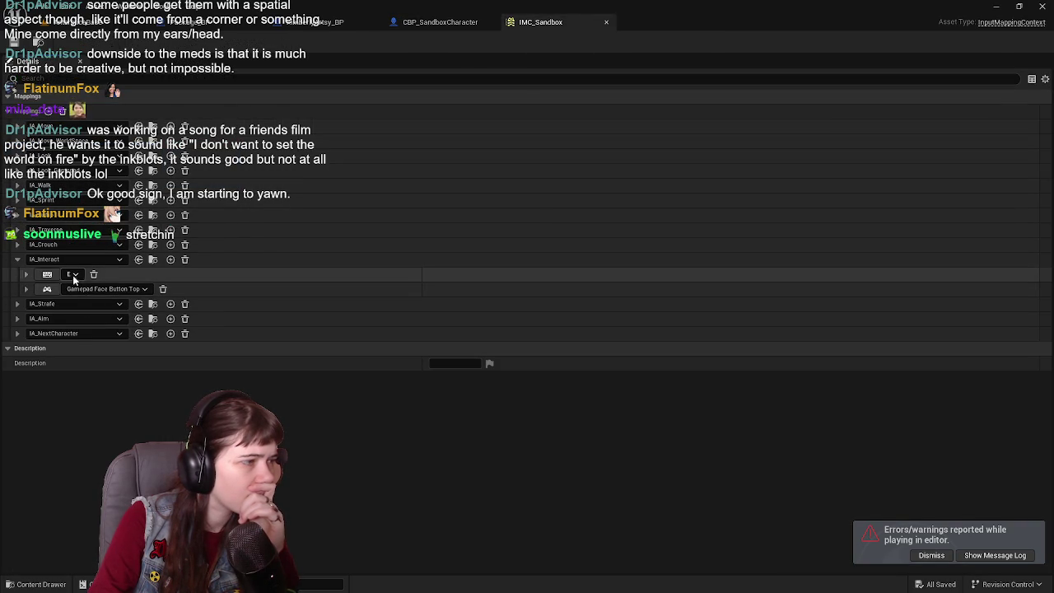
left_click(26, 274)
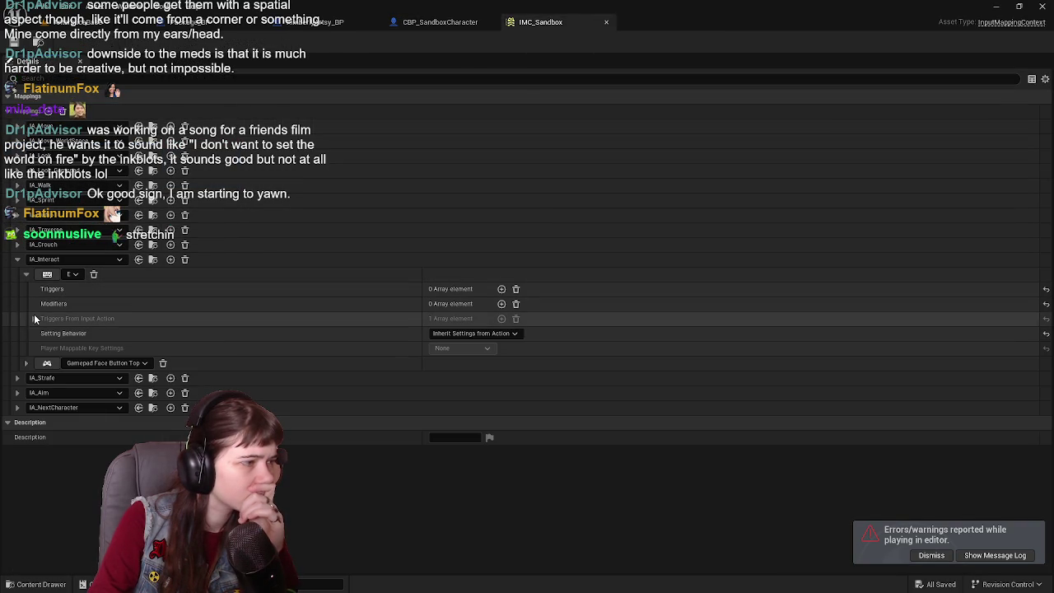
left_click(27, 275)
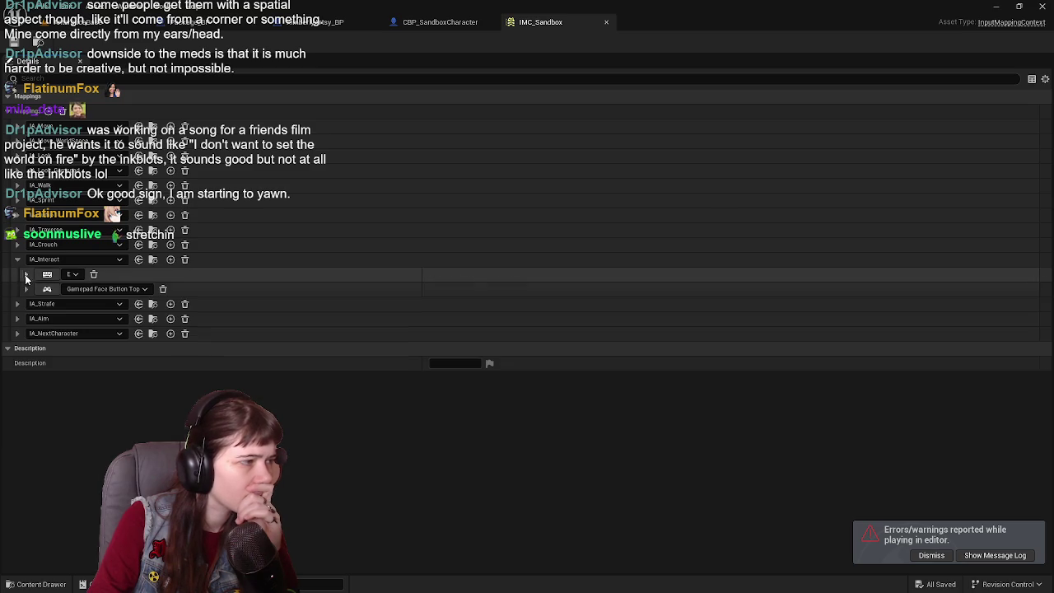
left_click(16, 260)
- Back in CBP_SandboxCharacter's graph, show all output pins of the IA_Interact event
left_click(414, 23)
mouse_move(281, 181)
left_mouse_down()
mouse_move(363, 214)
mouse_move(450, 200)
mouse_move(286, 216)
mouse_move(422, 203)
left_mouse_up()
left_click(184, 216)
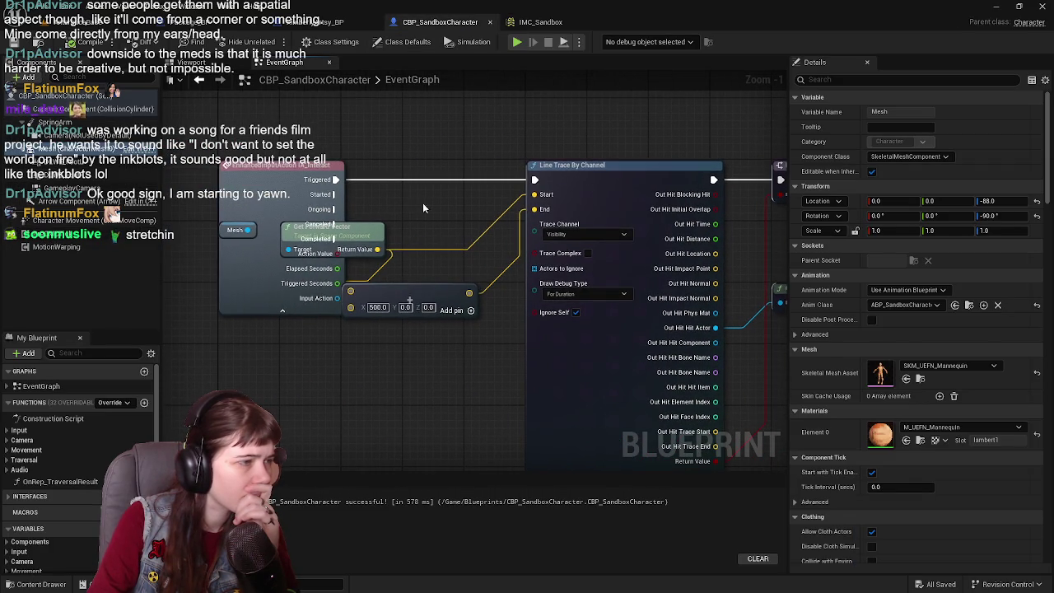
- Add a Print String node just above the collapsed Interact event
left_click(282, 310)
left_click_drag(368, 85, 305, 179)
right_click(305, 179)
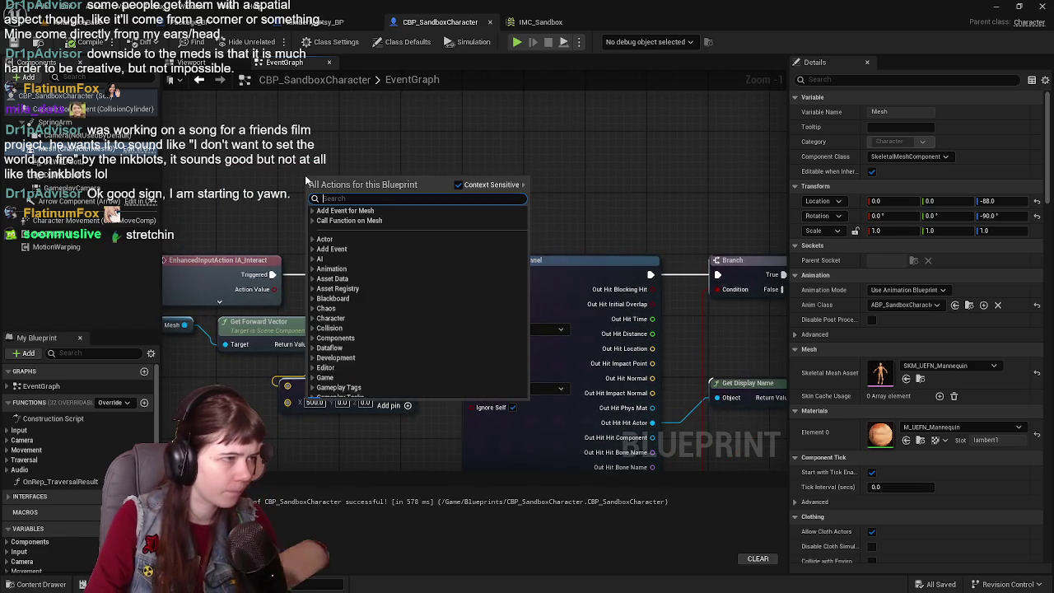
type("pprin")
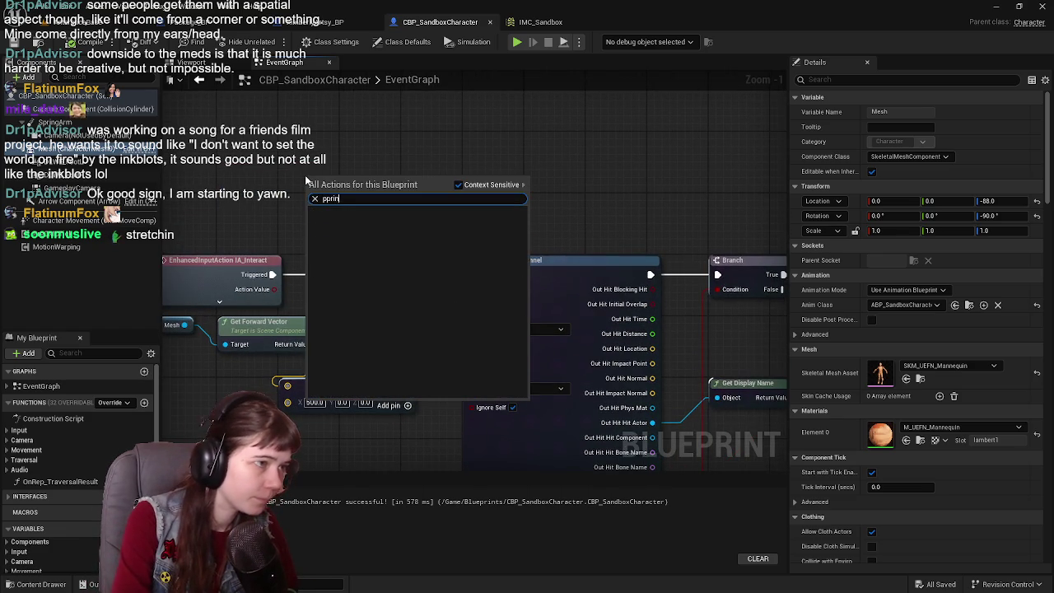
key("BackSpace")
key("BackSpace")
key("BackSpace")
type("print")
key("Return")
mouse_move(358, 196)
left_mouse_down()
mouse_move(388, 216)
mouse_move(396, 209)
left_mouse_up()
- Wire Triggered through Print String into the line trace, with In String 'NOTE: e has been pressed'
left_click_drag(273, 274, 348, 214)
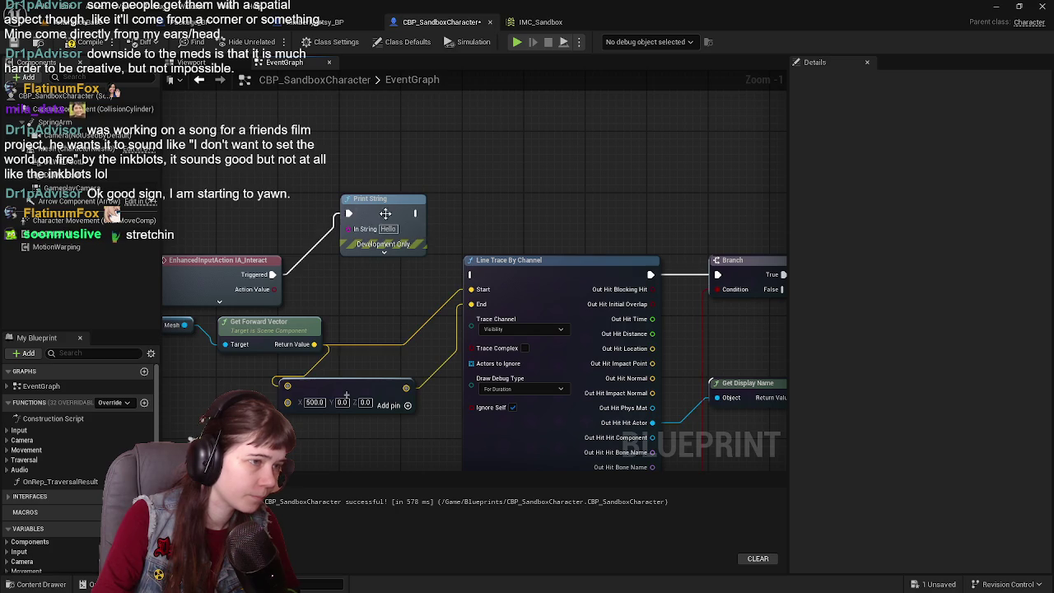
left_click_drag(417, 214, 471, 274)
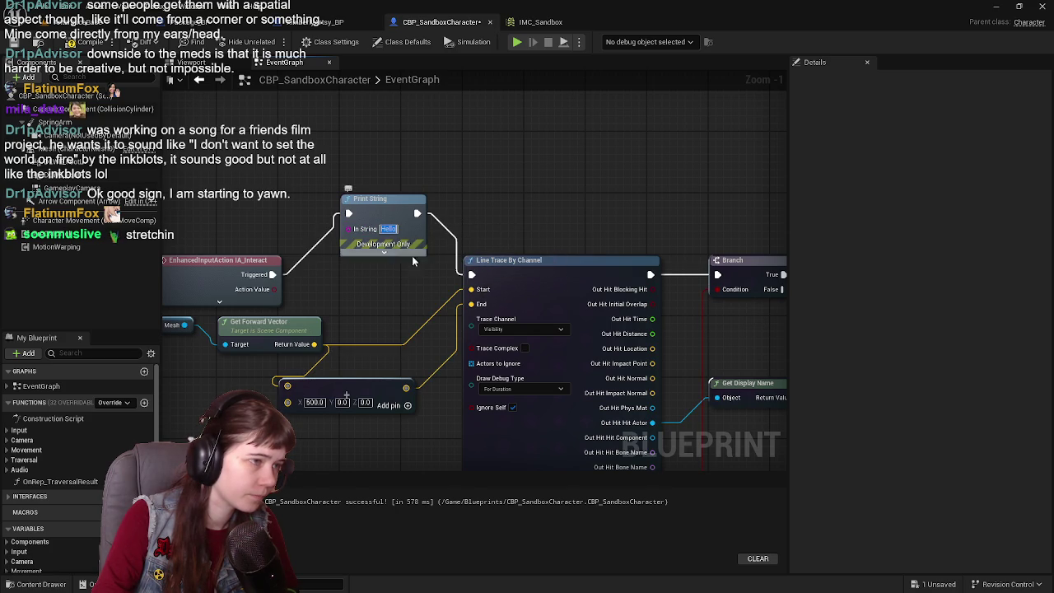
key("BackSpace")
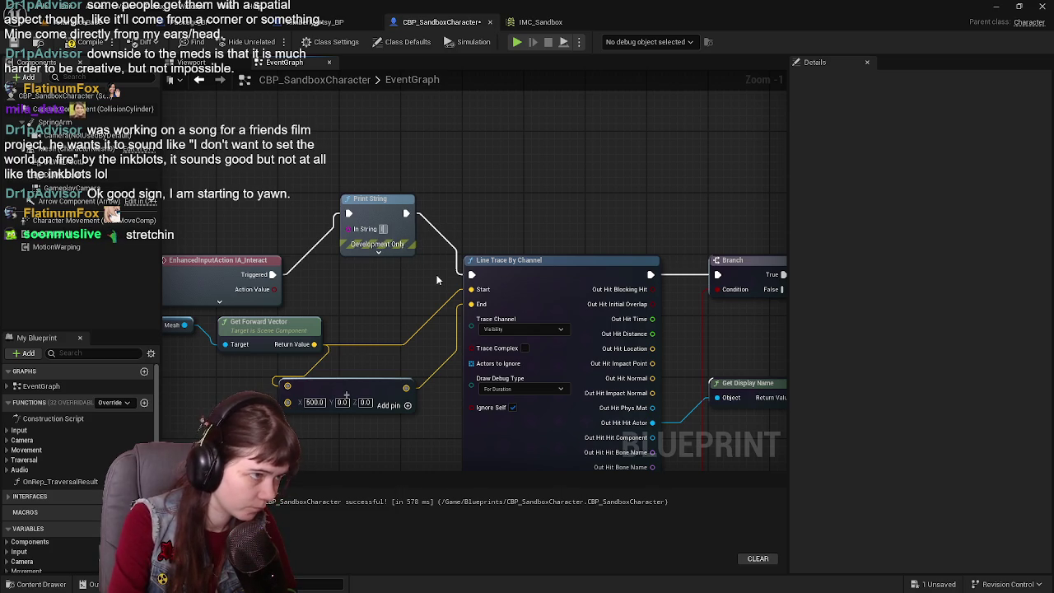
type("NOTE:")
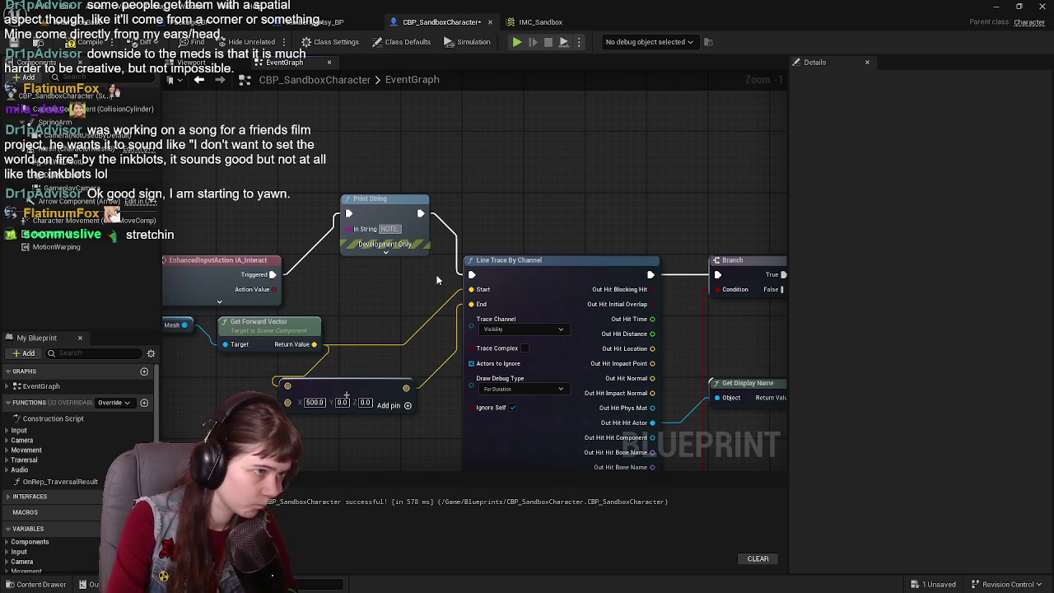
type(" e has")
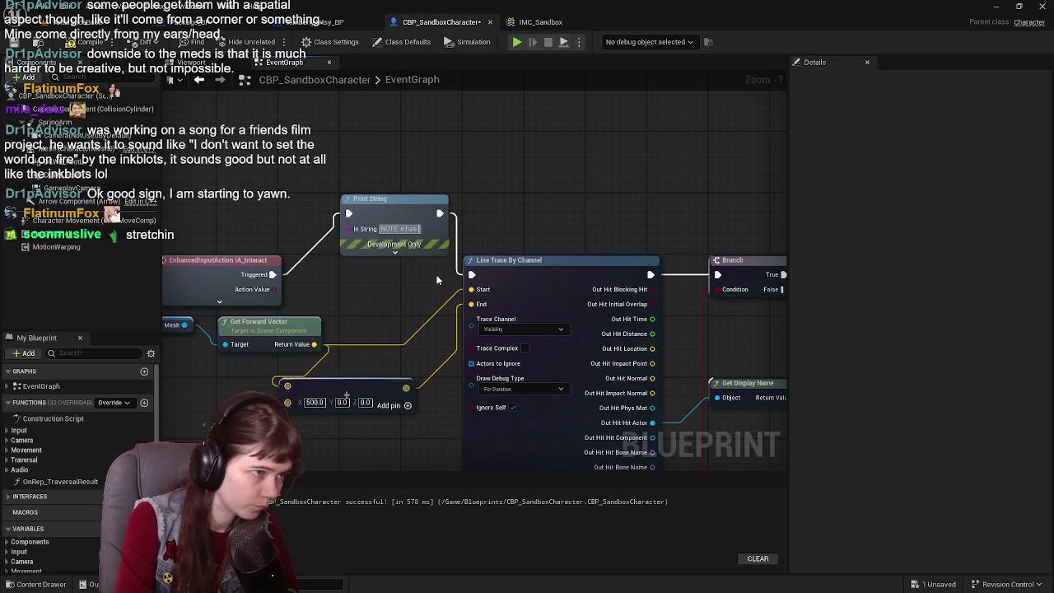
type(" been pressed")
key("BackSpace")
- Save and play-test, pressing E to confirm the note prints
left_click(380, 237)
left_click_drag(565, 255, 517, 248)
key("ctrl+s")
key("alt+p")
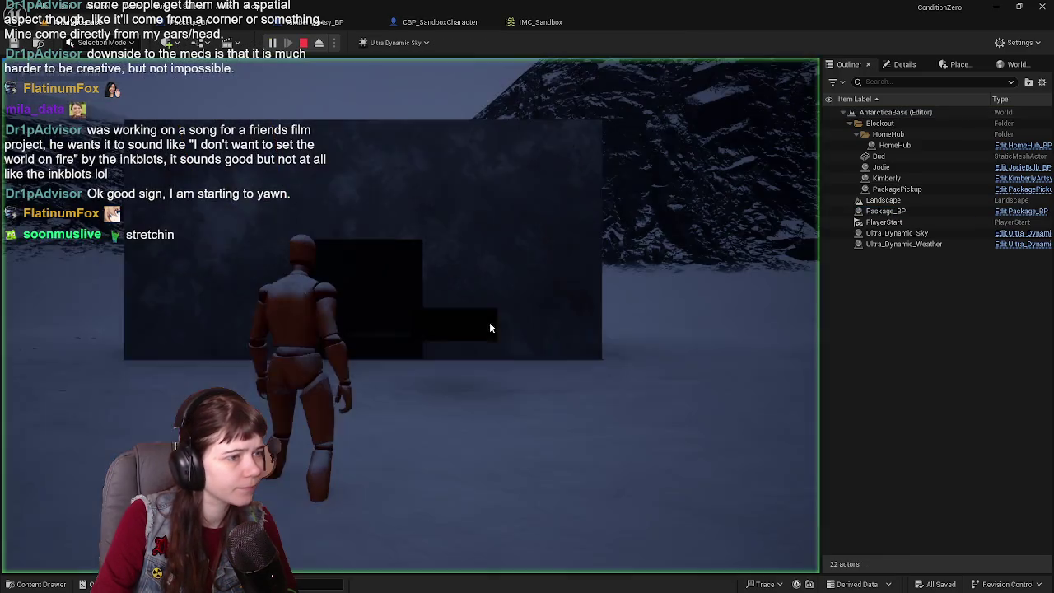
key("e")
key("e")
key("e")
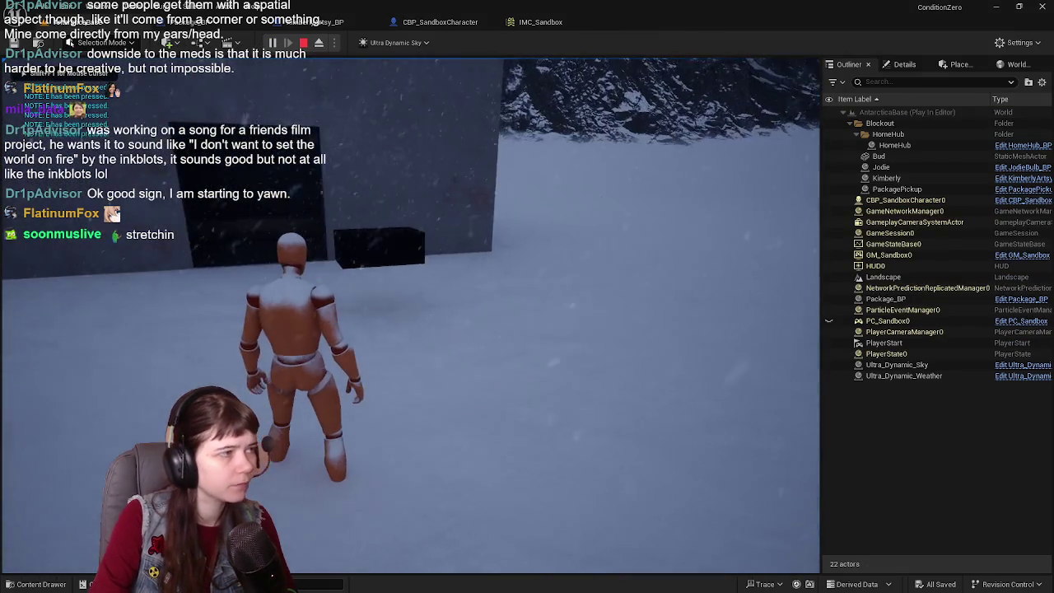
key("Escape")
- Delete the Print String node and connect Triggered directly to Line Trace By Channel
left_click(428, 22)
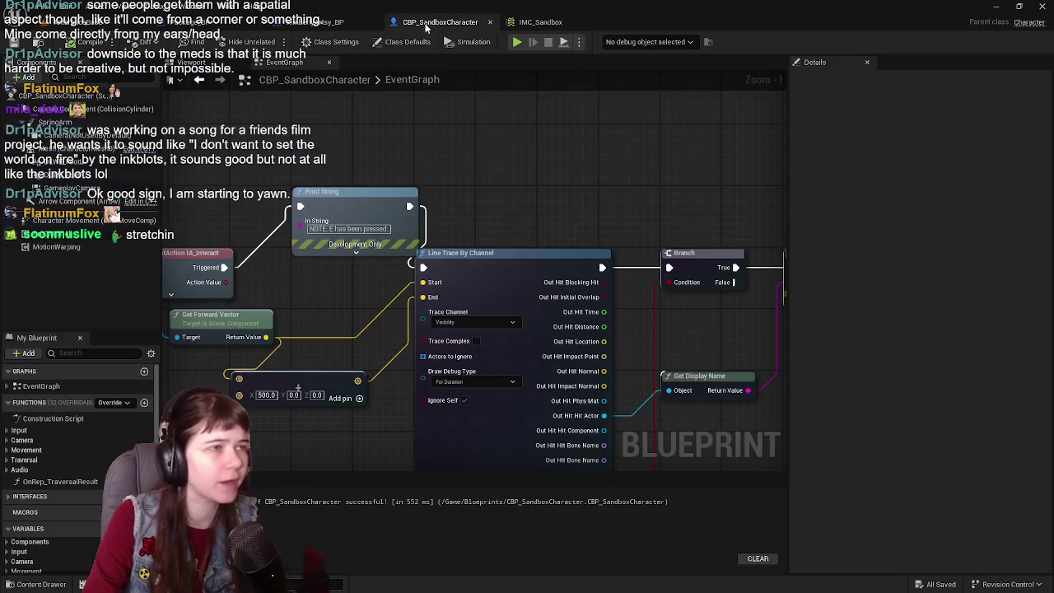
scroll(498, 194, "down", 2)
scroll(426, 115, "up", 2)
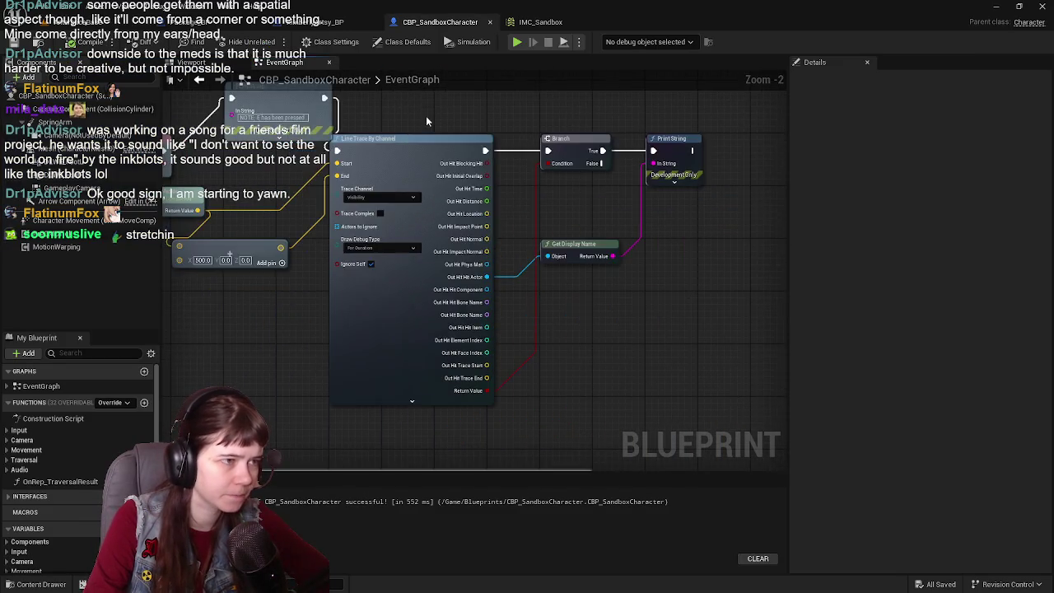
scroll(525, 240, "down", 1)
scroll(364, 214, "up", 1)
left_click(365, 214)
key("Delete")
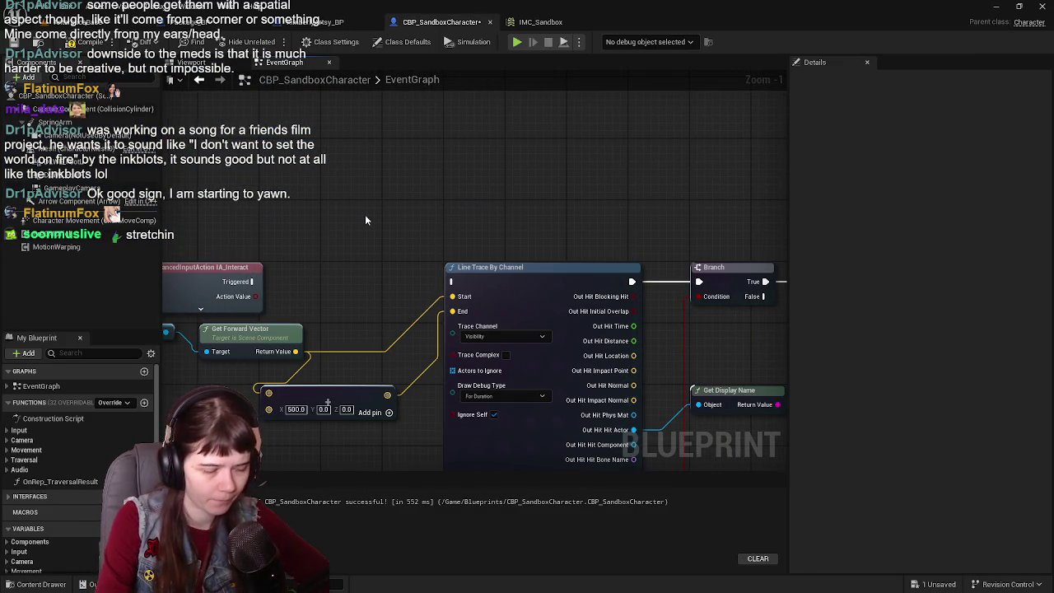
left_click_drag(254, 281, 453, 281)
- Expand the Interact event's pins and save the character blueprint
left_click(198, 305)
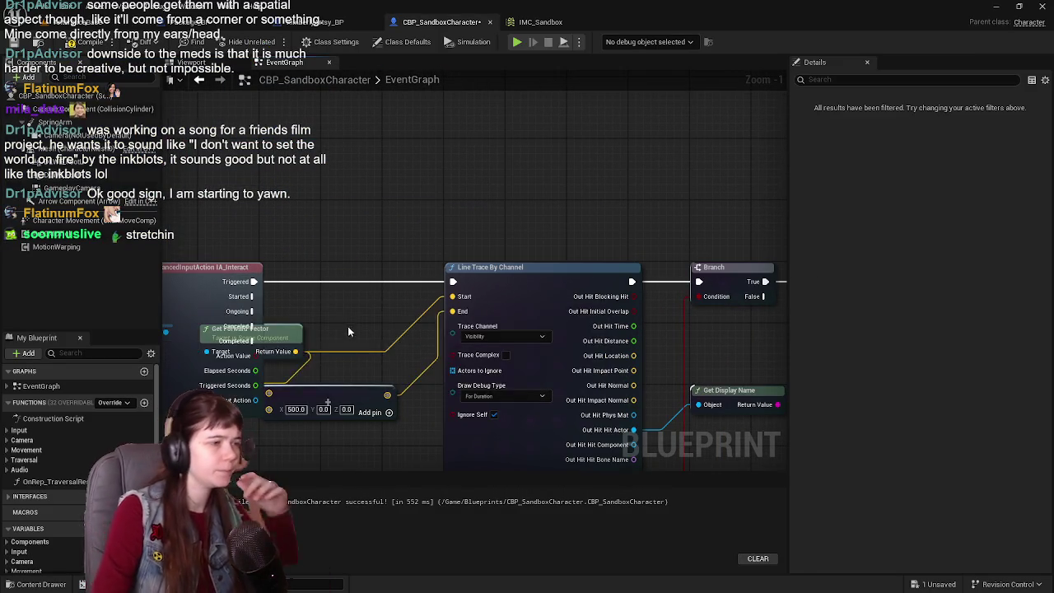
left_click_drag(316, 334, 395, 265)
key("ctrl+s")
key("ctrl+Tab")
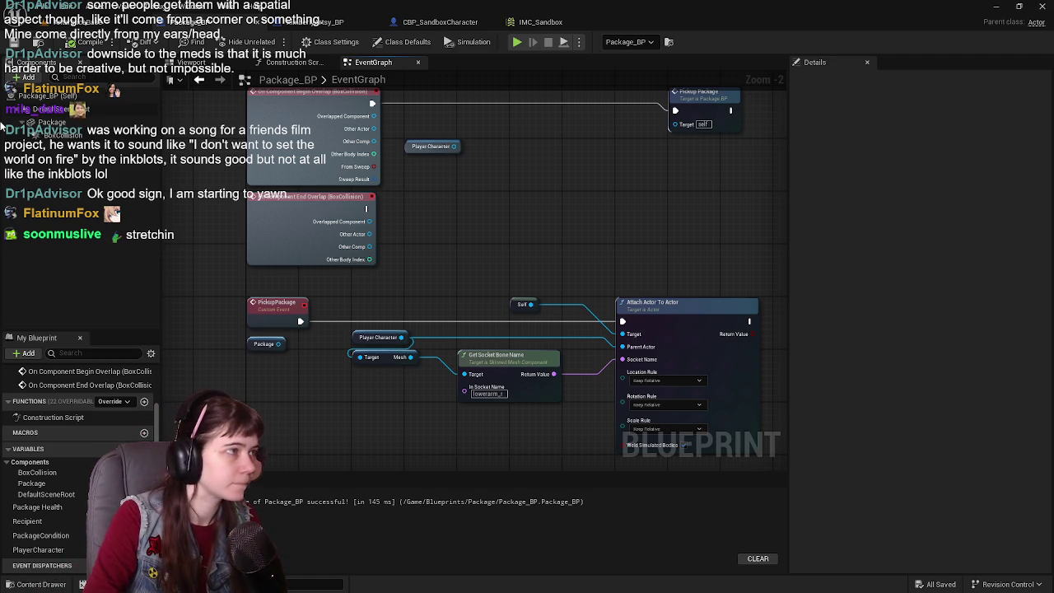
- Pan the Package_BP graph to show the Print String at the top
left_click_drag(603, 215, 589, 285)
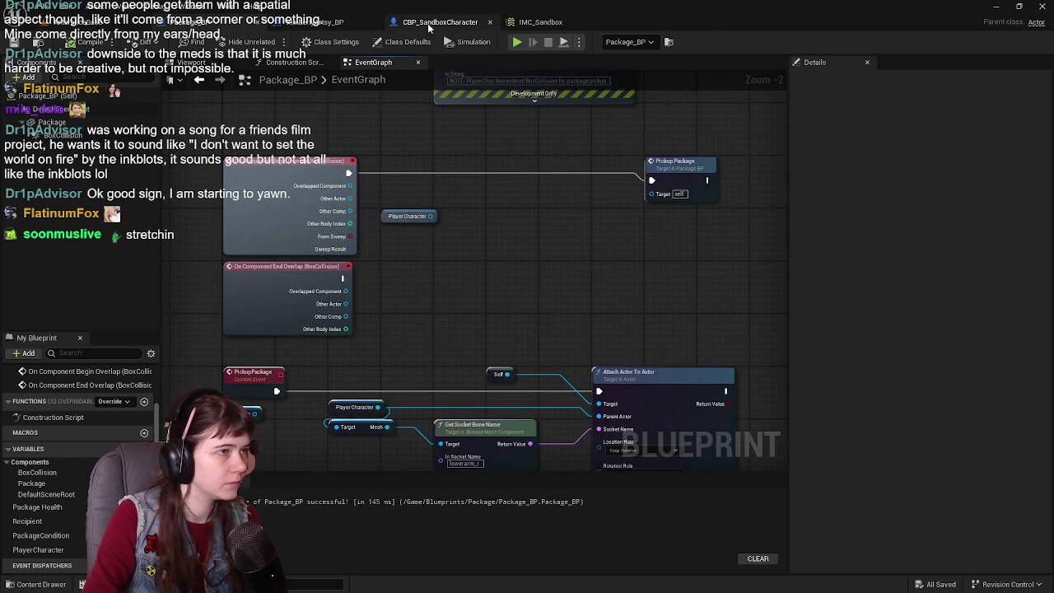
- Close the KimberlyArtsy_BP blueprint and start playing the AntarcticaBase level
left_click(390, 27)
left_click_drag(259, 318, 321, 354)
left_click(321, 21)
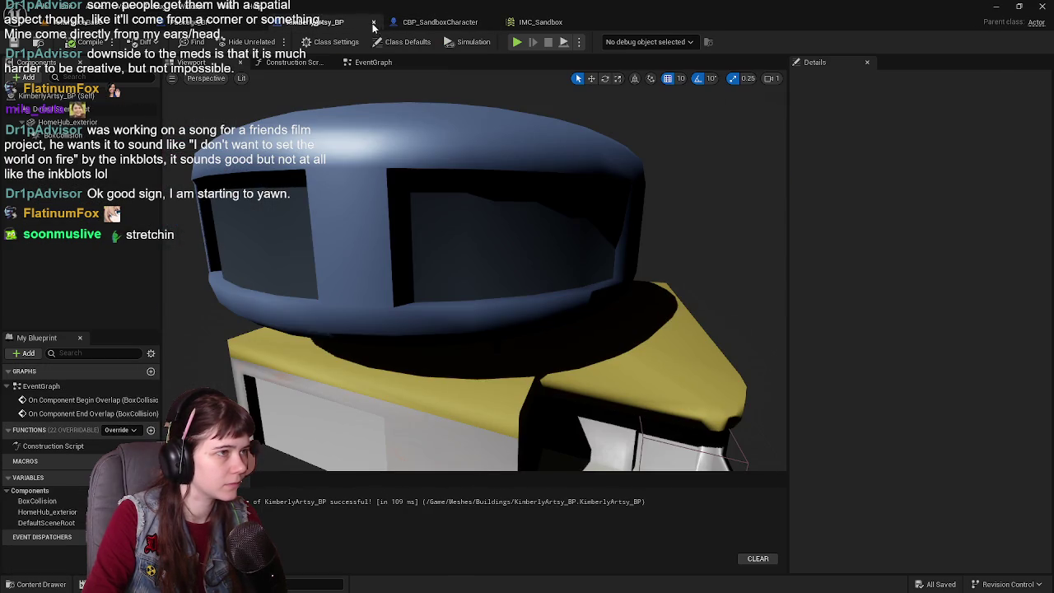
left_click(301, 18)
left_click(272, 42)
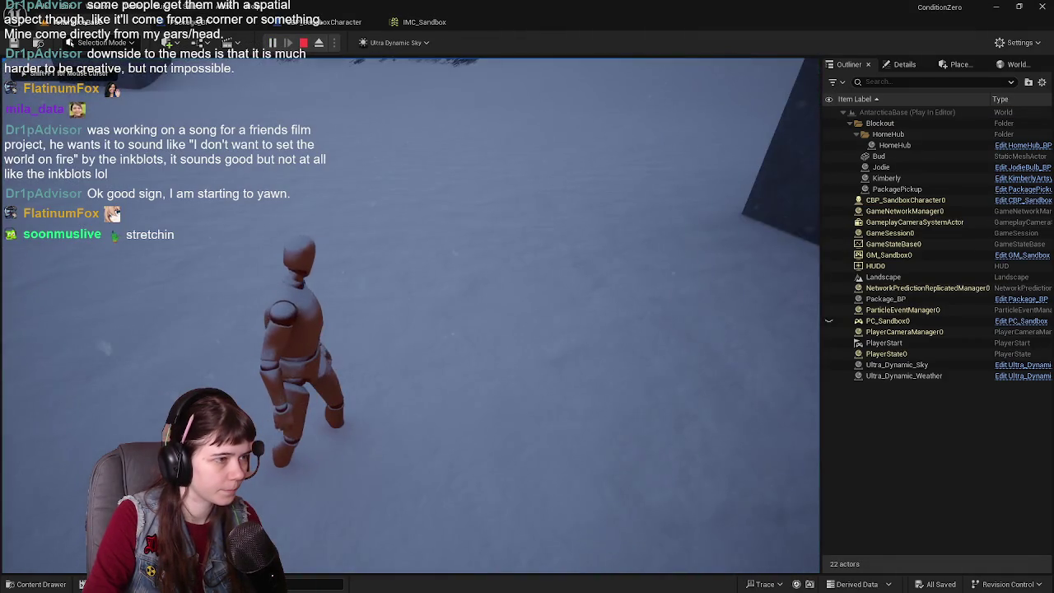
- Run the mannequin around with D, W and S, then stop and view the character's line trace
key("d")
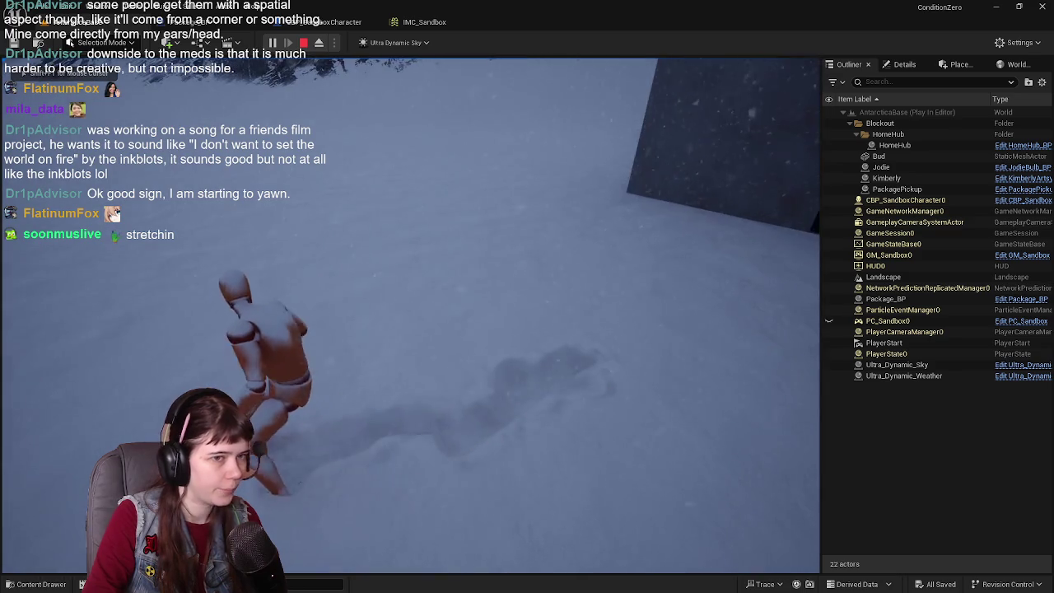
key("w")
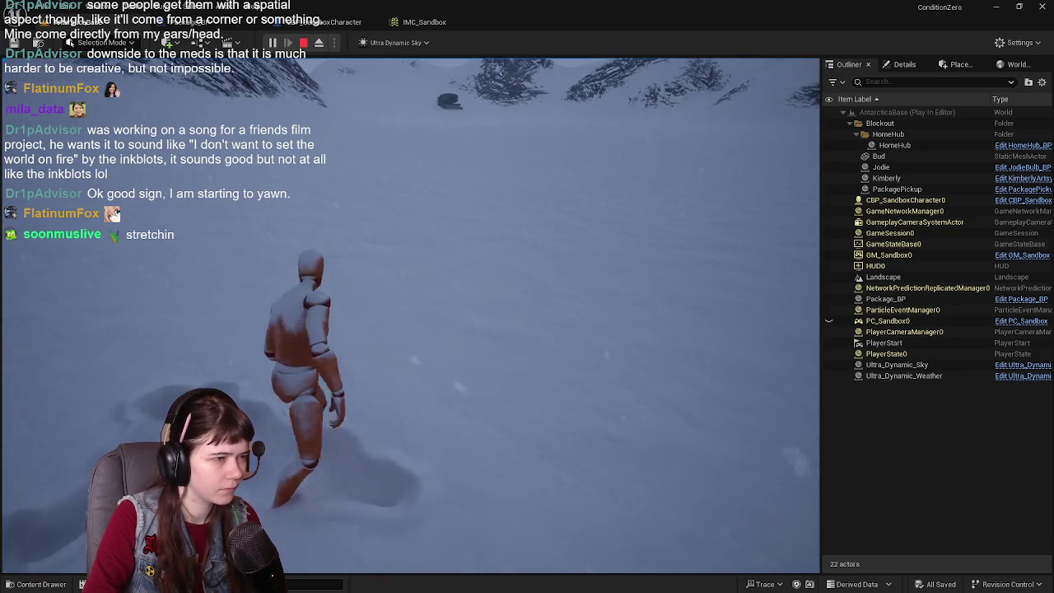
key("s")
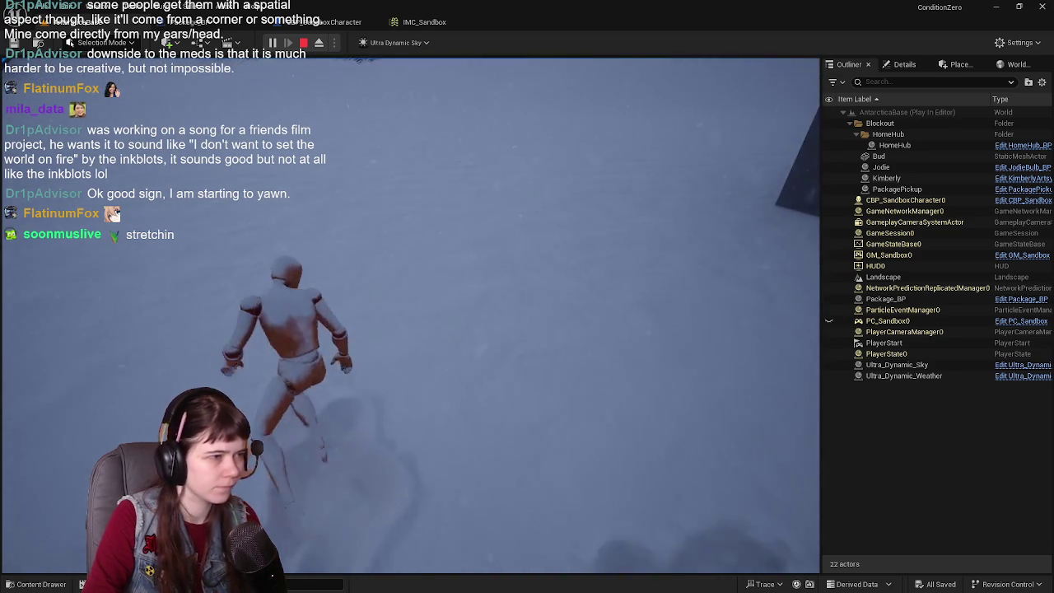
key("Escape")
left_click(323, 21)
mouse_move(562, 204)
left_mouse_down()
mouse_move(562, 288)
mouse_move(452, 248)
left_mouse_up()
- Check the Draw Debug Type options, leaving them unchanged, and view the trace inputs
scroll(452, 248, "down", 1)
scroll(451, 246, "up", 1)
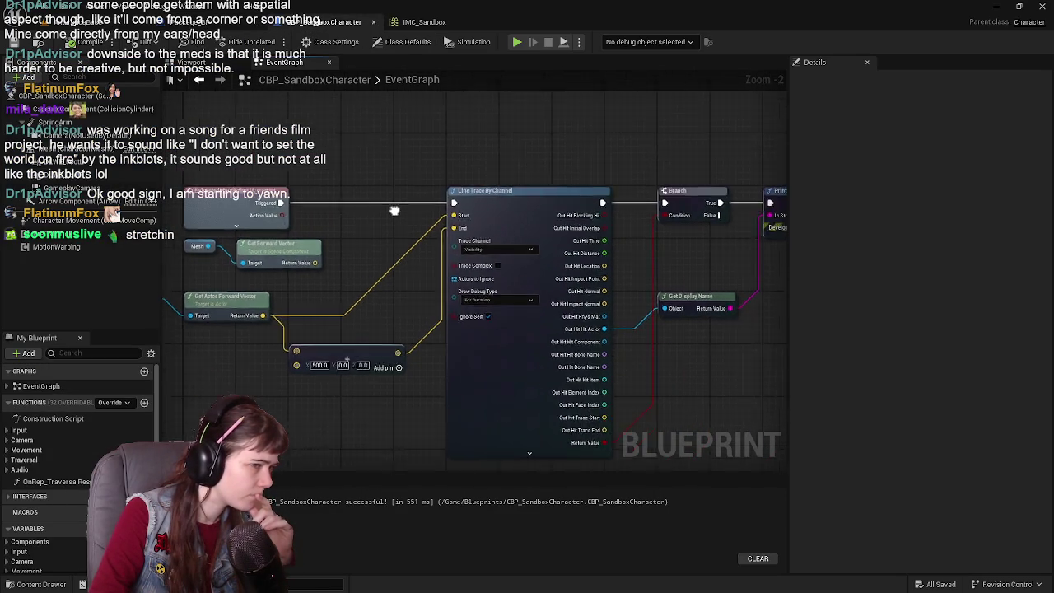
left_click(518, 312)
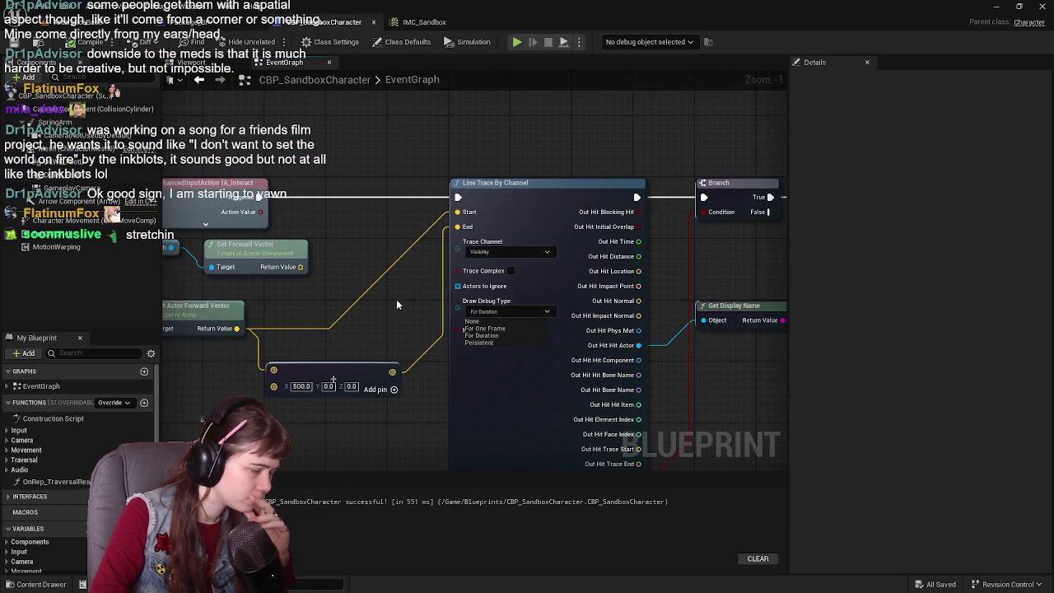
left_click(403, 310)
mouse_move(398, 301)
left_mouse_down()
mouse_move(527, 322)
mouse_move(389, 334)
mouse_move(403, 188)
left_mouse_up()
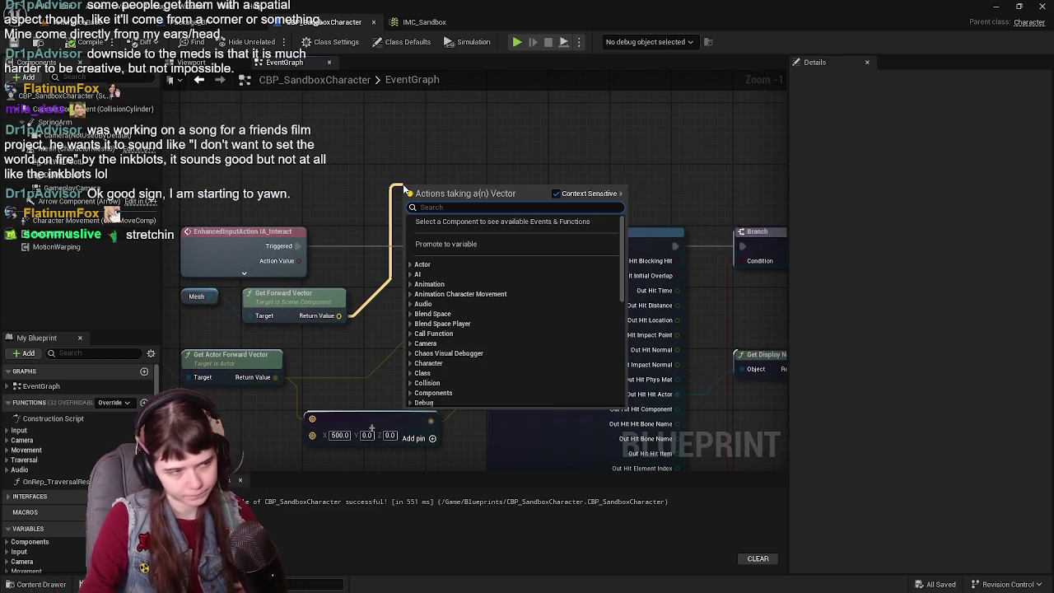
key("Escape")
- Insert a Print String between Triggered and the line trace, fed by Get Forward Vector
right_click(324, 208)
type("pr")
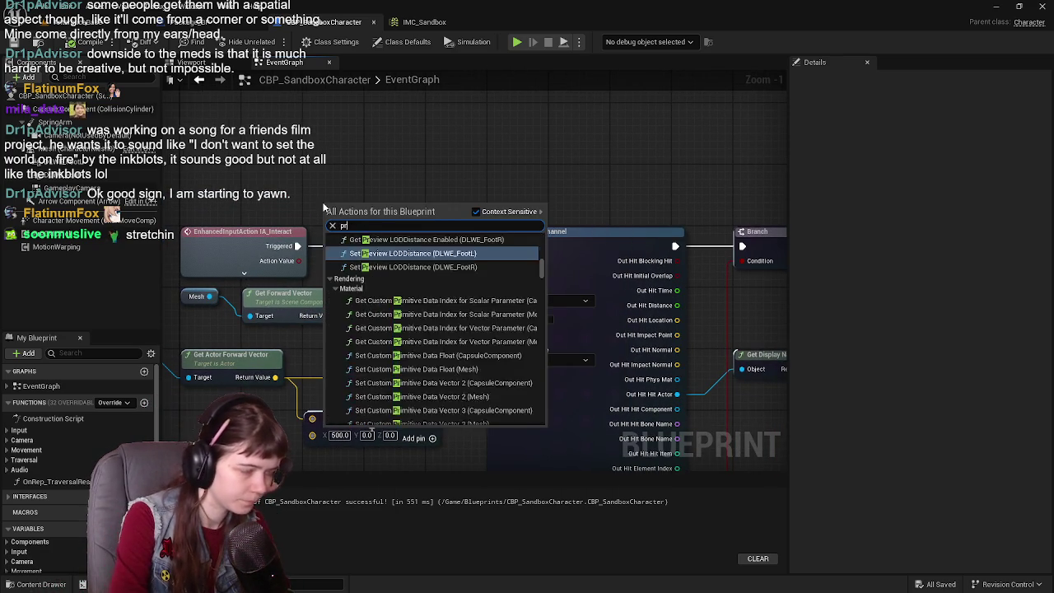
type("int")
key("Return")
left_click_drag(364, 212, 413, 242)
left_click_drag(297, 246, 374, 246)
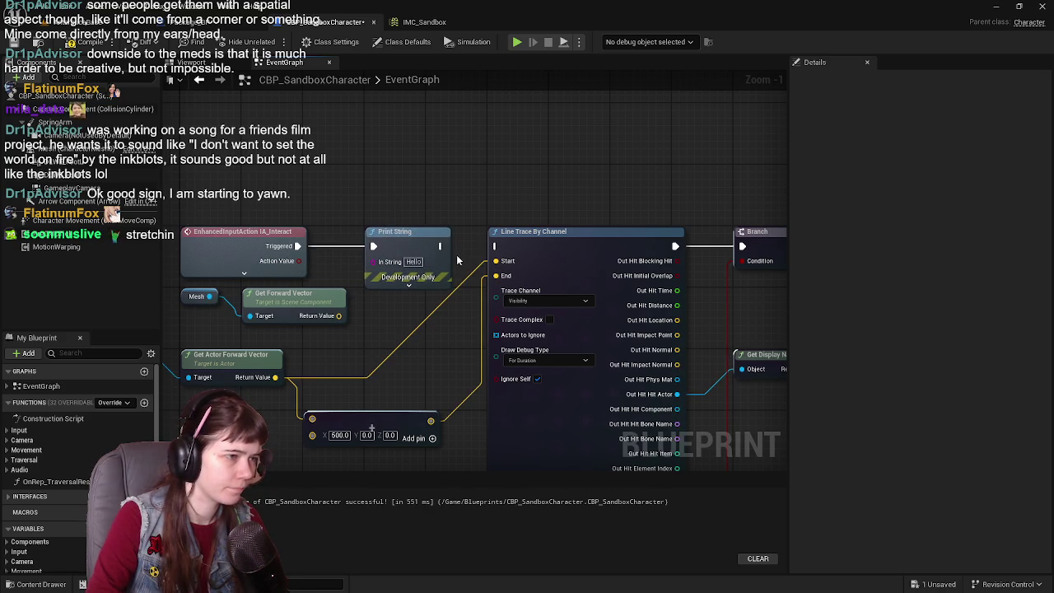
left_click_drag(440, 245, 496, 245)
mouse_move(339, 315)
left_mouse_down()
mouse_move(368, 301)
mouse_move(387, 206)
mouse_move(394, 225)
left_mouse_up()
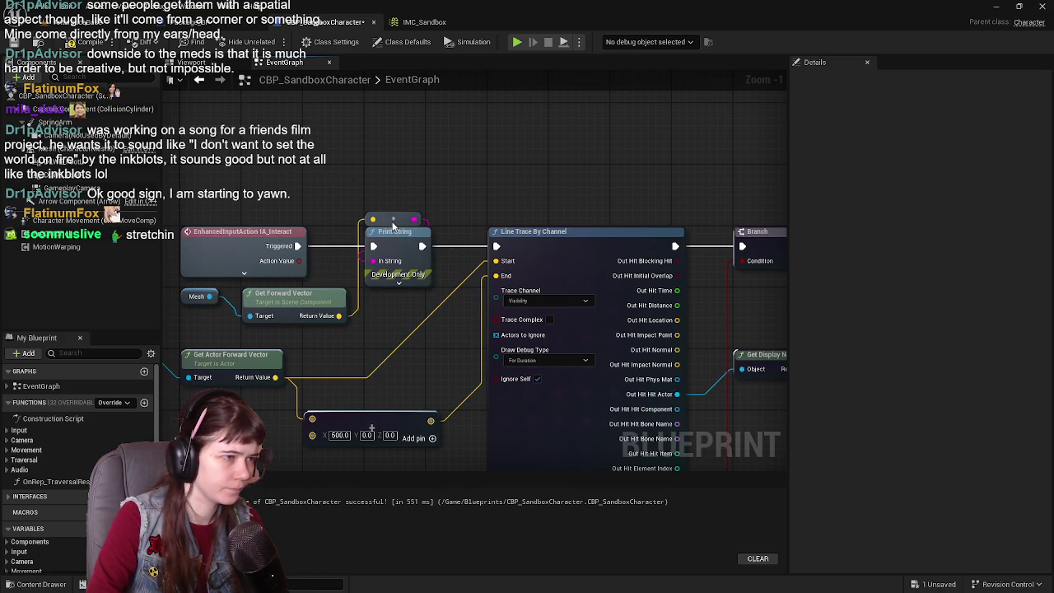
- Save, play-test by running forward, then return to the character graph
left_click(15, 42)
left_click(49, 22)
key("alt+p")
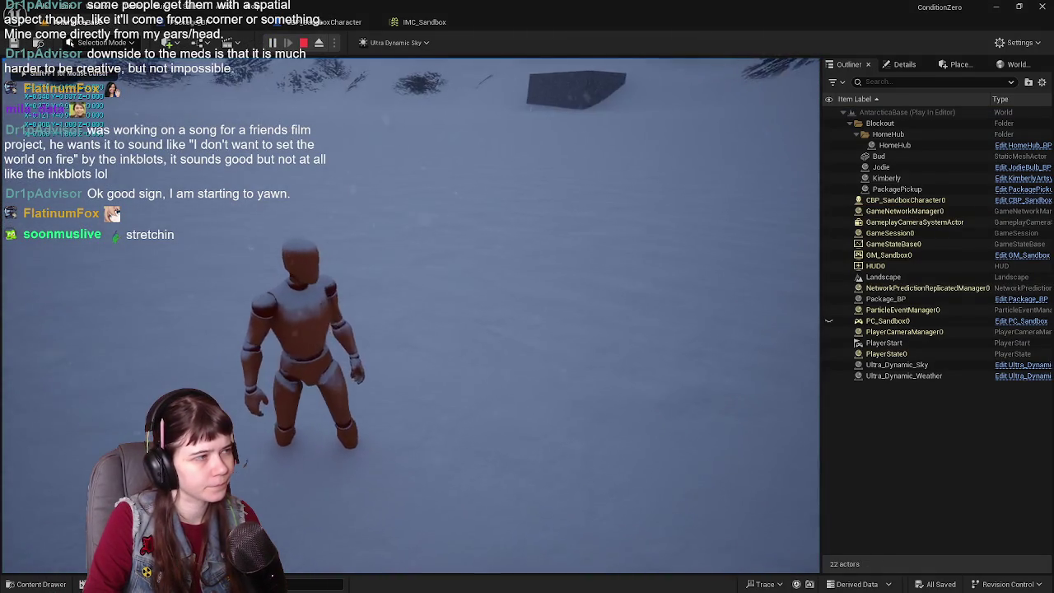
key("w")
key("w")
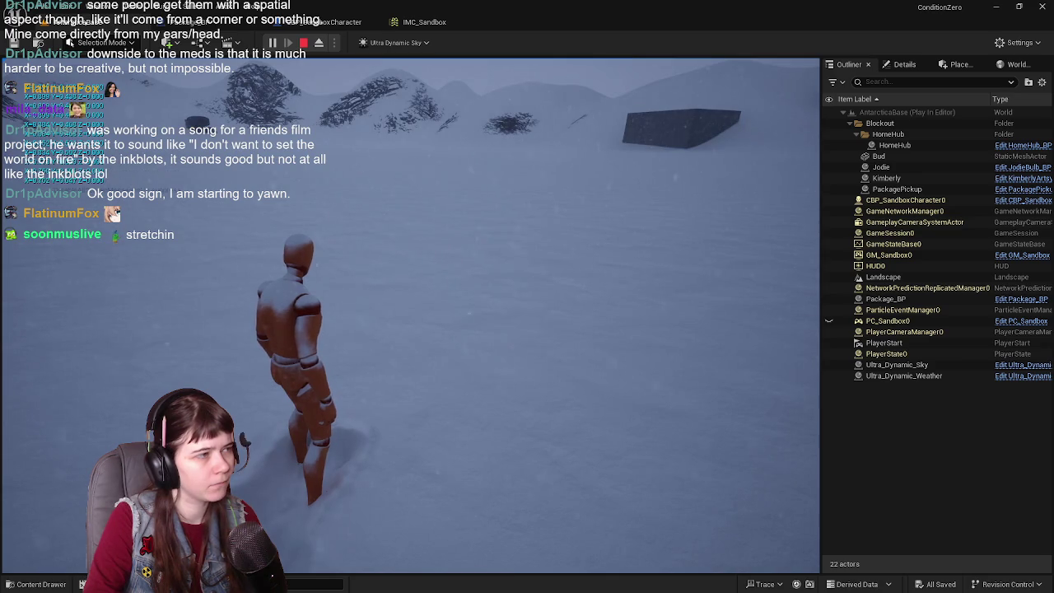
key("Escape")
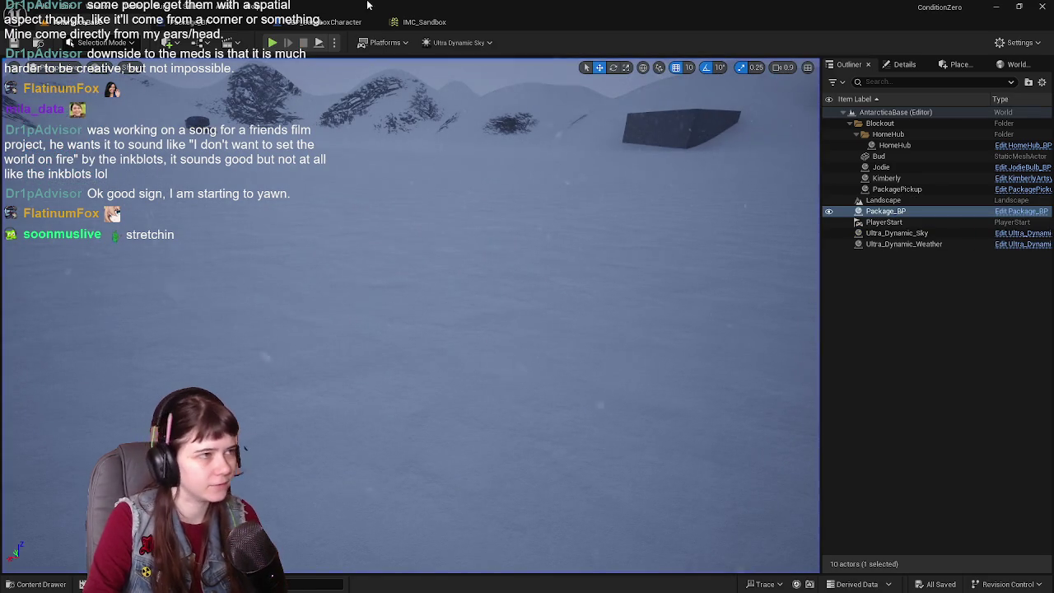
left_click(325, 21)
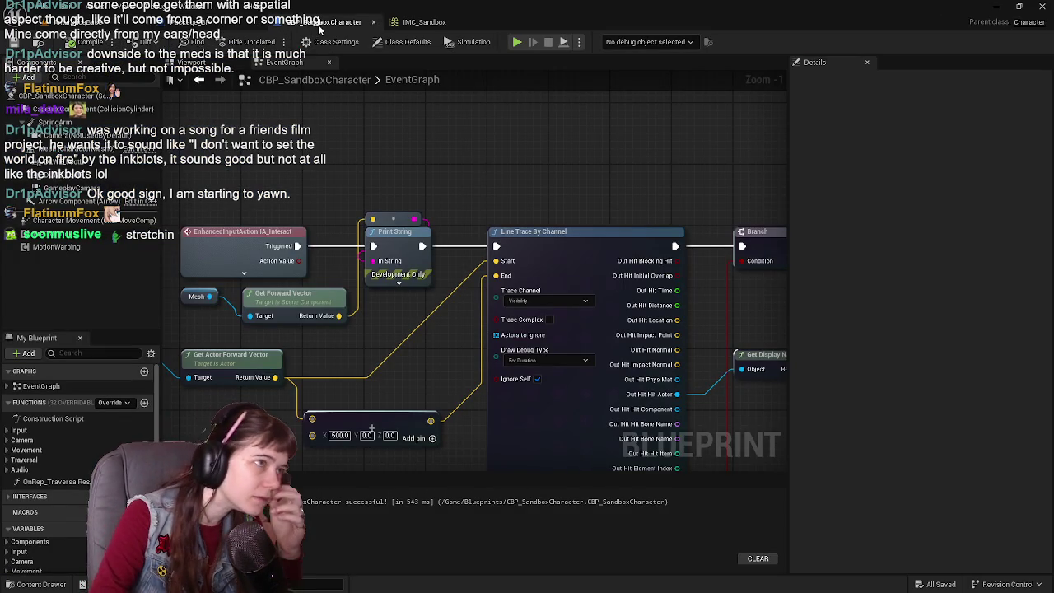
- Feed the Add node's vector output into Print String's In String and tidy the conversion node
left_click_drag(444, 178, 490, 171)
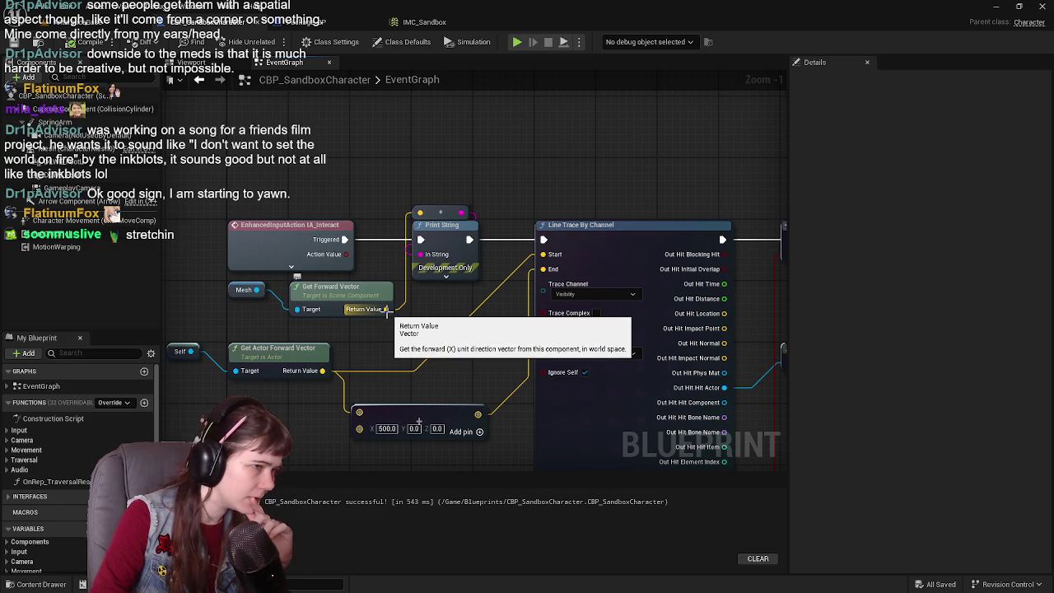
mouse_move(387, 311)
left_mouse_down()
mouse_move(346, 400)
mouse_move(356, 412)
left_mouse_up()
mouse_move(478, 414)
left_mouse_down()
mouse_move(473, 305)
mouse_move(418, 260)
left_mouse_up()
left_click_drag(410, 321, 448, 182)
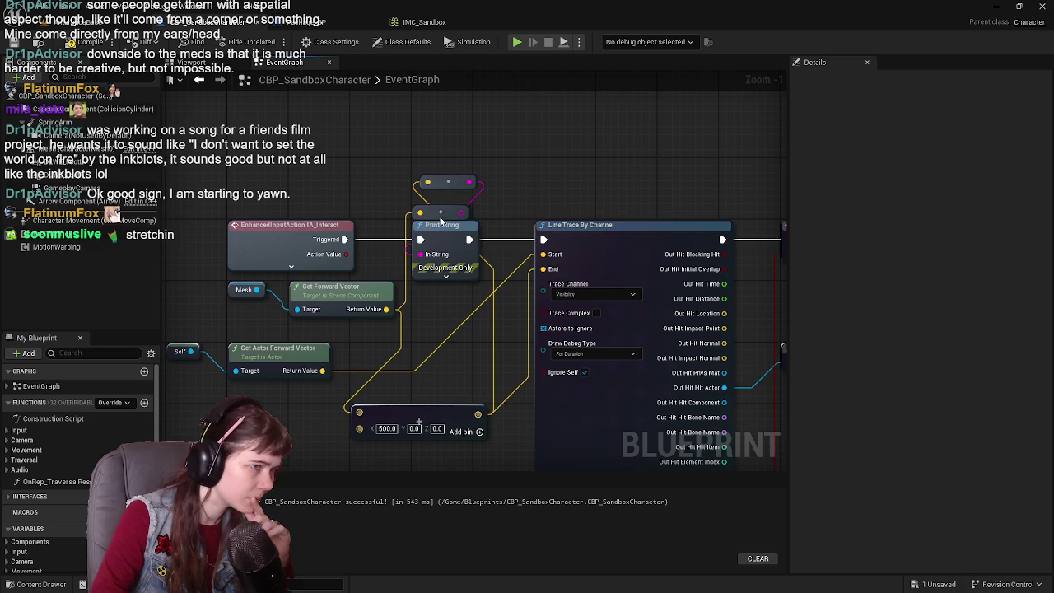
mouse_move(441, 219)
left_mouse_down()
mouse_move(448, 183)
mouse_move(446, 213)
left_mouse_up()
- Compile, play-test running forward, then go back to the CBP_SandboxCharacter graph
left_click(21, 44)
key("alt+p")
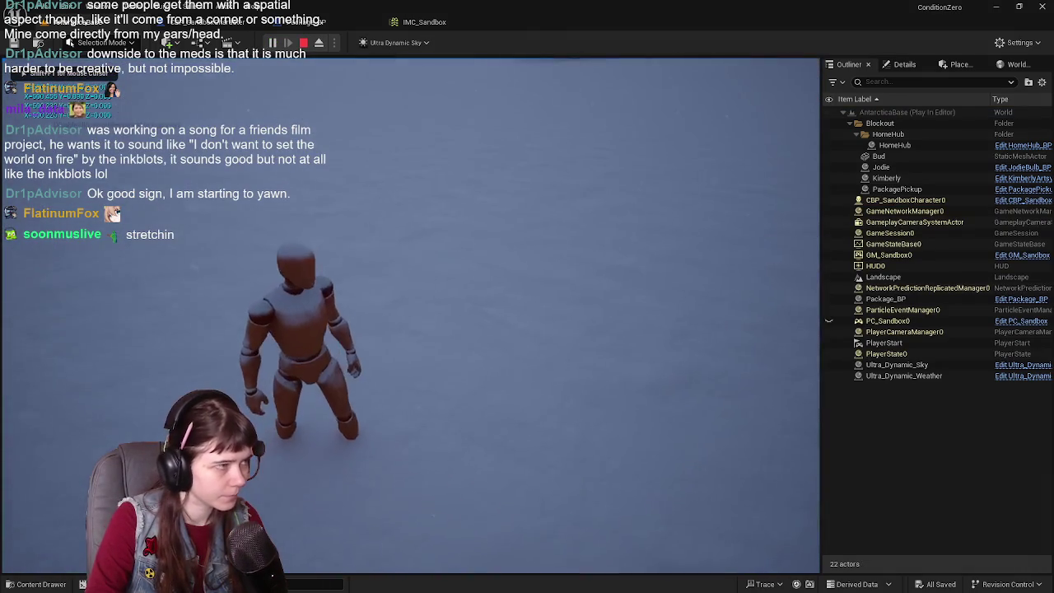
key("w")
key("w")
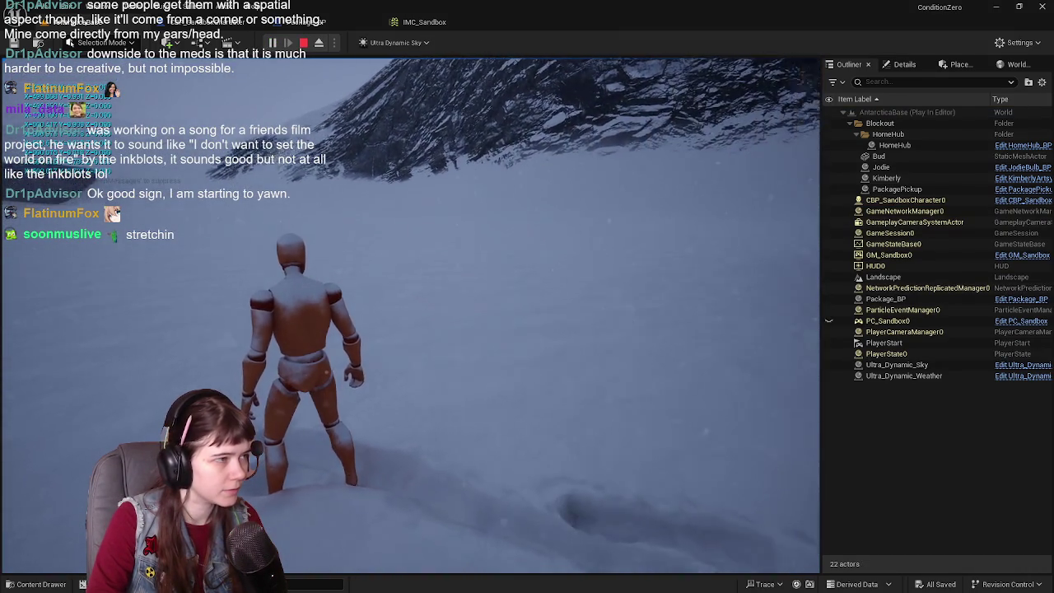
key("w")
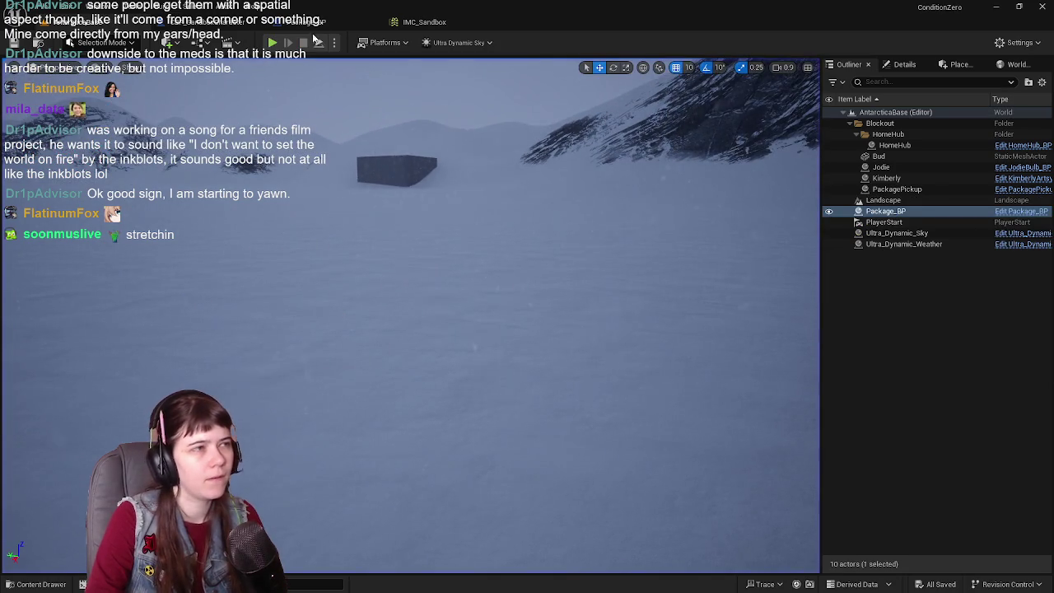
left_click(330, 21)
left_click(231, 21)
scroll(498, 208, "up", 2)
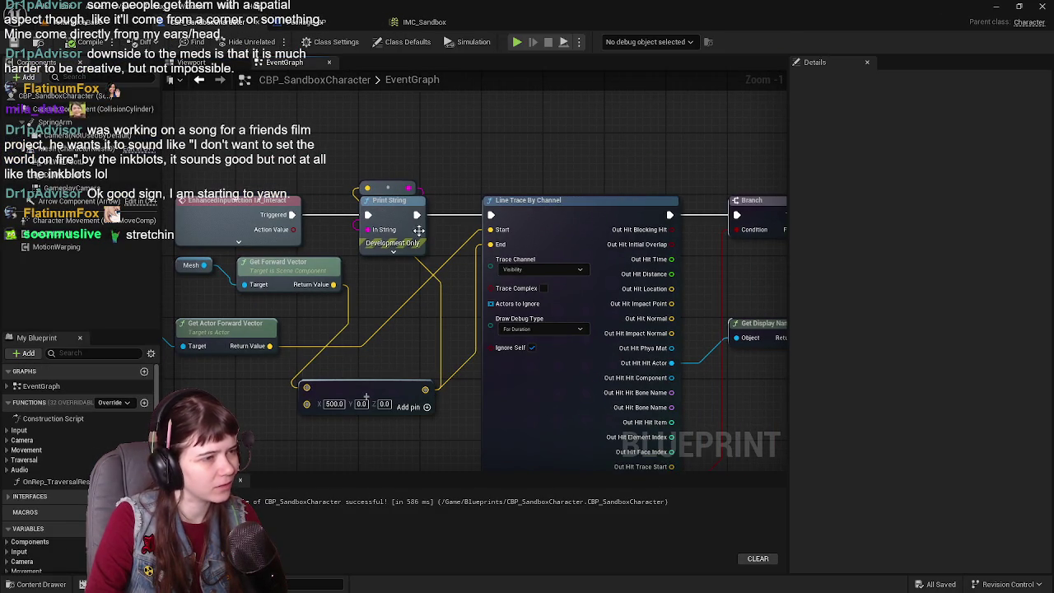
- Delete the conversion, Self and Get Actor Forward Vector nodes; wire the mesh forward vector to Start; compile
left_click(393, 186)
key("Delete")
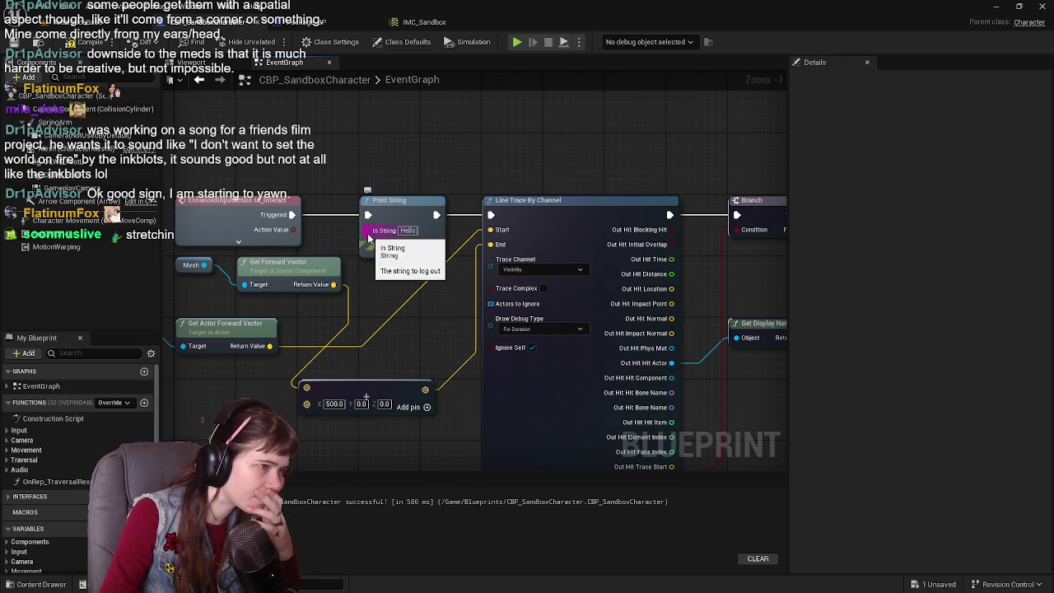
left_click_drag(349, 235, 447, 239)
mouse_move(232, 321)
left_mouse_down()
mouse_move(331, 366)
mouse_move(358, 334)
left_mouse_up()
key("Delete")
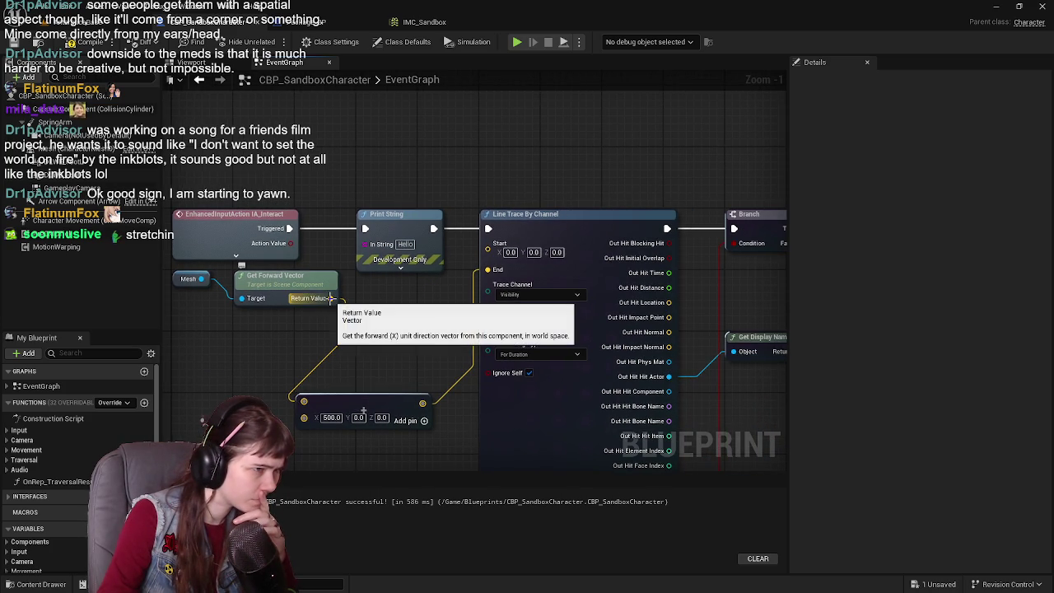
left_click_drag(331, 298, 488, 243)
left_click(13, 43)
- Switch the line trace to the Camera channel and run a quick play test
left_click_drag(574, 316, 425, 269)
left_click(419, 272)
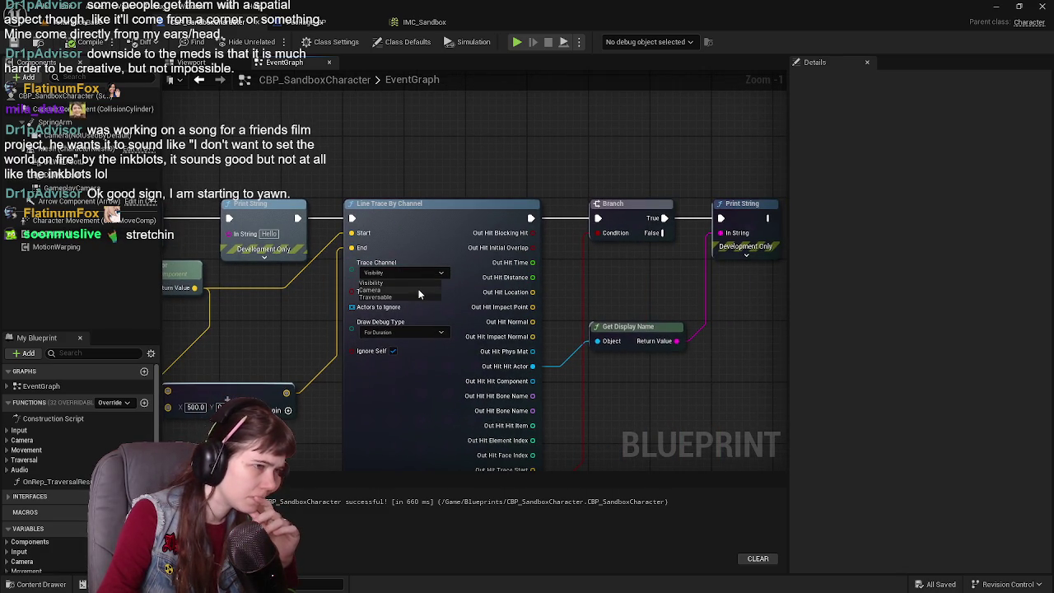
left_click(419, 290)
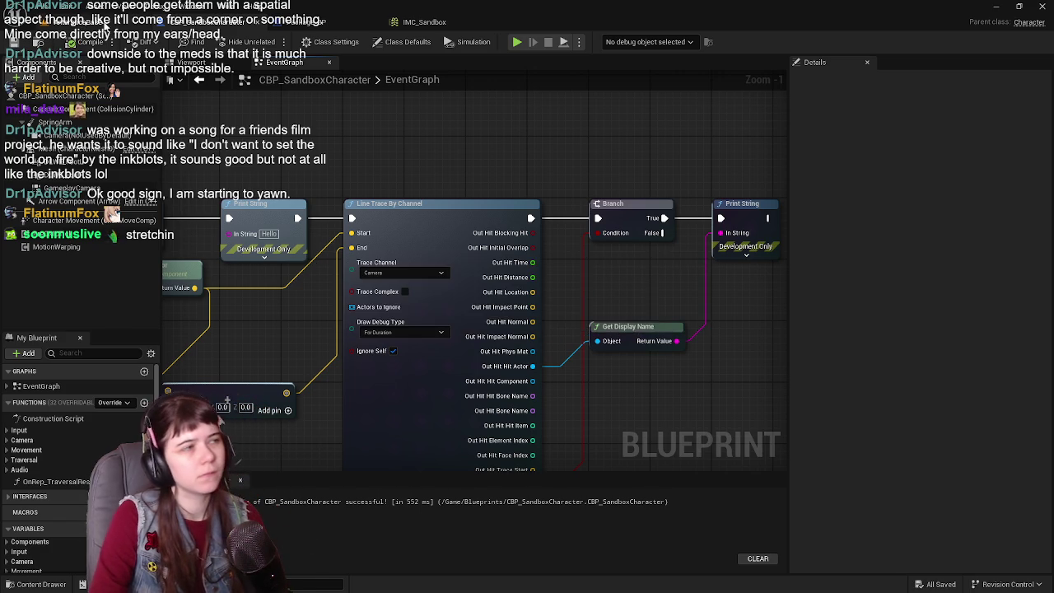
left_click(99, 21)
left_click(272, 42)
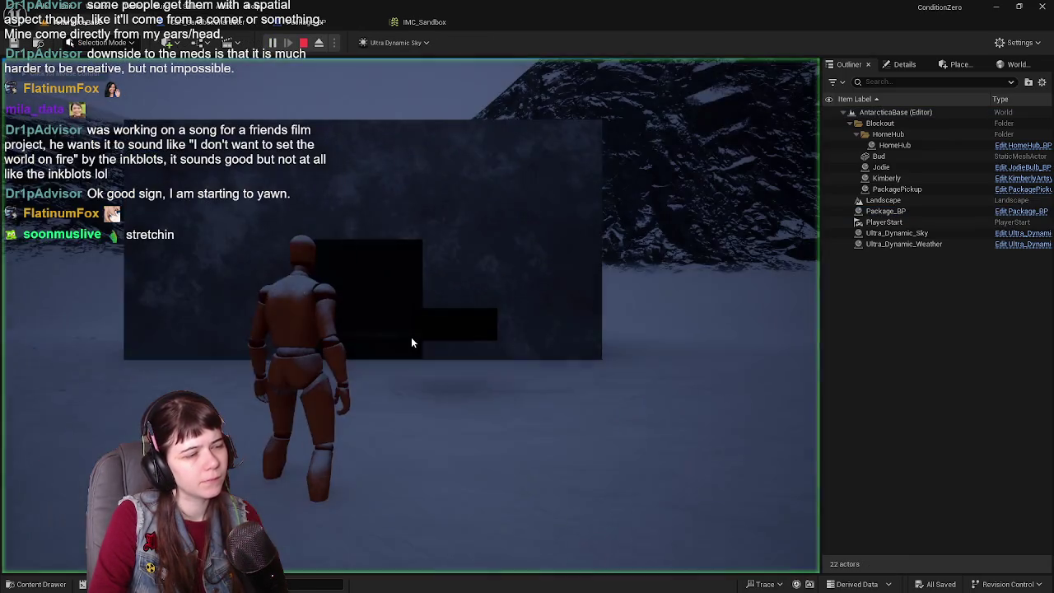
key("w")
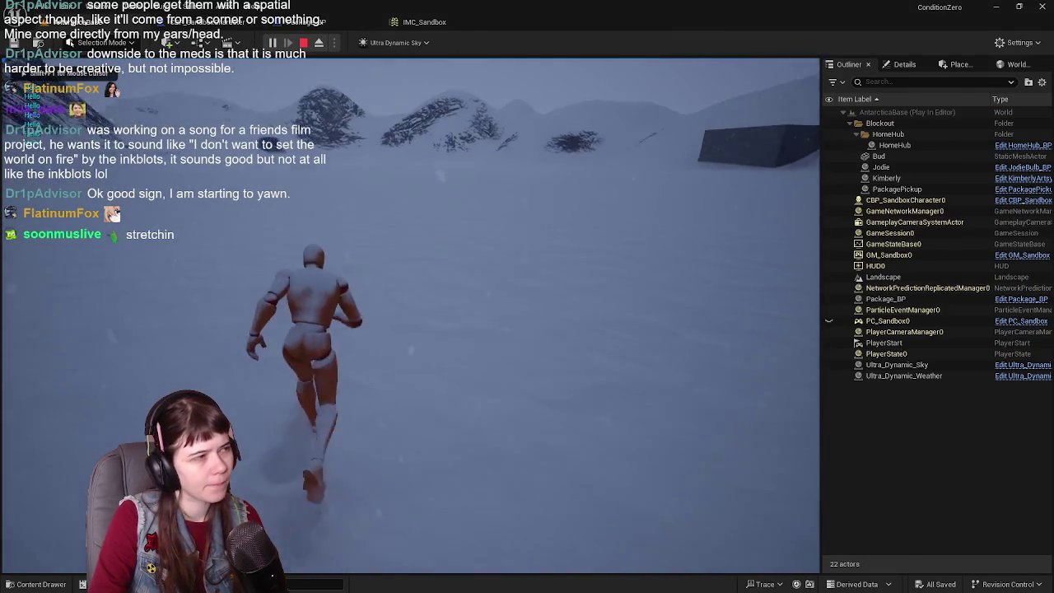
key("Escape")
left_click(247, 21)
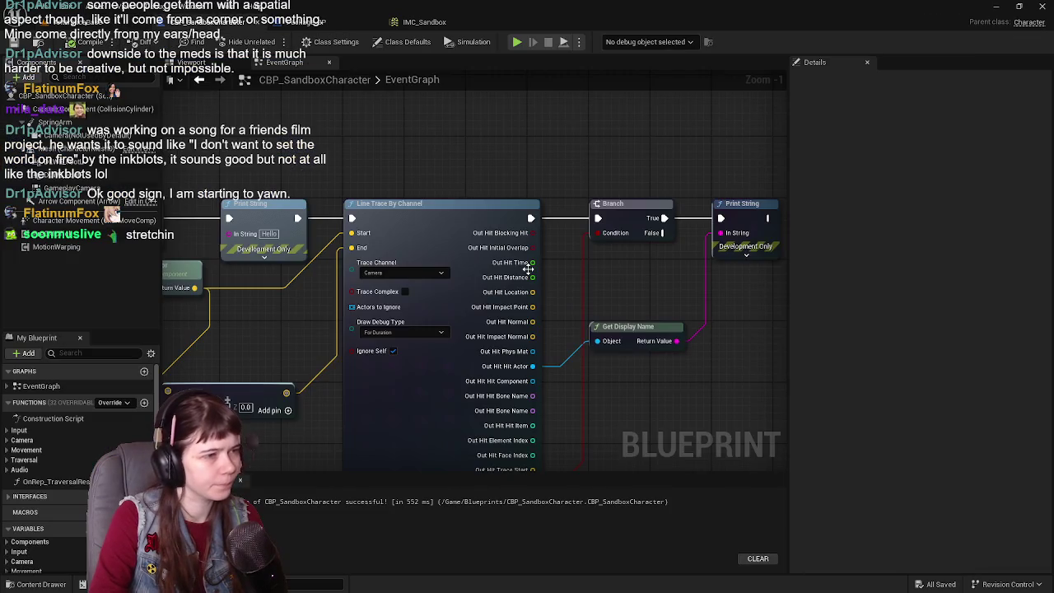
left_click(531, 254)
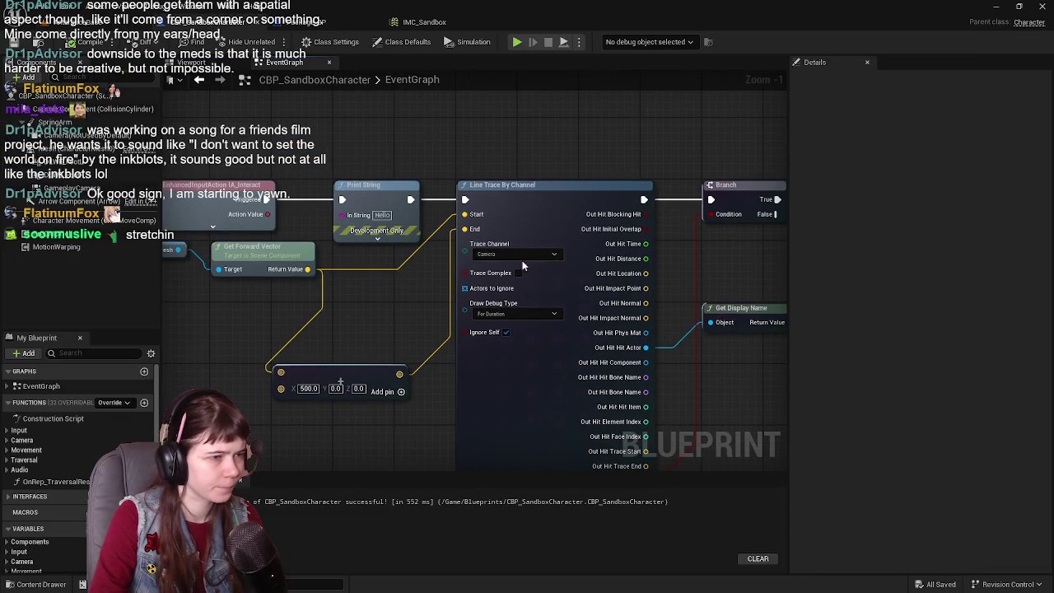
- Return the trace to Visibility and toggle Ignore Self off, then back on
left_click(511, 265)
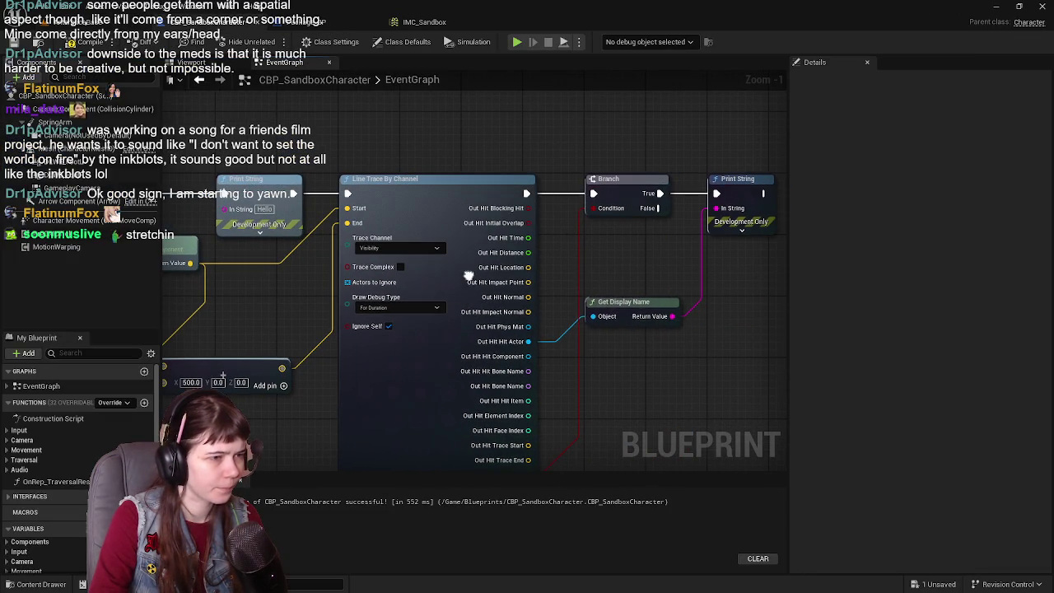
left_click(389, 327)
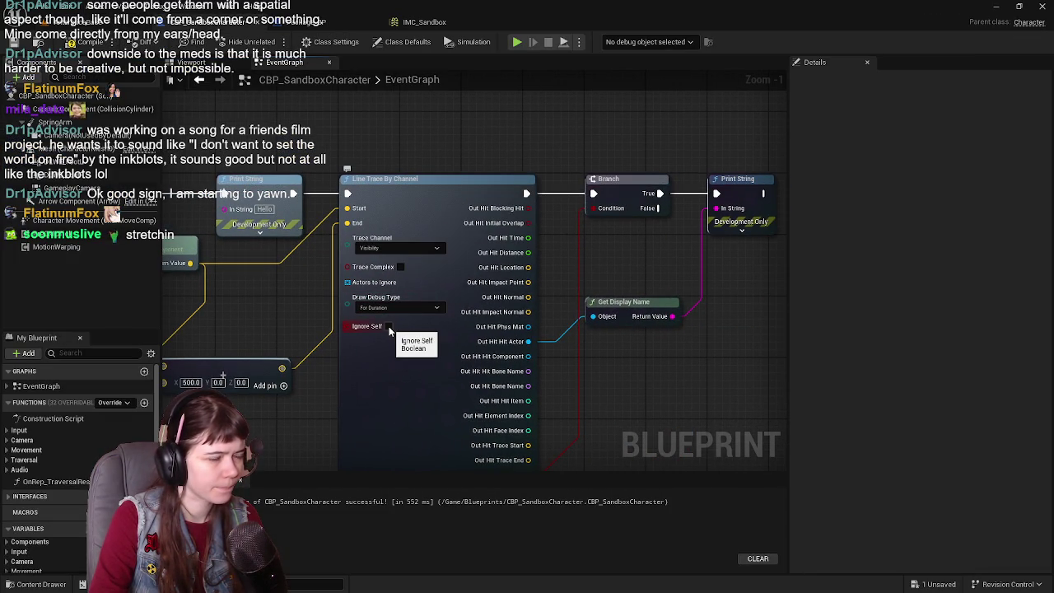
left_click_drag(636, 276, 565, 257)
left_click(318, 306)
mouse_move(631, 241)
left_mouse_down()
mouse_move(581, 286)
mouse_move(585, 243)
left_mouse_up()
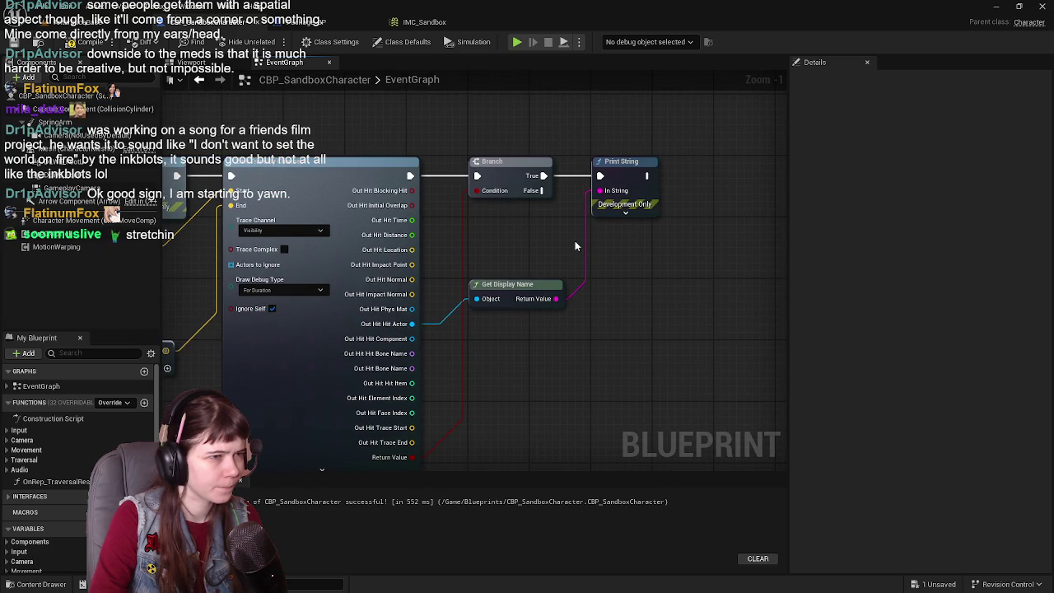
mouse_move(522, 221)
left_mouse_down()
mouse_move(513, 135)
mouse_move(476, 251)
left_mouse_up()
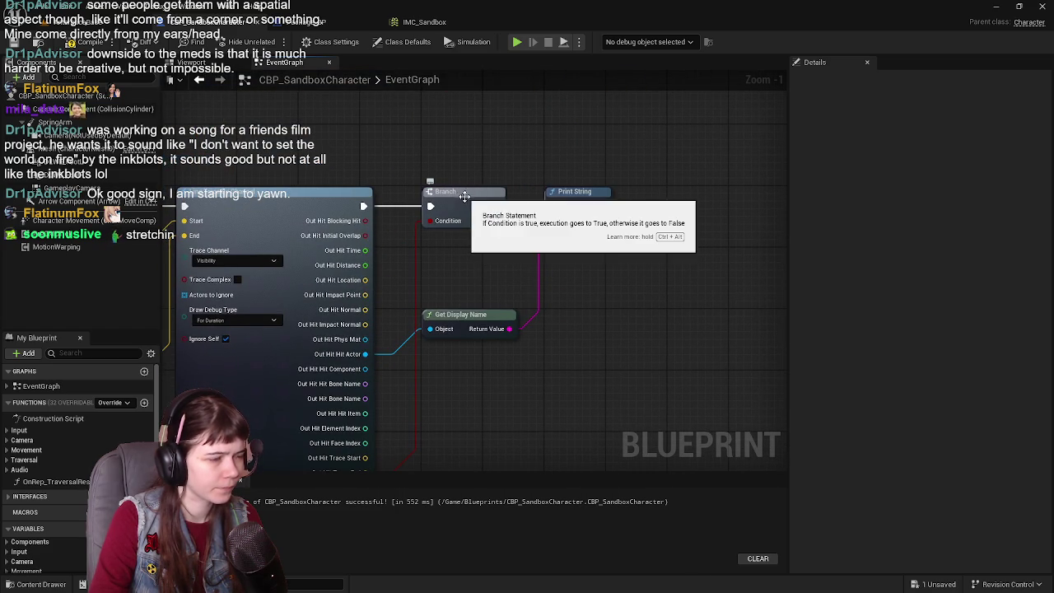
left_click_drag(537, 324, 472, 239)
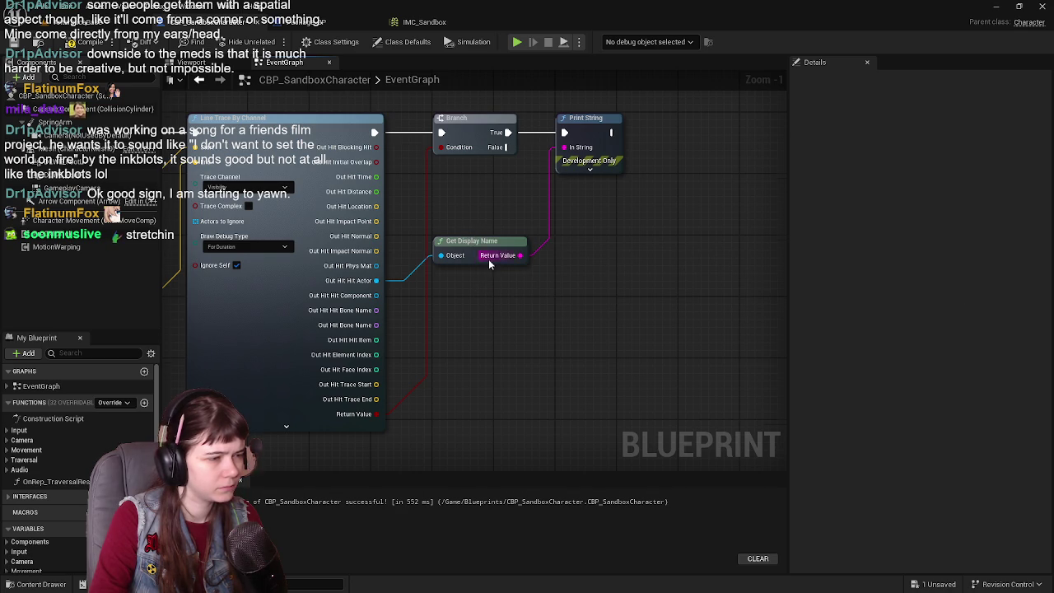
left_click_drag(489, 258, 476, 298)
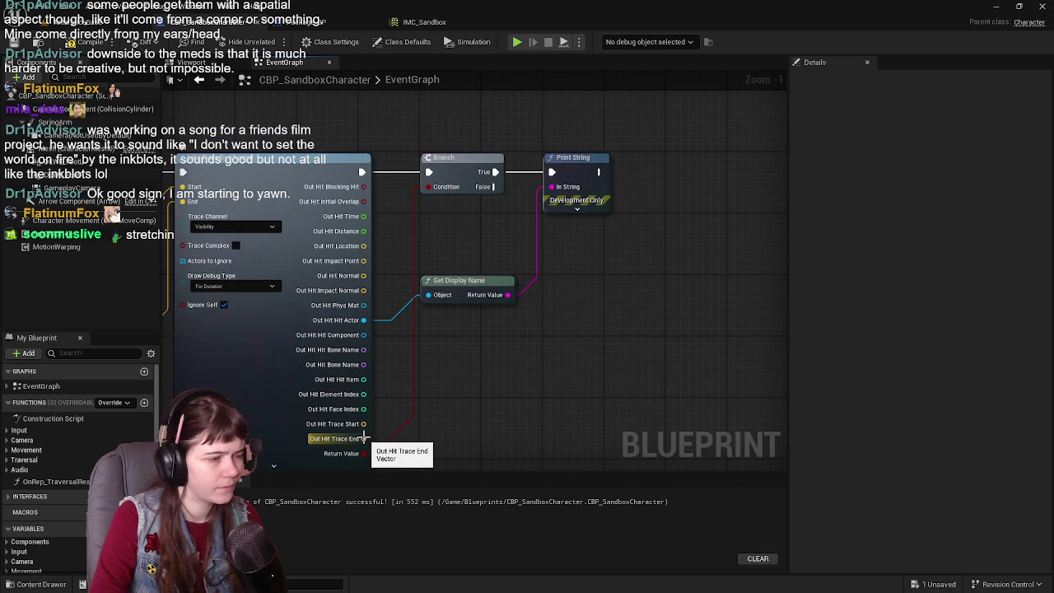
- Print Out Hit Trace End instead of the name, save, and play-test running forward
mouse_move(363, 438)
left_mouse_down()
mouse_move(614, 327)
mouse_move(552, 187)
left_mouse_up()
mouse_move(396, 157)
left_mouse_down()
mouse_move(478, 255)
mouse_move(487, 212)
left_mouse_up()
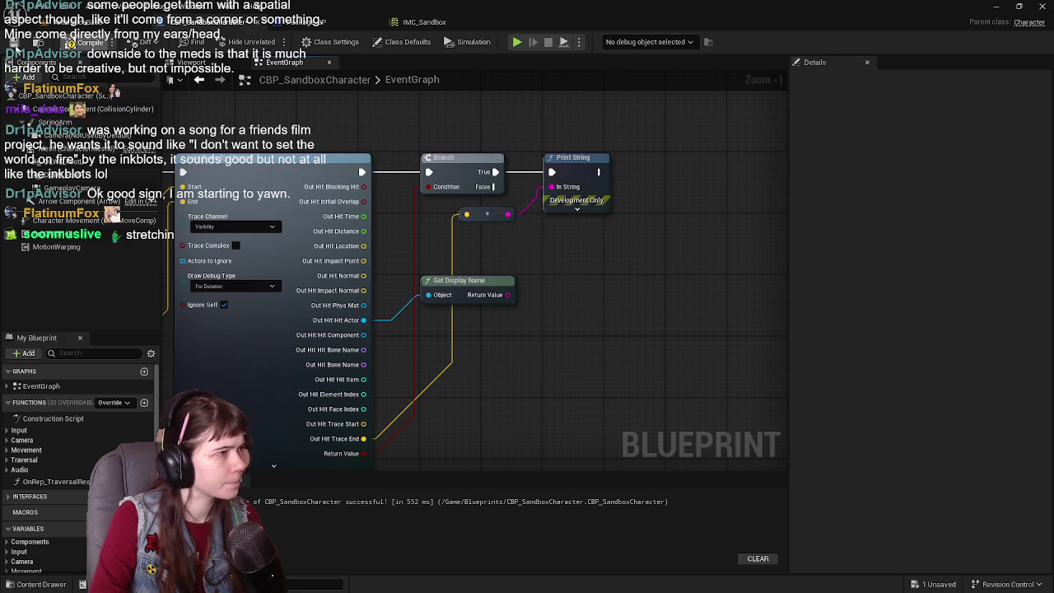
key("ctrl+s")
left_click(272, 42)
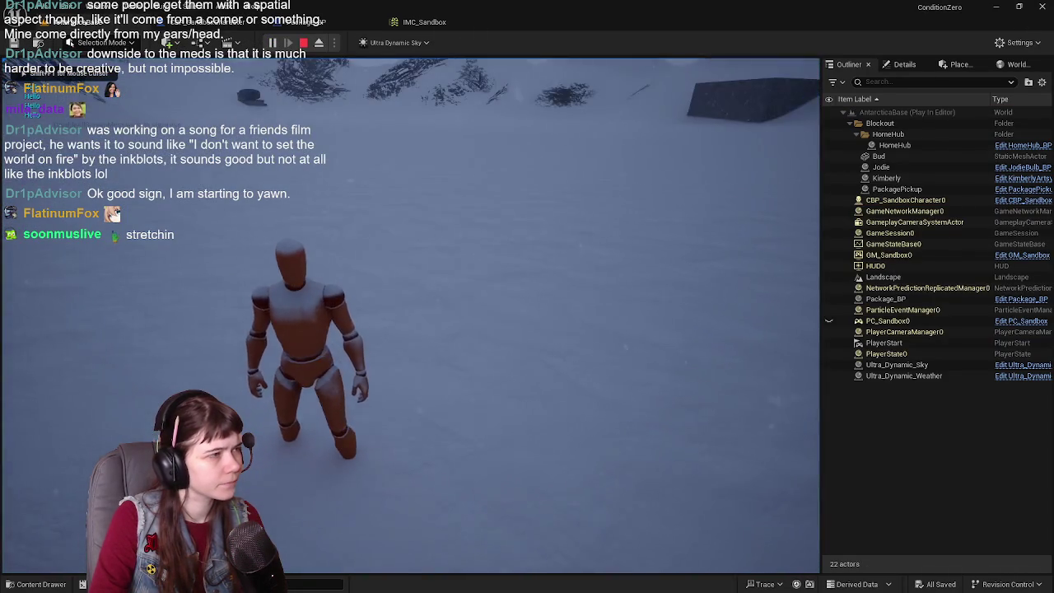
key("w")
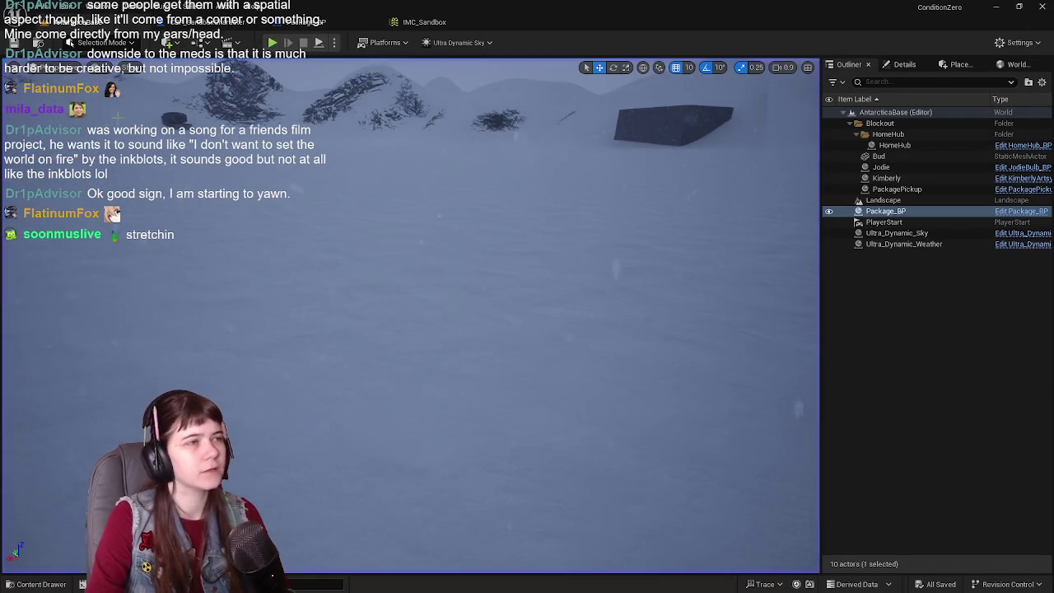
key("Escape")
left_click_drag(418, 289, 686, 287)
- Link Triggered straight to the trace, delete the Hello Print String and Get Display Name, and save
left_click_drag(439, 163, 450, 168)
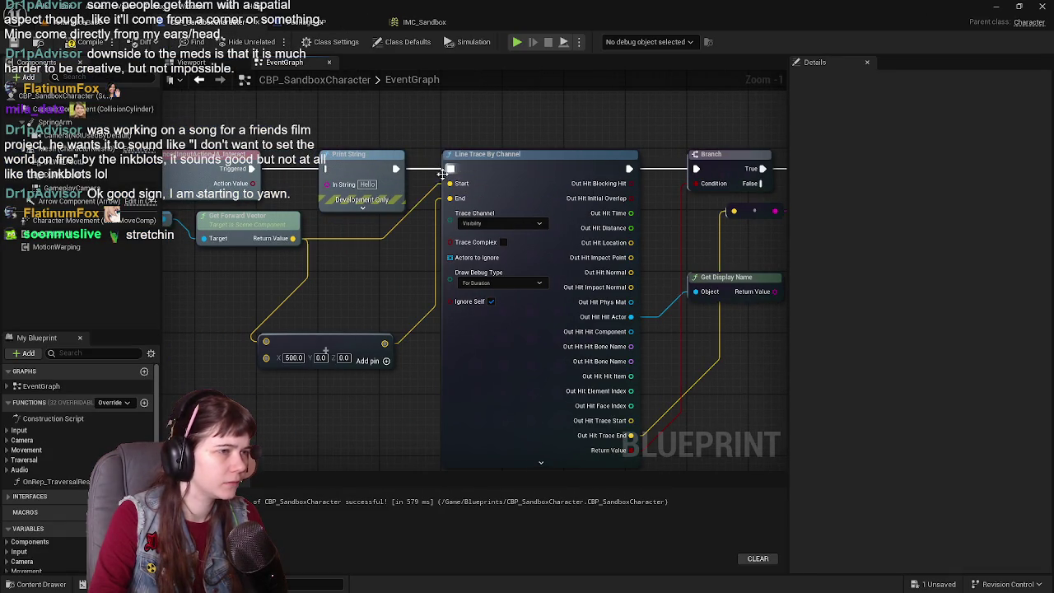
left_click(372, 161)
key("Delete")
key("ctrl+s")
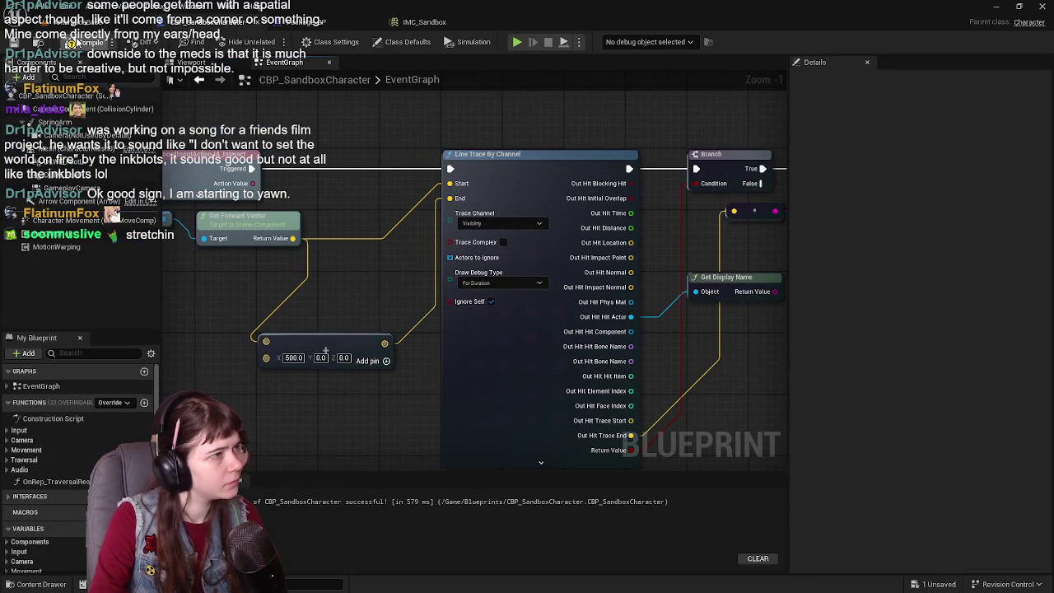
mouse_move(753, 280)
left_mouse_down()
mouse_move(650, 247)
mouse_move(564, 276)
left_mouse_up()
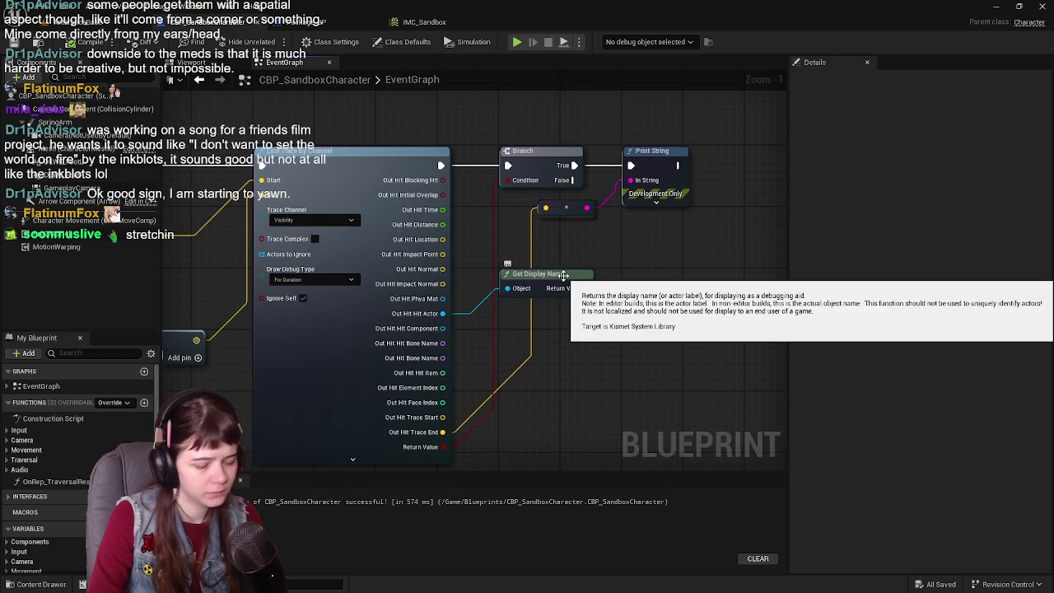
left_click(563, 275)
key("Delete")
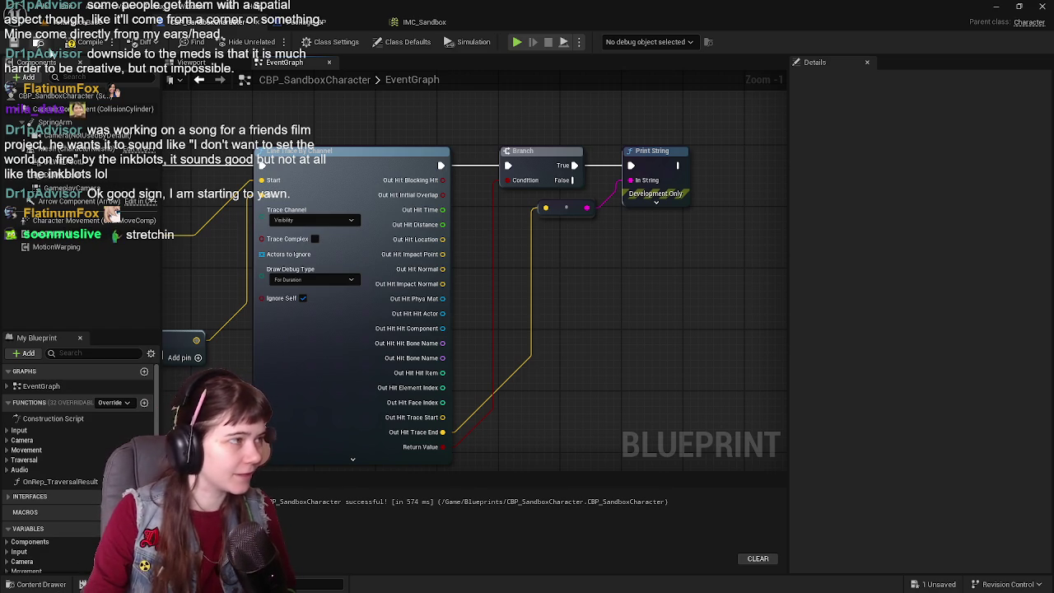
left_click(72, 43)
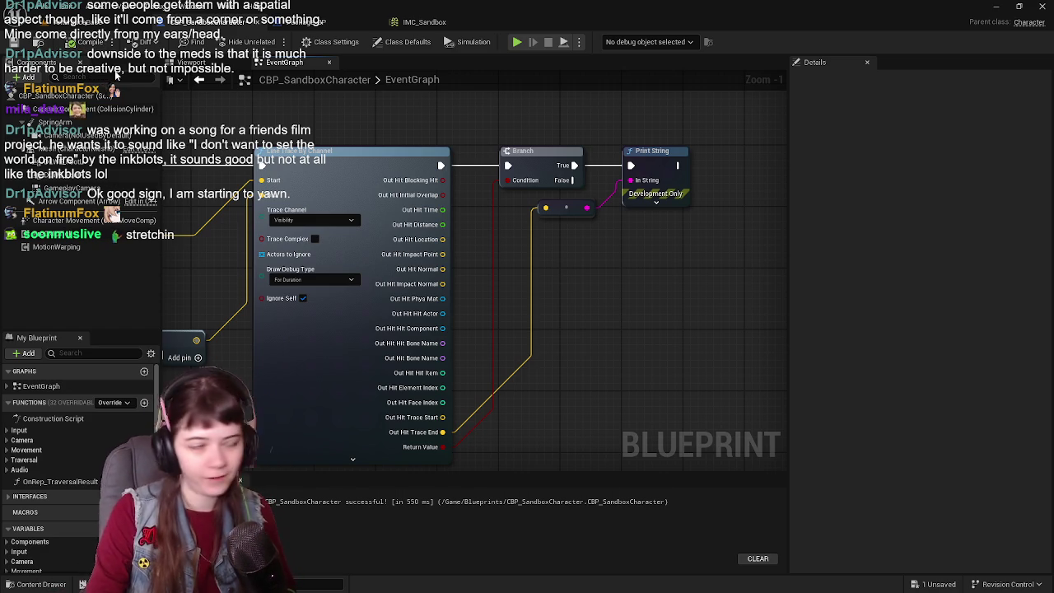
left_click_drag(505, 254, 559, 226)
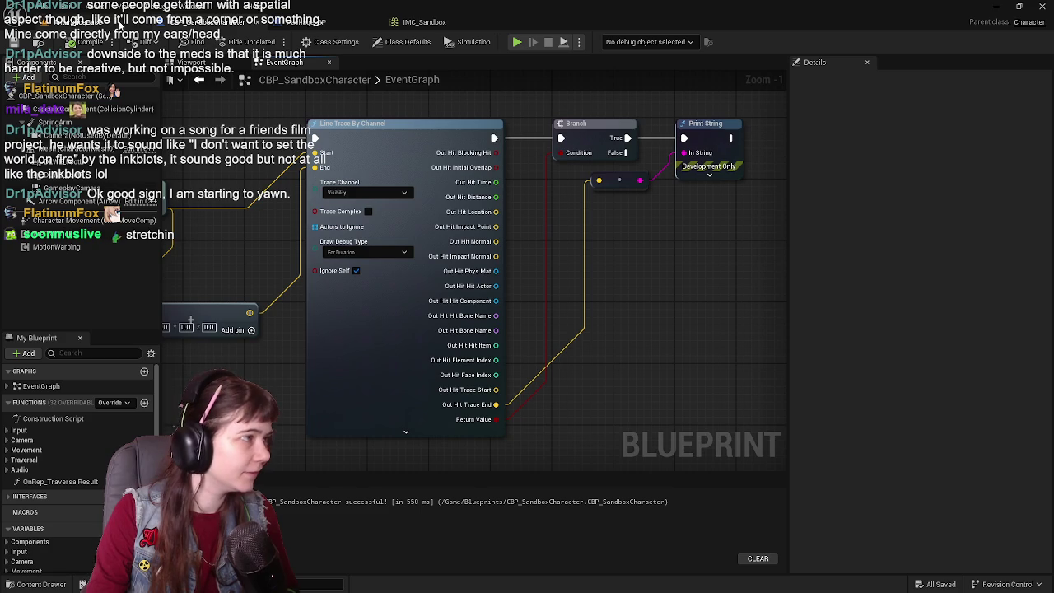
- Add a Print String on the Branch's False output, placed to the right
left_click_drag(626, 154, 686, 257)
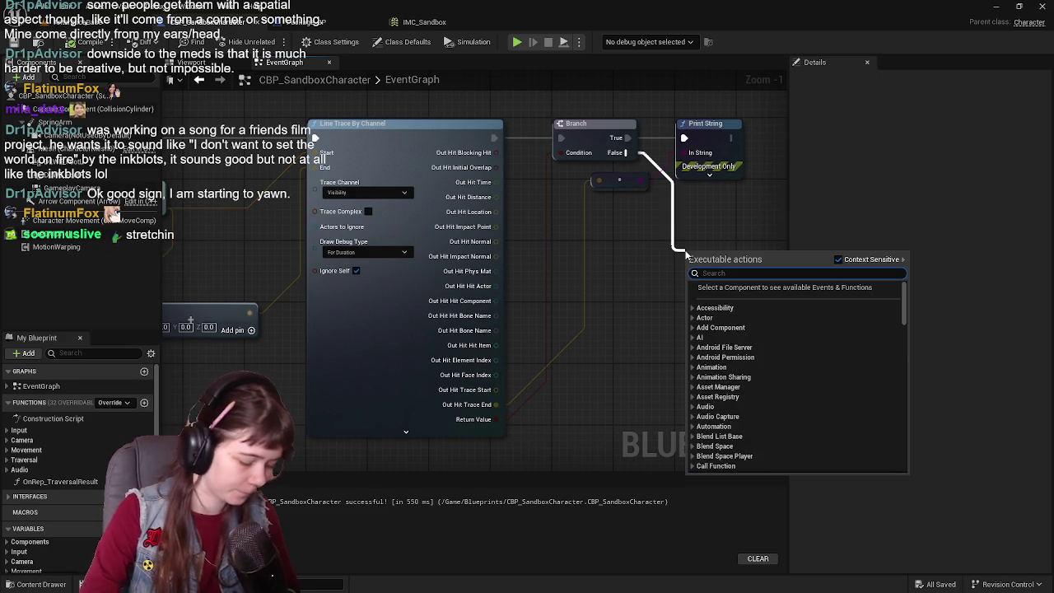
type("print")
key("Return")
left_click_drag(616, 268, 667, 272)
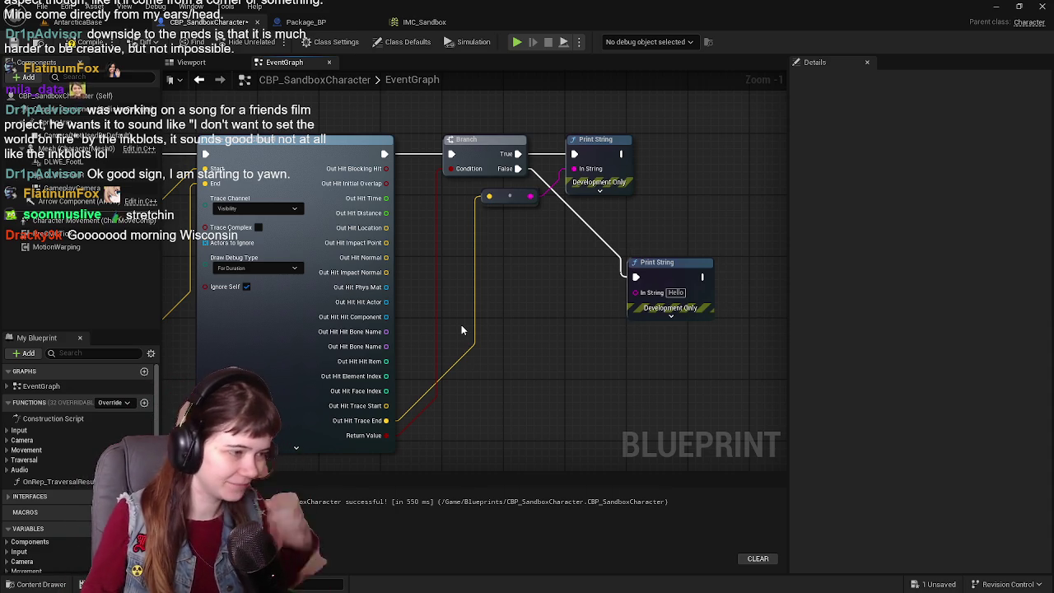
left_click_drag(464, 328, 691, 272)
- Recompile CBP_SandboxCharacter with the Line Trace node in view so the changes are saved
scroll(568, 218, "down", 2)
scroll(567, 218, "up", 1)
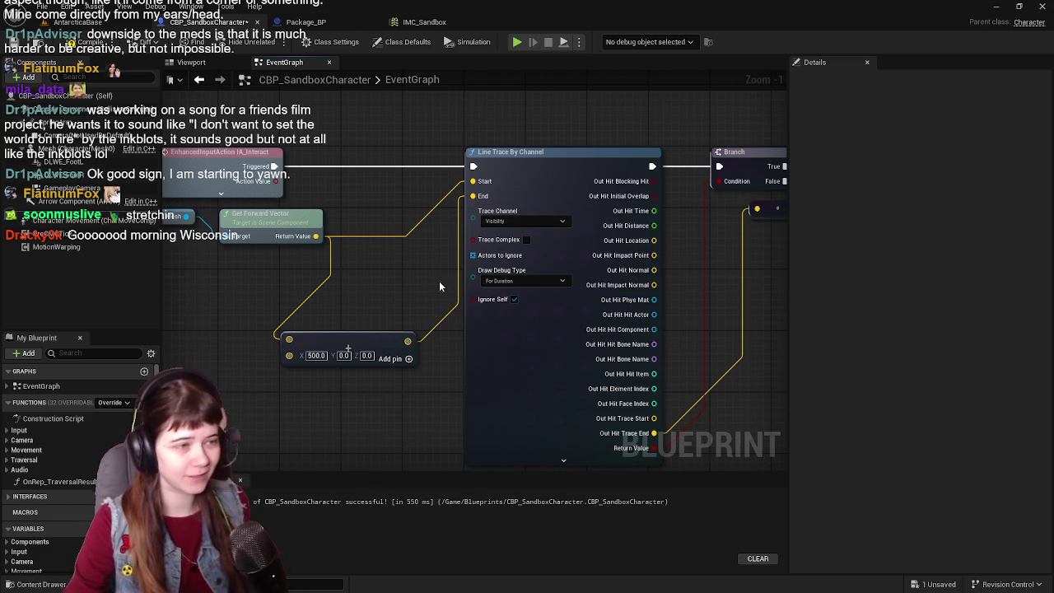
scroll(439, 286, "down", 1)
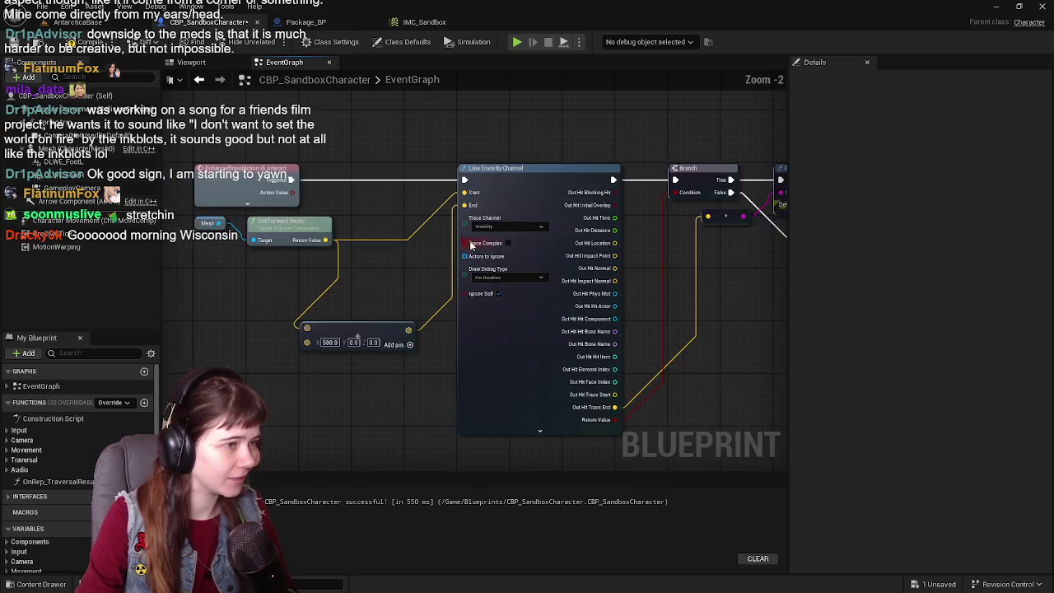
left_click(72, 42)
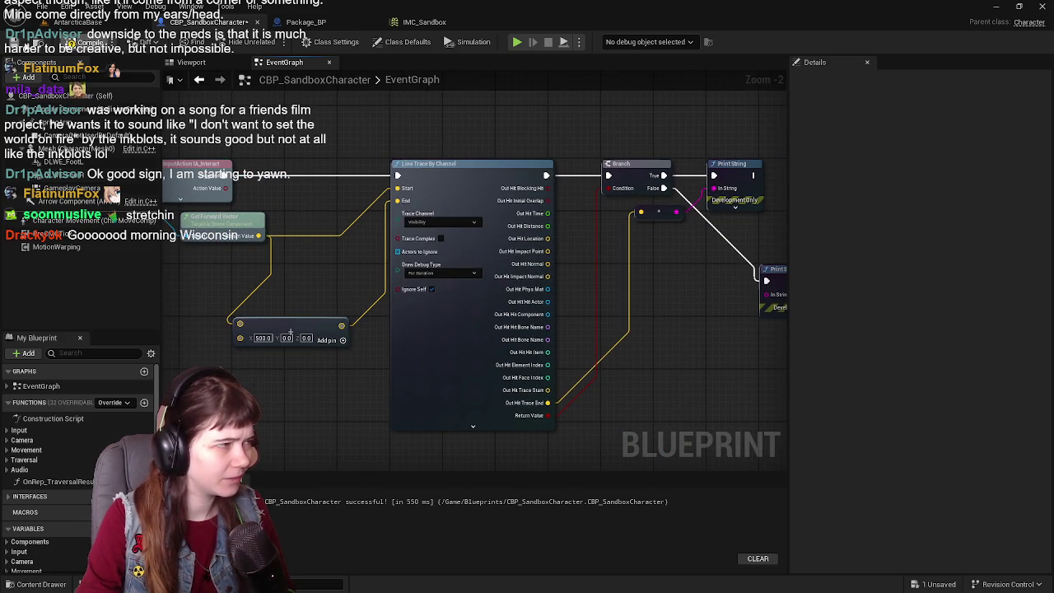
mouse_move(549, 199)
left_mouse_down()
mouse_move(475, 206)
mouse_move(588, 213)
mouse_move(351, 191)
mouse_move(409, 198)
mouse_move(364, 196)
left_mouse_up()
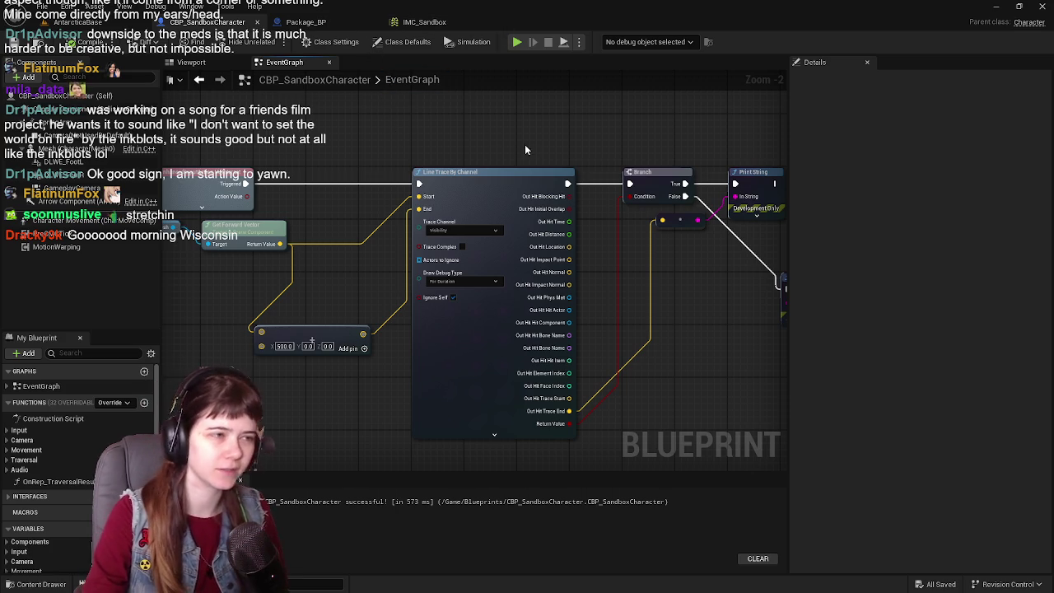
left_click_drag(555, 155, 491, 154)
- Add a breakpoint to the Line Trace node
right_click(473, 191)
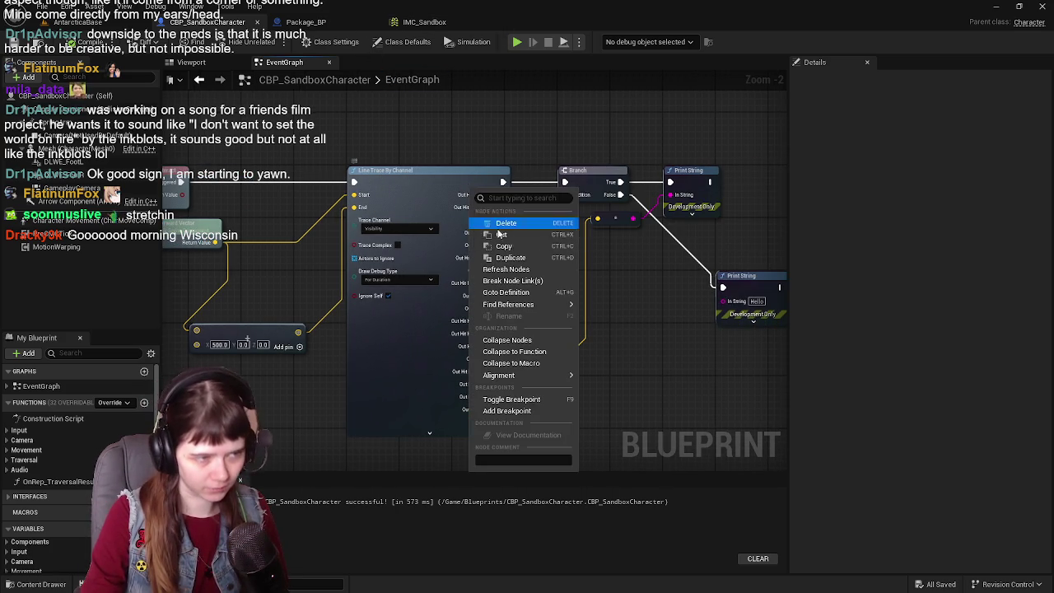
left_click(642, 363)
right_click(443, 191)
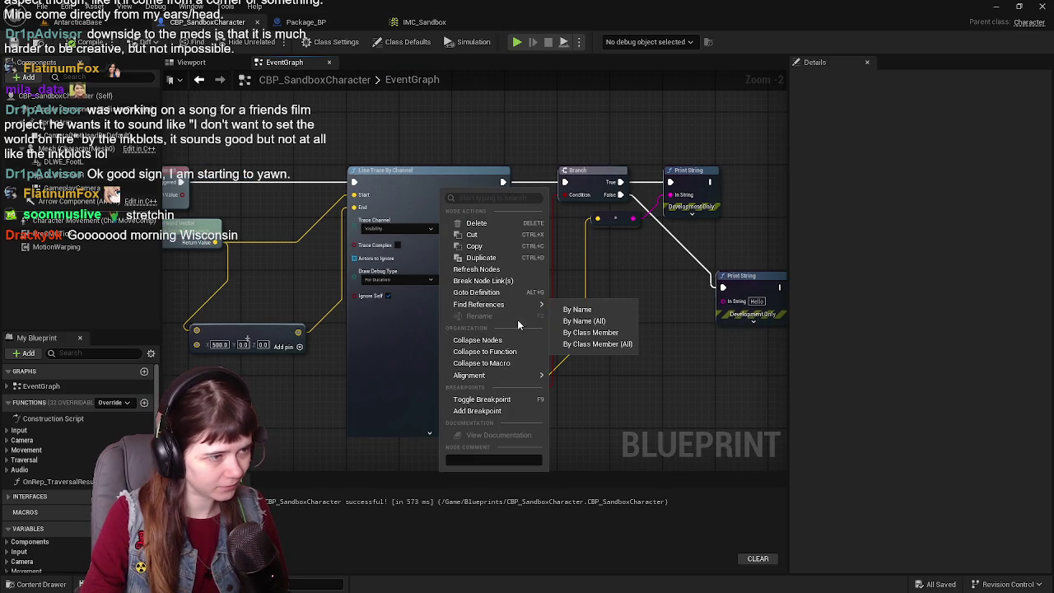
left_click(504, 412)
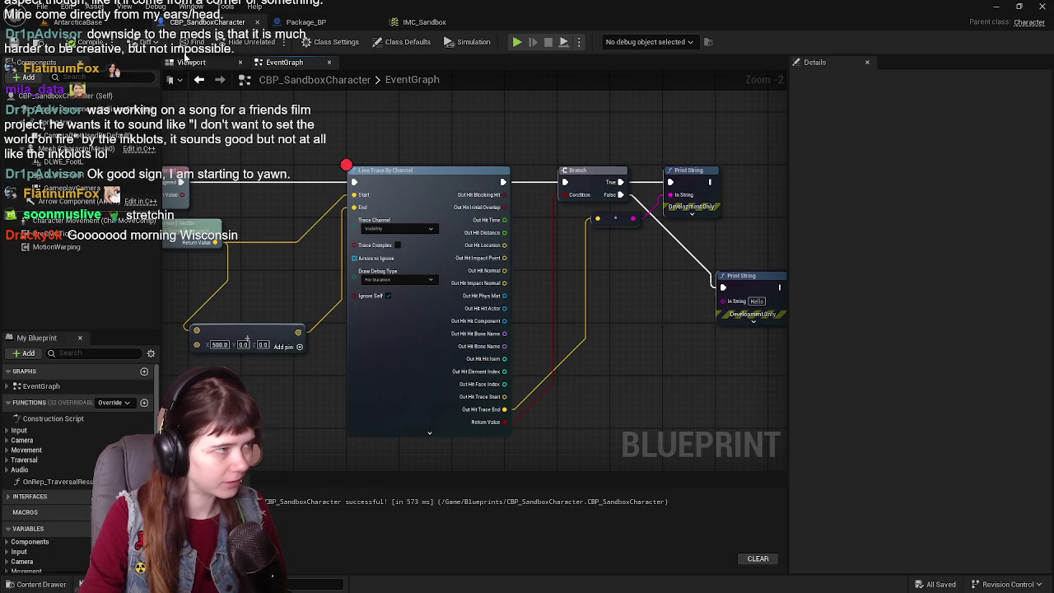
- Play-test the AntarcticaBase level, adding a breakpoint on the Branch node and resuming when halted
left_click(96, 25)
left_click(270, 42)
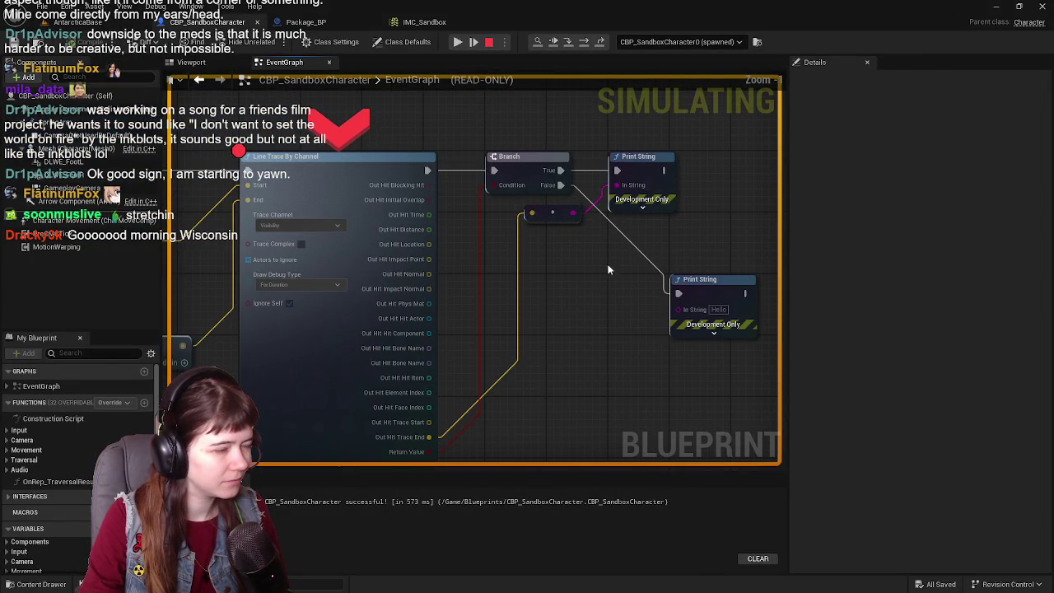
right_click(589, 190)
left_click(635, 240)
left_click(116, 24)
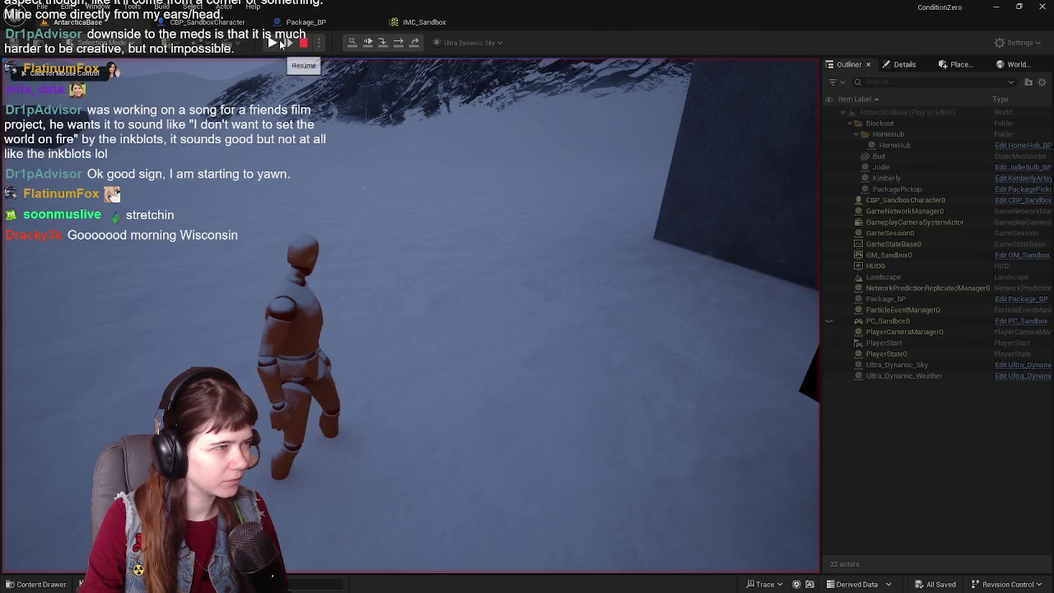
left_click(280, 43)
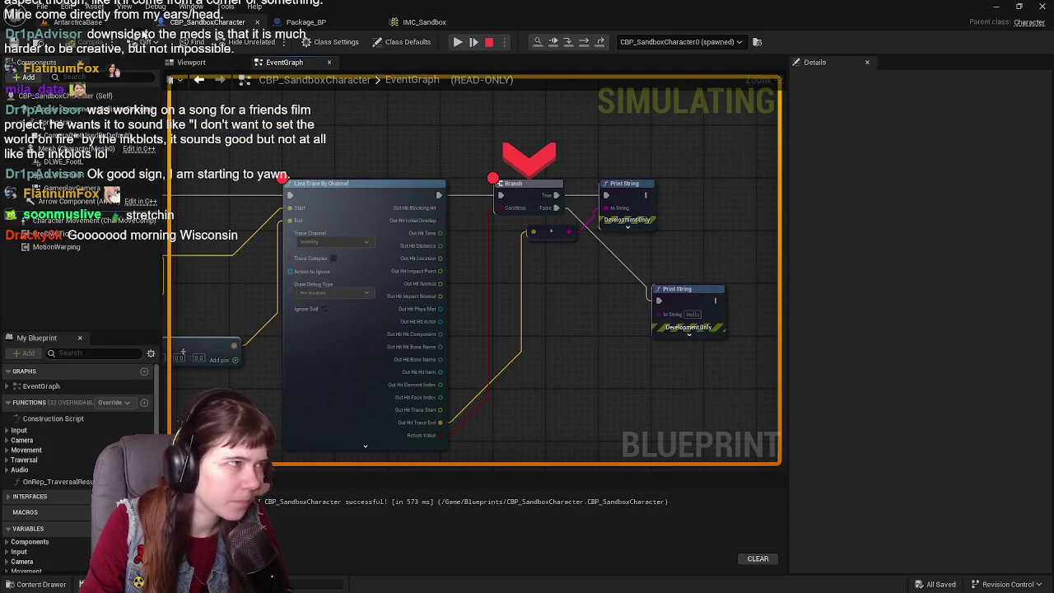
key("F5")
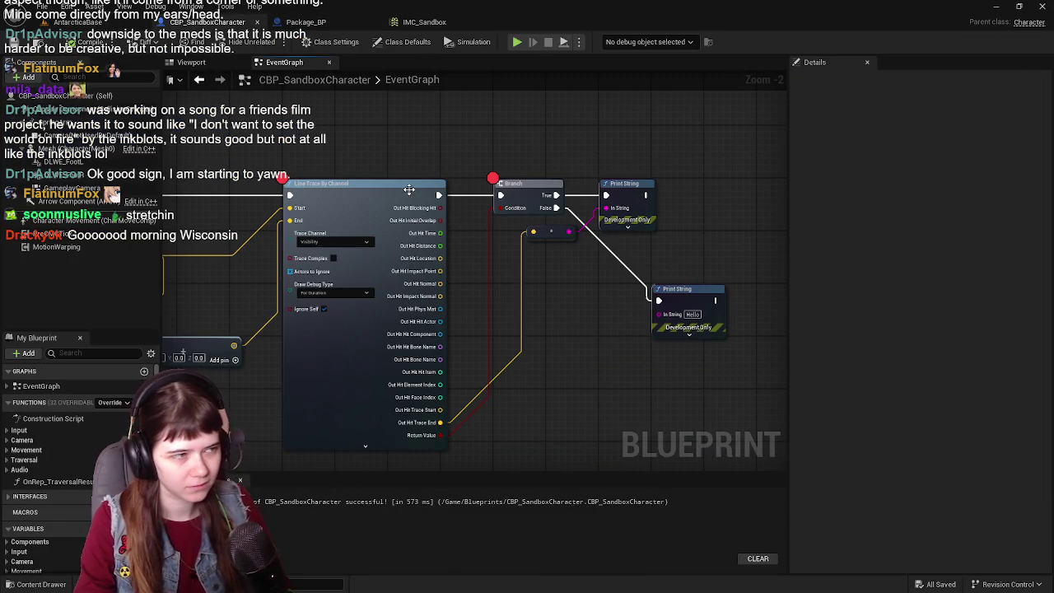
- Remove the breakpoints from the Line Trace and Branch nodes
right_click(409, 190)
left_click(488, 425)
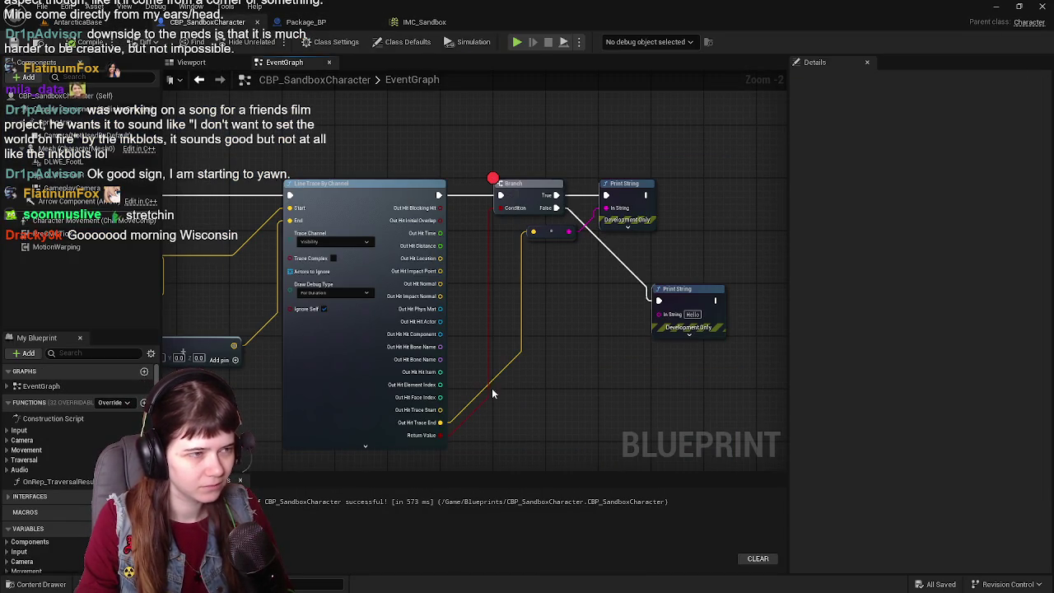
right_click(526, 181)
left_click(544, 383)
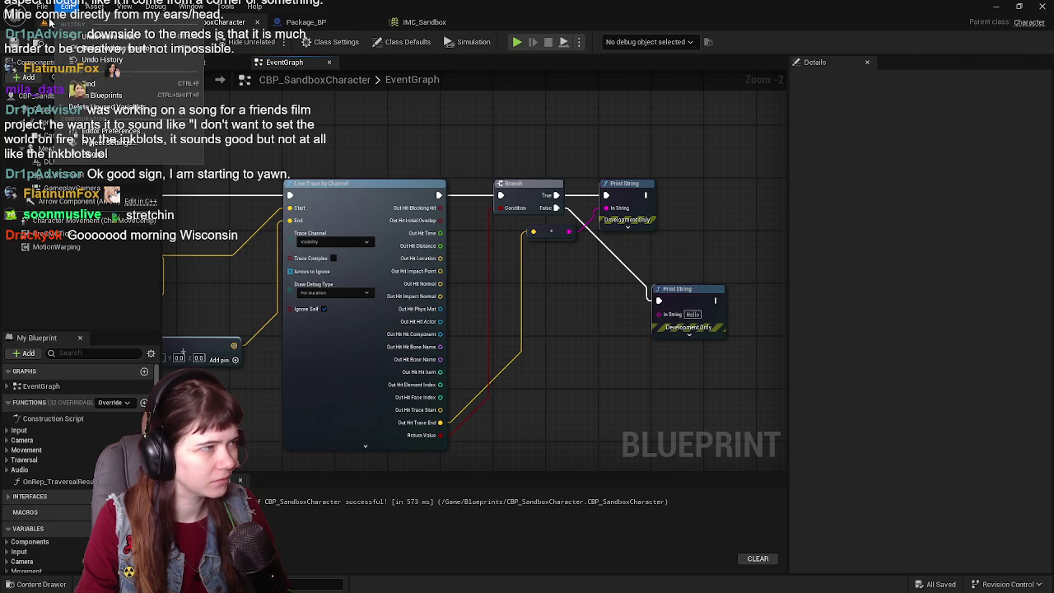
- Stop the paused session, run a fresh play test, and return to the trace nodes in the graph
key("Escape")
left_click(273, 43)
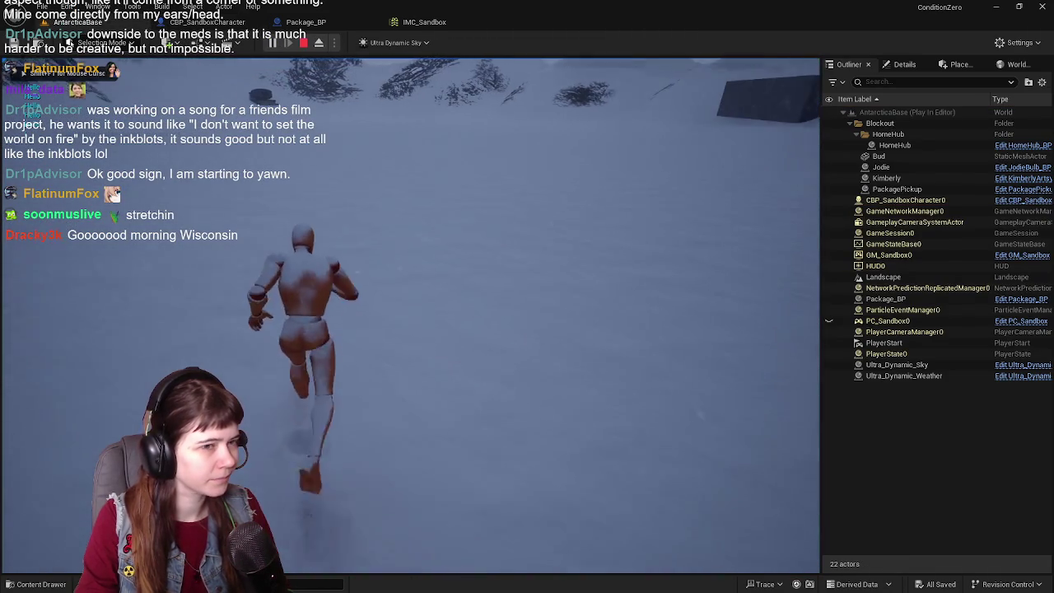
left_click(210, 22)
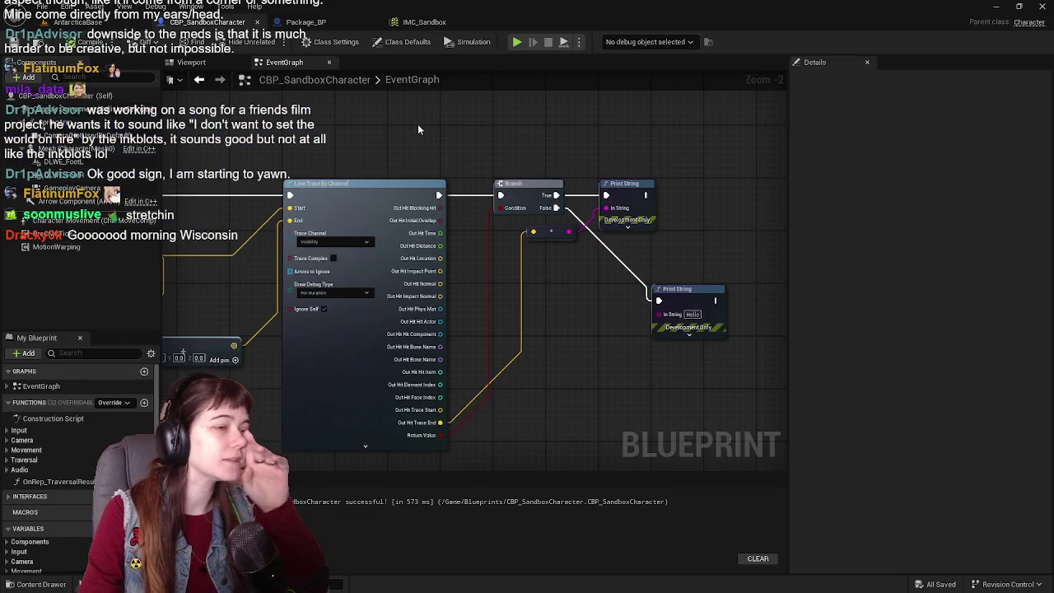
left_click_drag(501, 224, 516, 192)
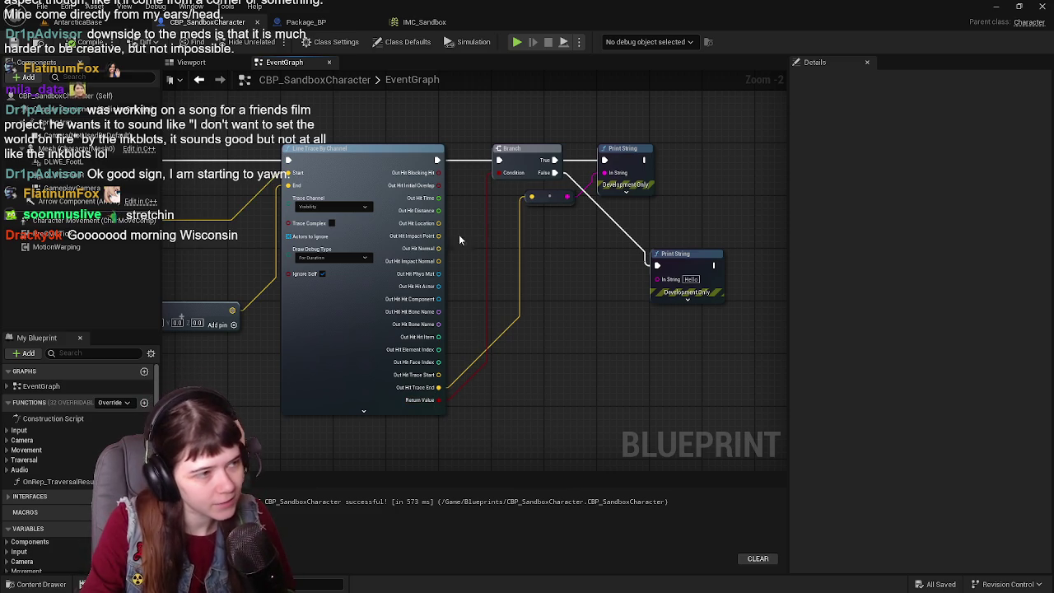
- Wire the Line Trace straight into Print String and delete the Branch node
left_click_drag(441, 158, 604, 160)
left_click(540, 150)
key("Delete")
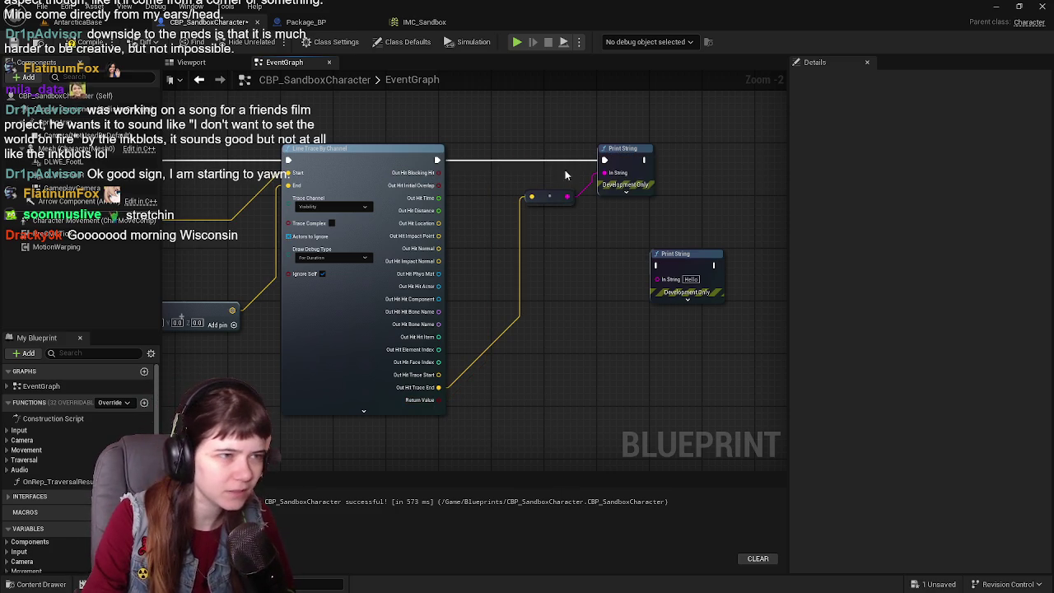
- Set the line trace's Draw Debug Type to Persistent and compile
left_click_drag(491, 204, 544, 221)
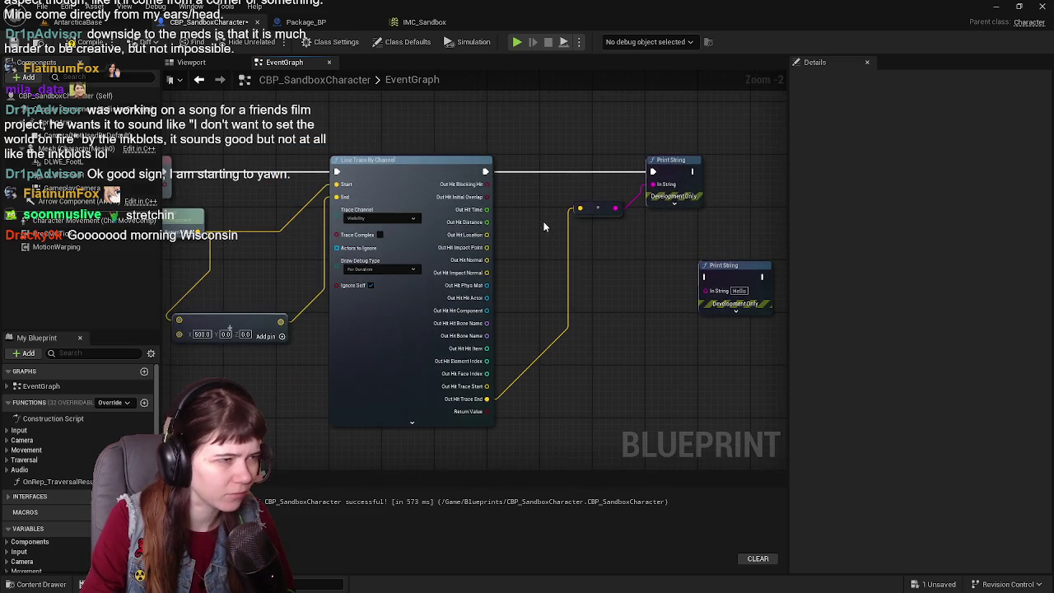
scroll(499, 214, "up", 1)
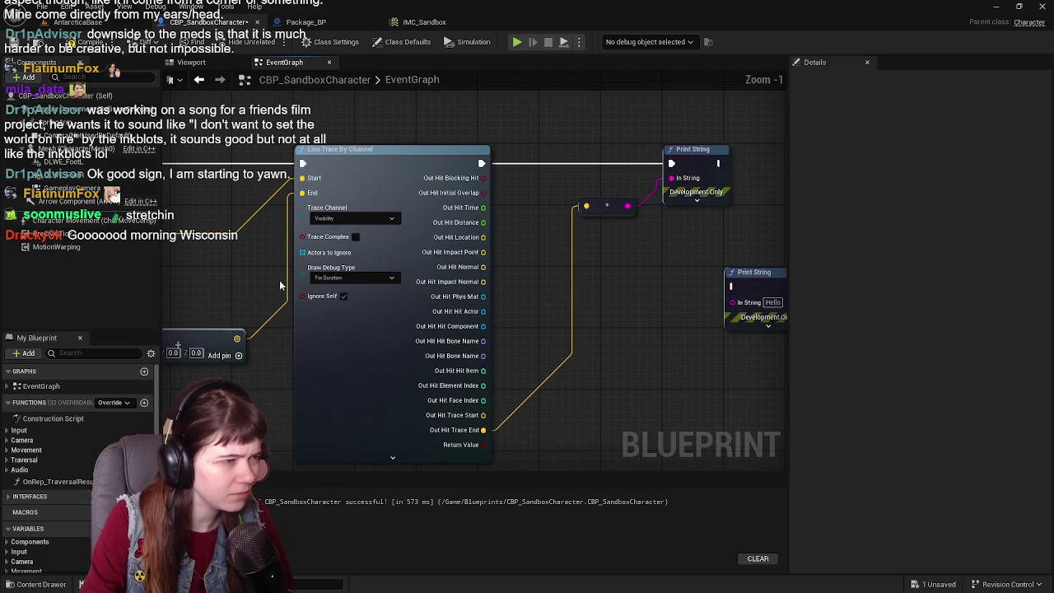
left_click(363, 278)
left_click(351, 309)
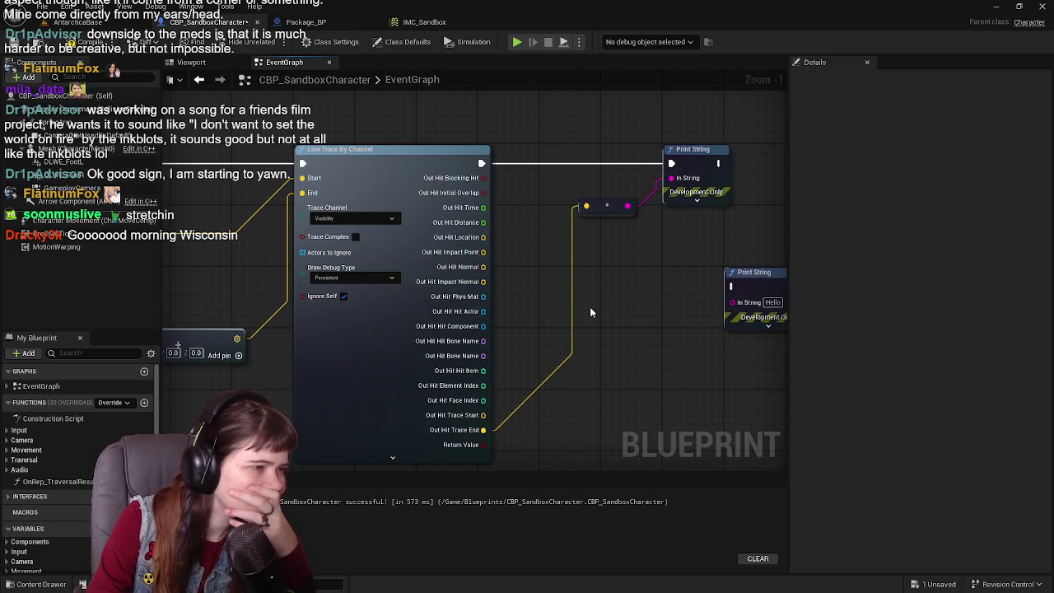
left_click(86, 42)
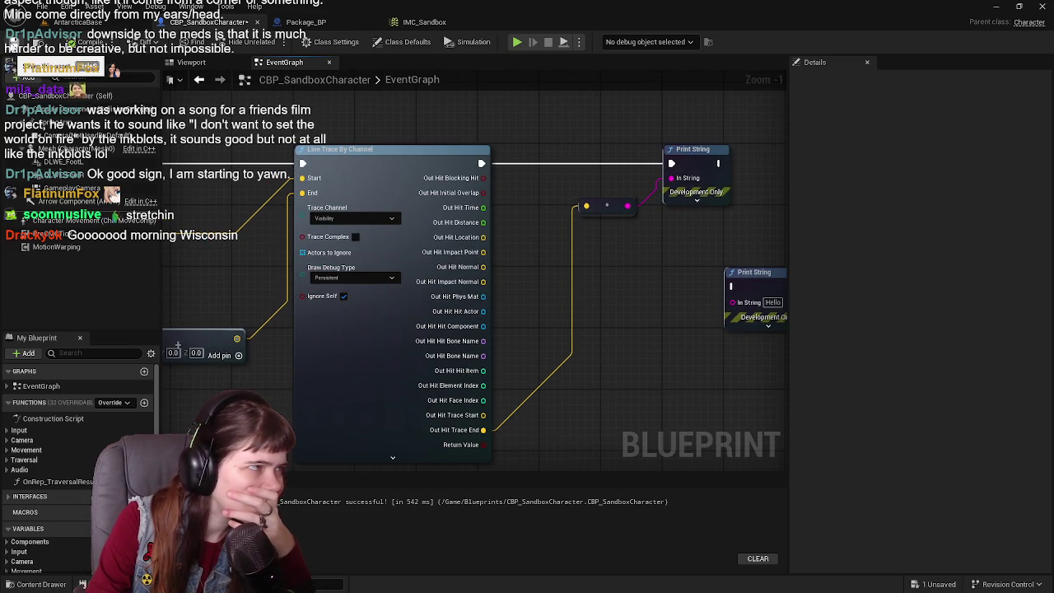
- Play-test the persistent trace in AntarcticaBase, then delete the reroute node from the graph
left_click_drag(661, 287, 565, 266)
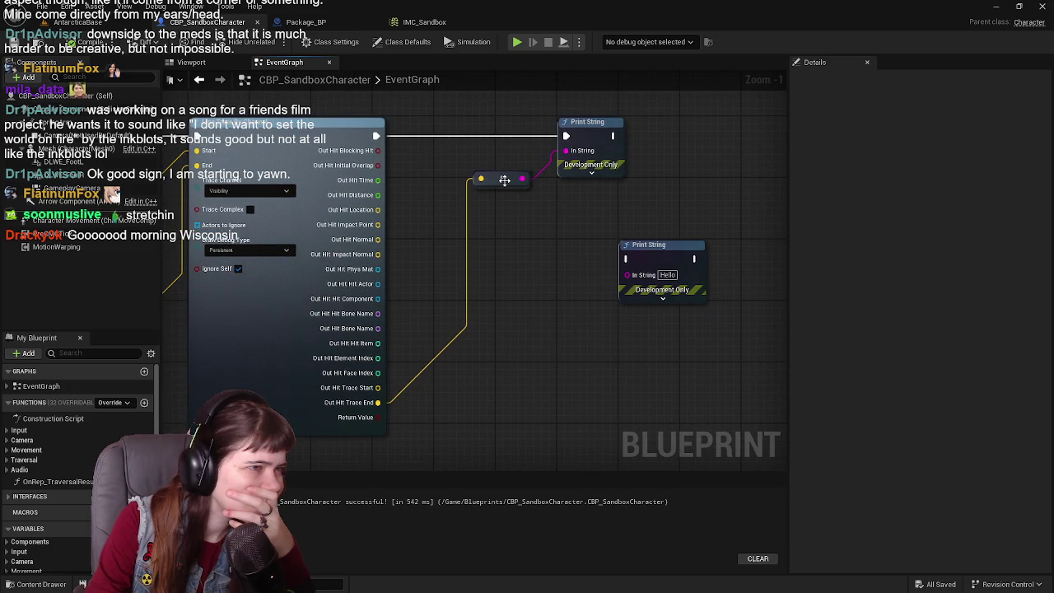
left_click_drag(513, 298, 546, 323)
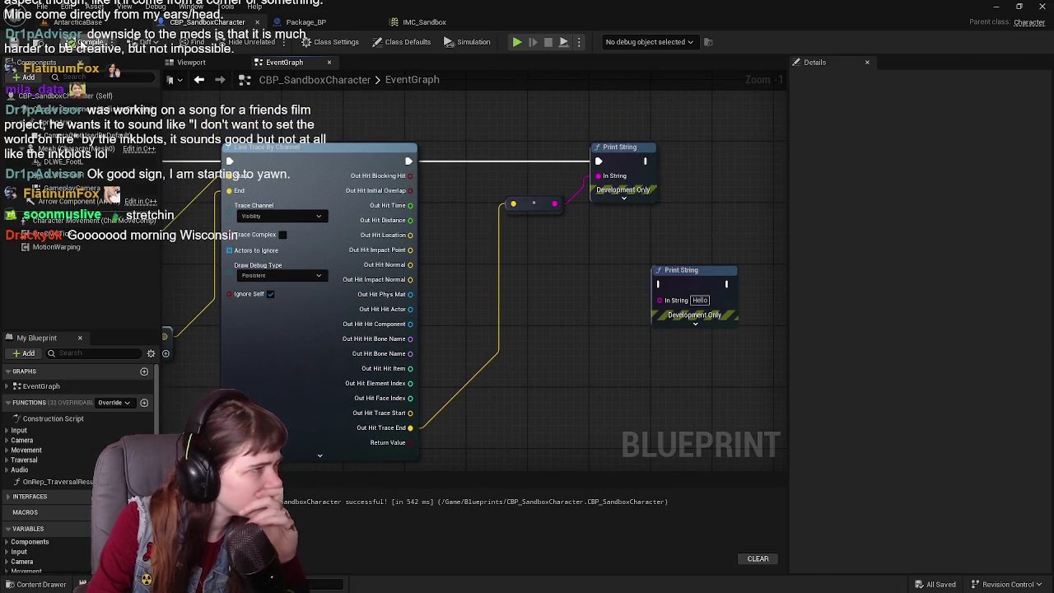
left_click(77, 22)
left_click(272, 42)
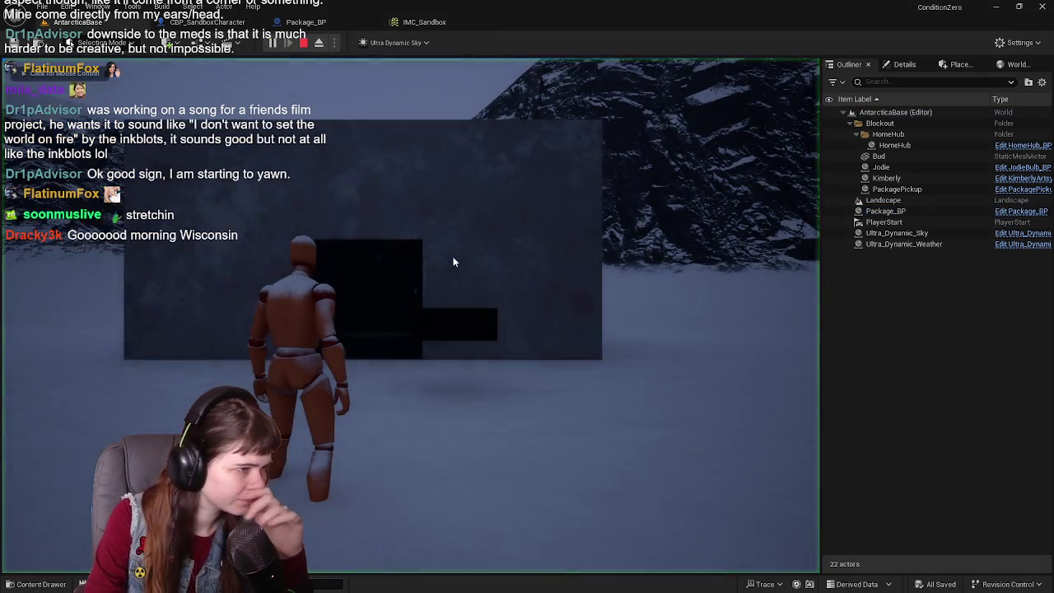
left_click(453, 261)
key("w")
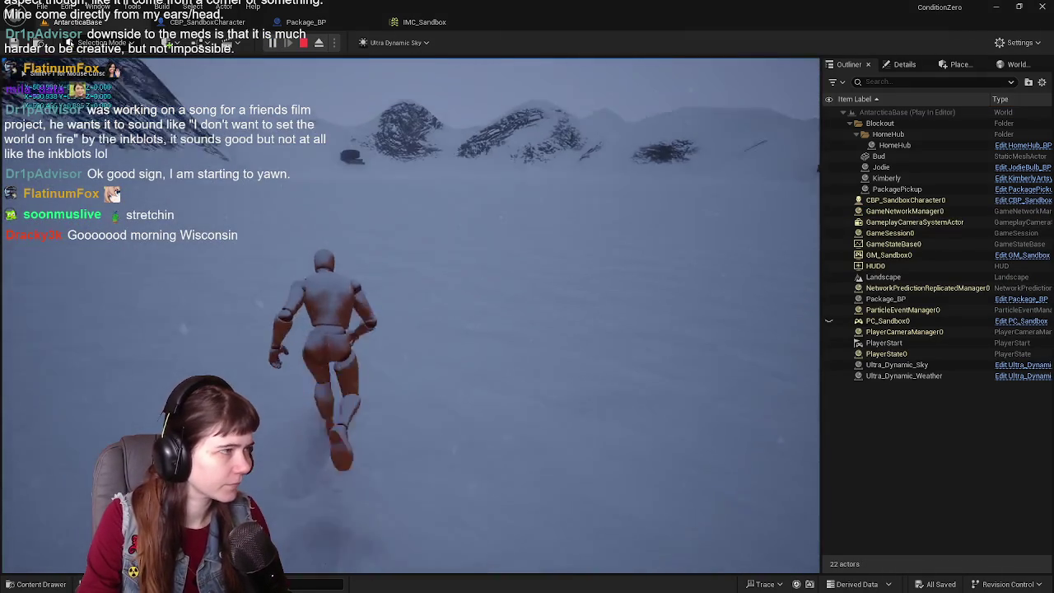
key("Escape")
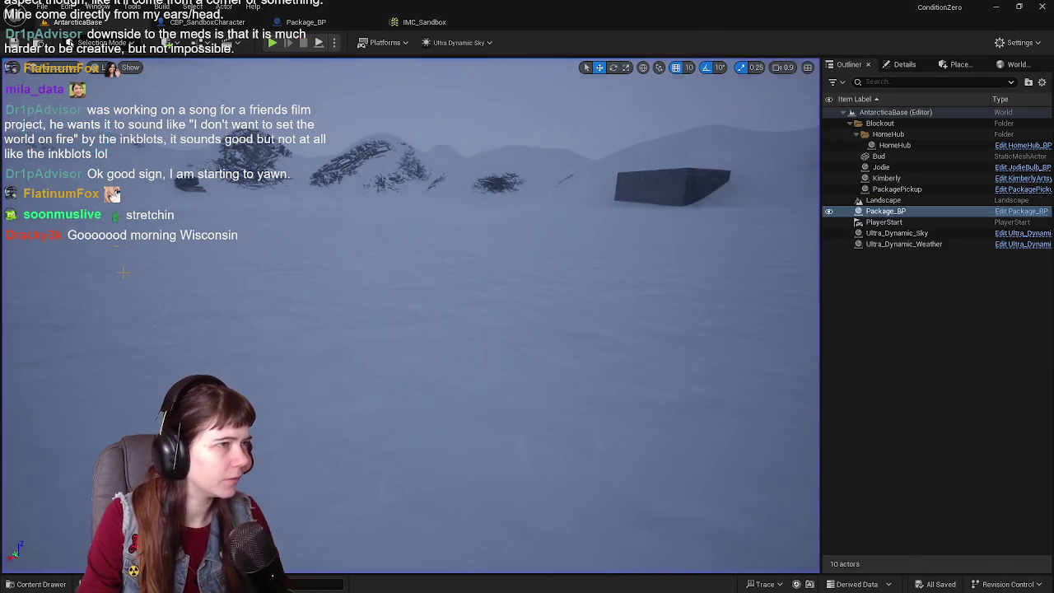
left_click(201, 23)
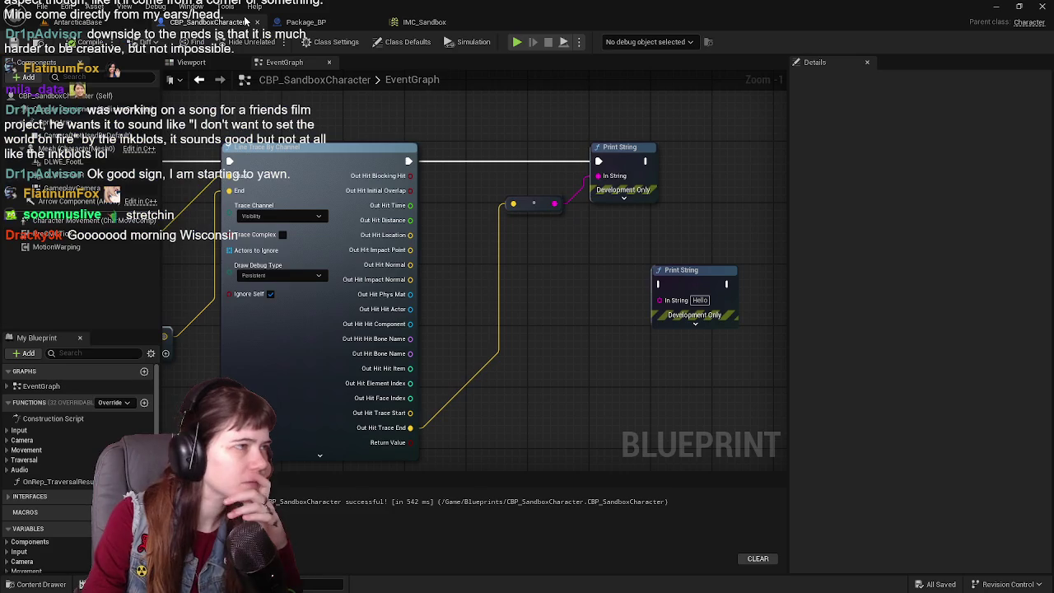
left_click(535, 204)
key("Delete")
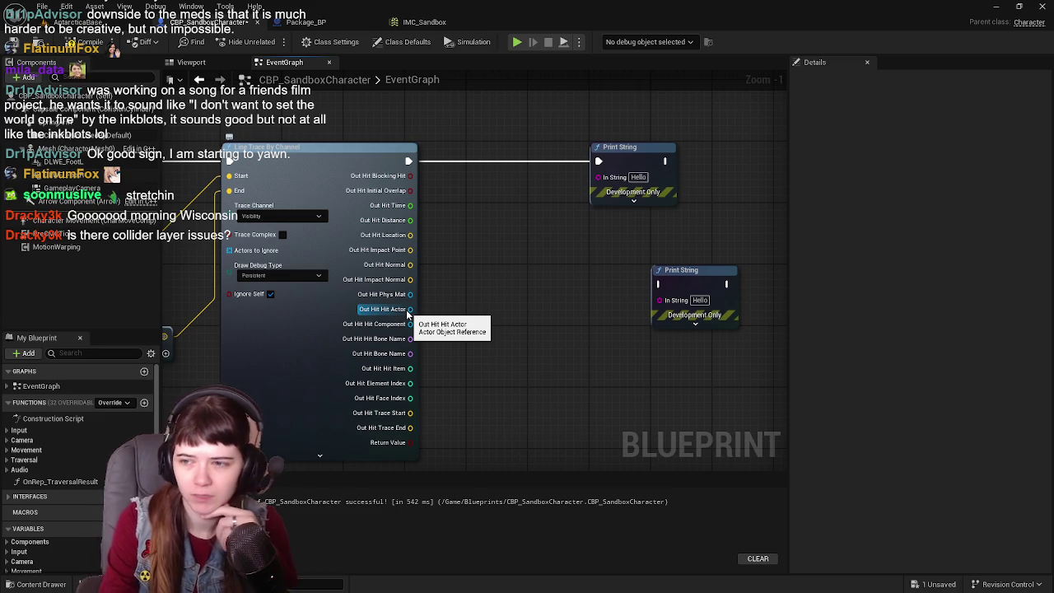
- Compile and save the Blueprint, then change the level viewport's Show flags
left_click_drag(477, 255, 547, 222)
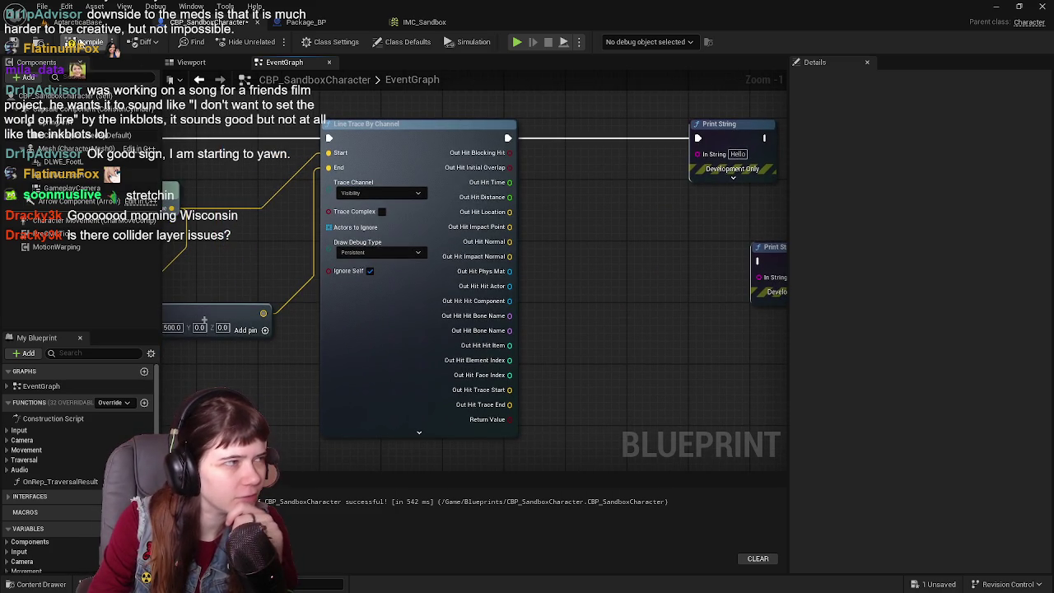
left_click(89, 42)
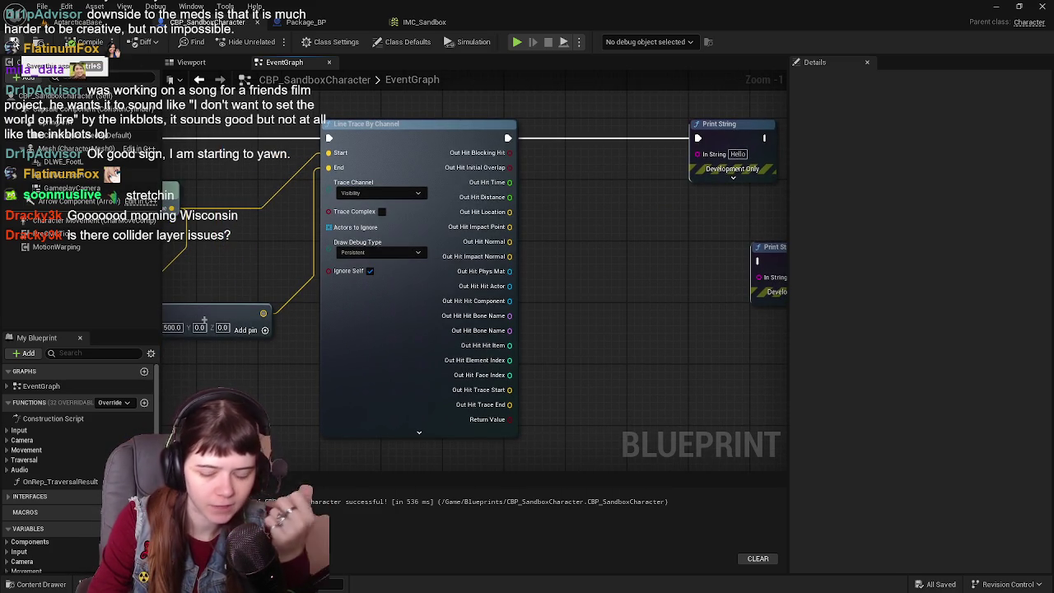
left_click(79, 22)
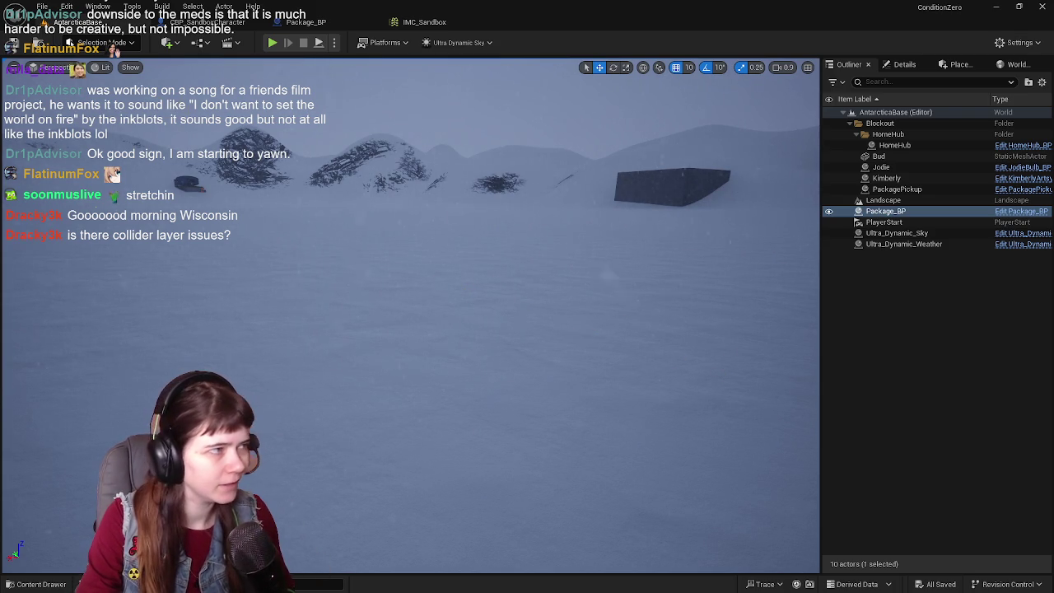
left_click(105, 66)
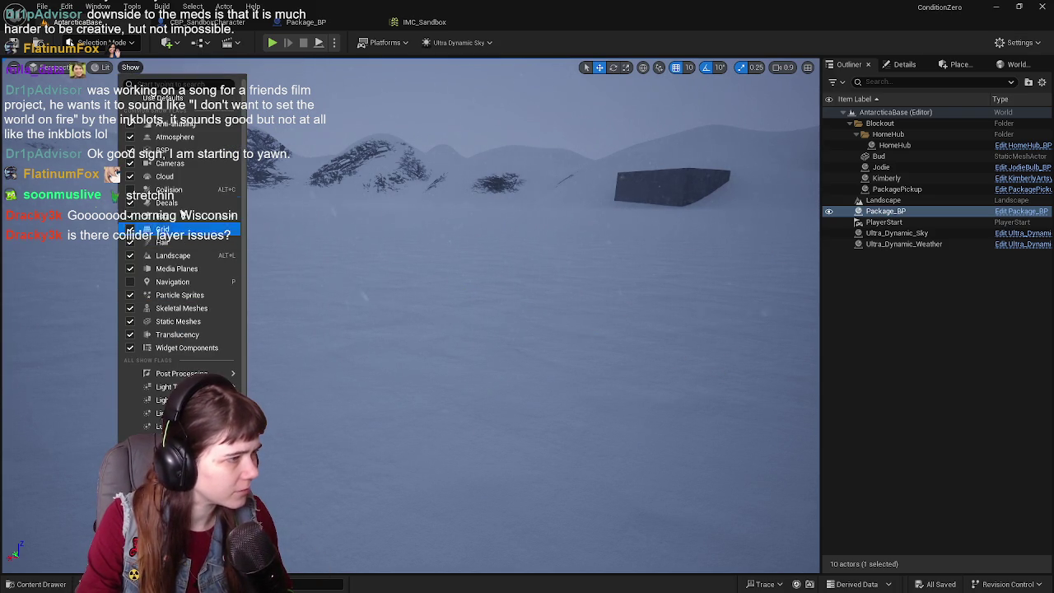
left_click(165, 191)
mouse_move(662, 325)
left_mouse_down()
mouse_move(609, 301)
mouse_move(535, 304)
mouse_move(576, 298)
mouse_move(568, 535)
mouse_move(527, 568)
left_mouse_up()
scroll(557, 486, "up", 3)
- Feed the trace's Out Hit Actor into Print String via Get Display Name and play-test past the black box
key("ctrl+Tab")
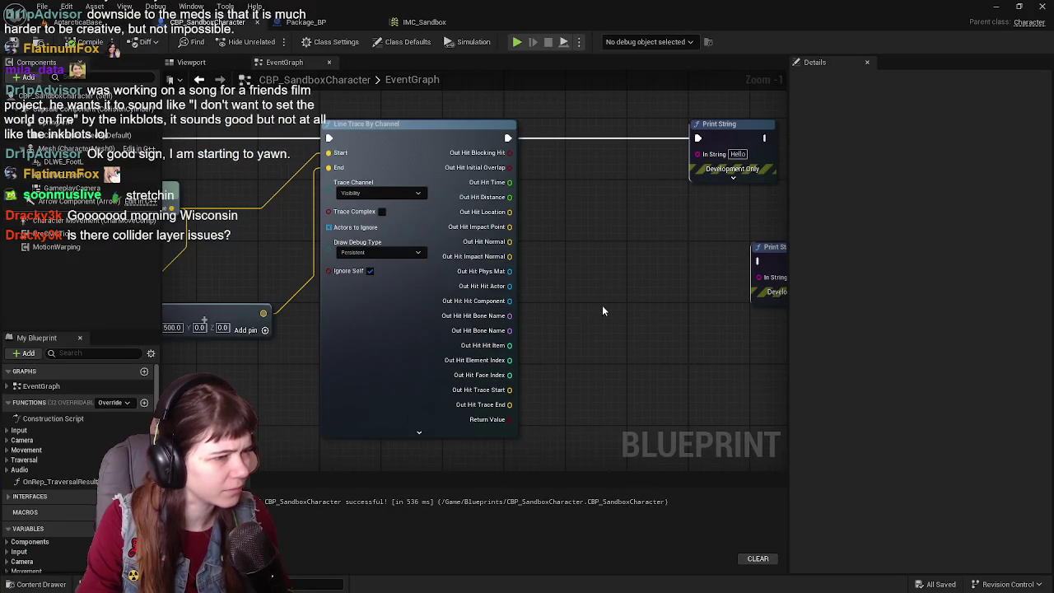
left_click_drag(454, 290, 643, 156)
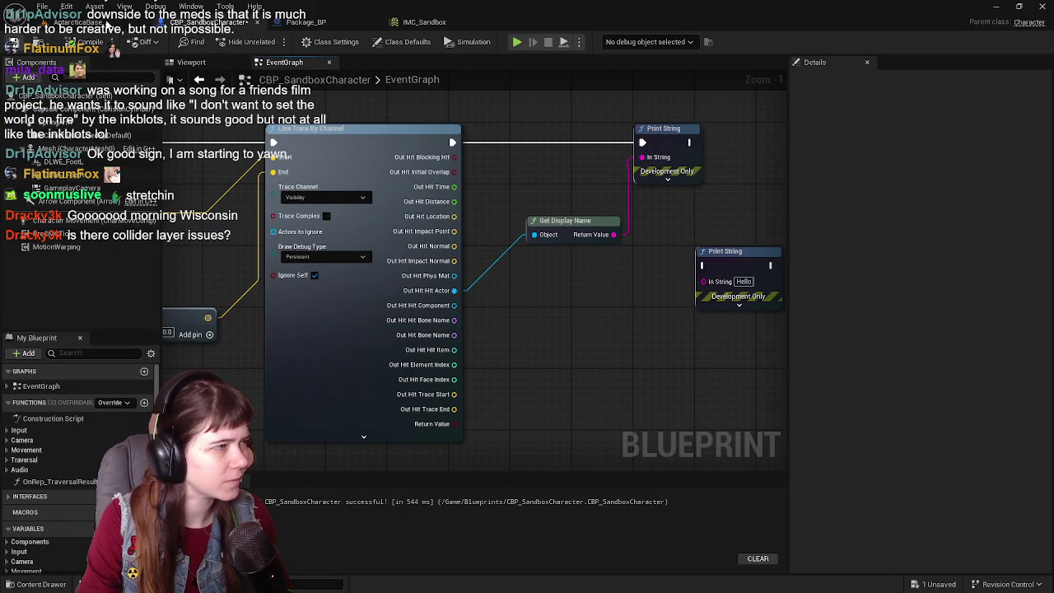
left_click(116, 23)
left_click(272, 42)
key("w")
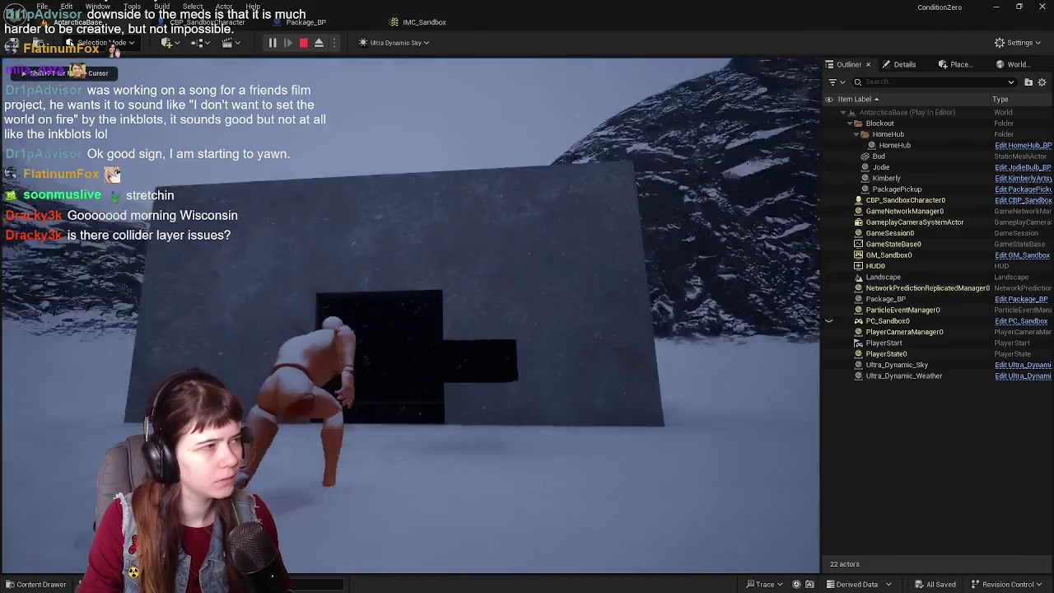
key("w")
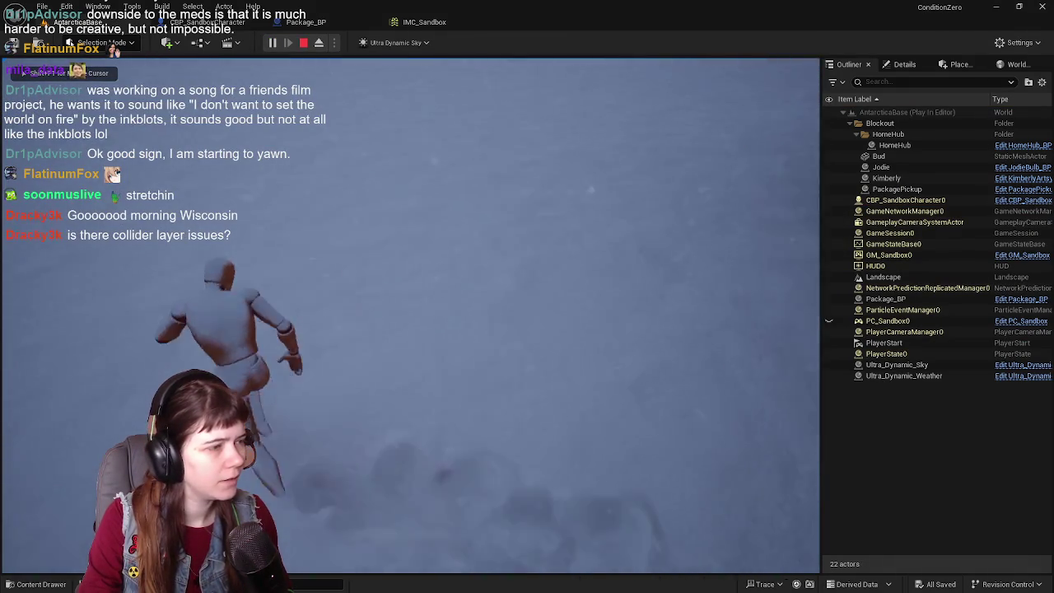
key("w")
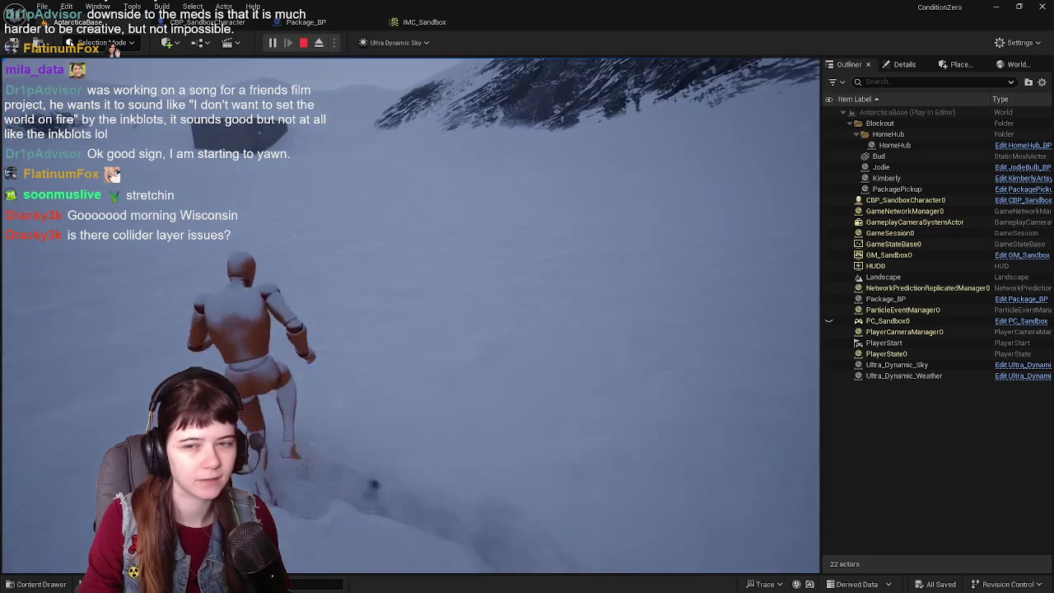
- End the play session, close the message log, and return to the trace's end vector
key("Escape")
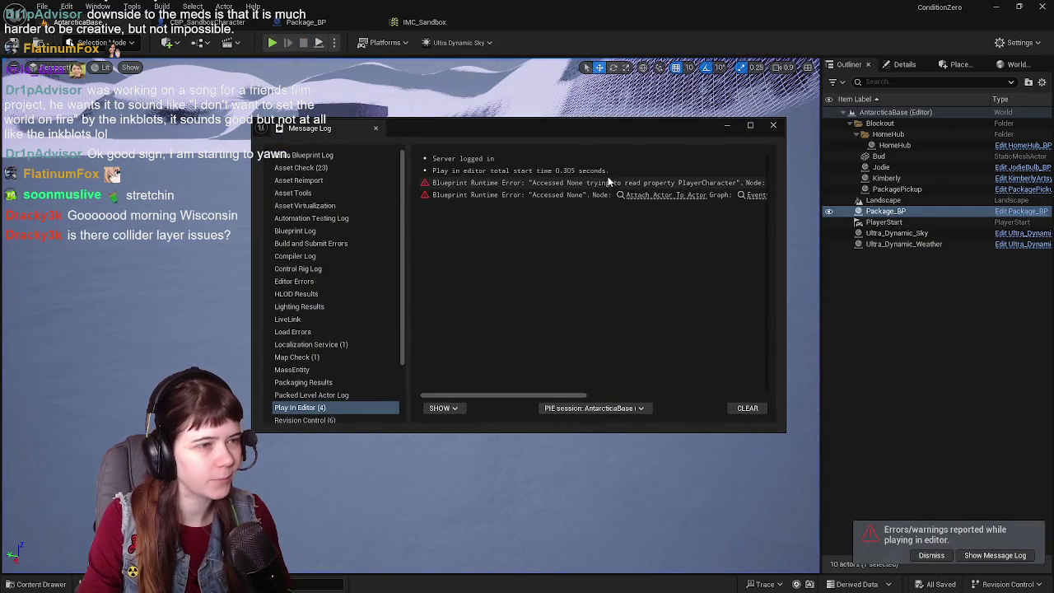
left_click(773, 126)
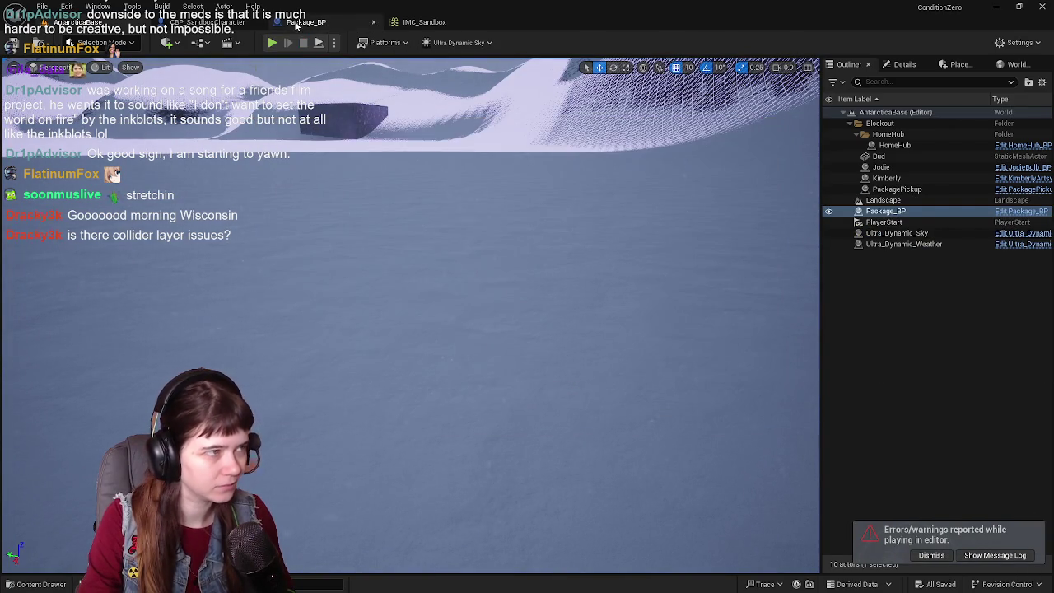
left_click(309, 22)
left_click(215, 23)
mouse_move(540, 188)
left_mouse_down()
mouse_move(454, 206)
mouse_move(511, 228)
mouse_move(634, 212)
left_mouse_up()
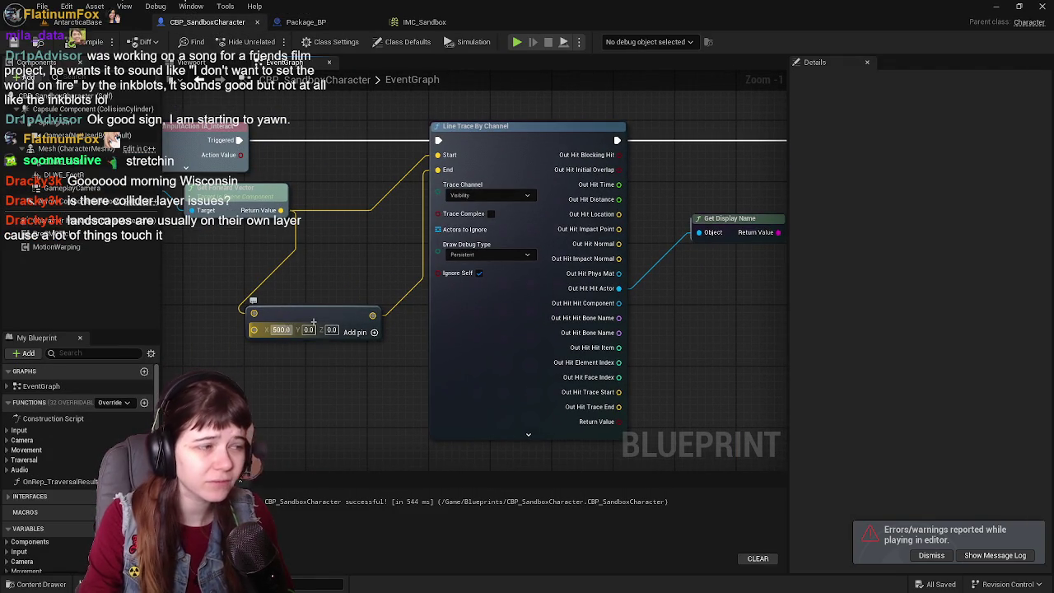
- Set the trace end vector's X offset to 1000 and save the character blueprint
type("1")
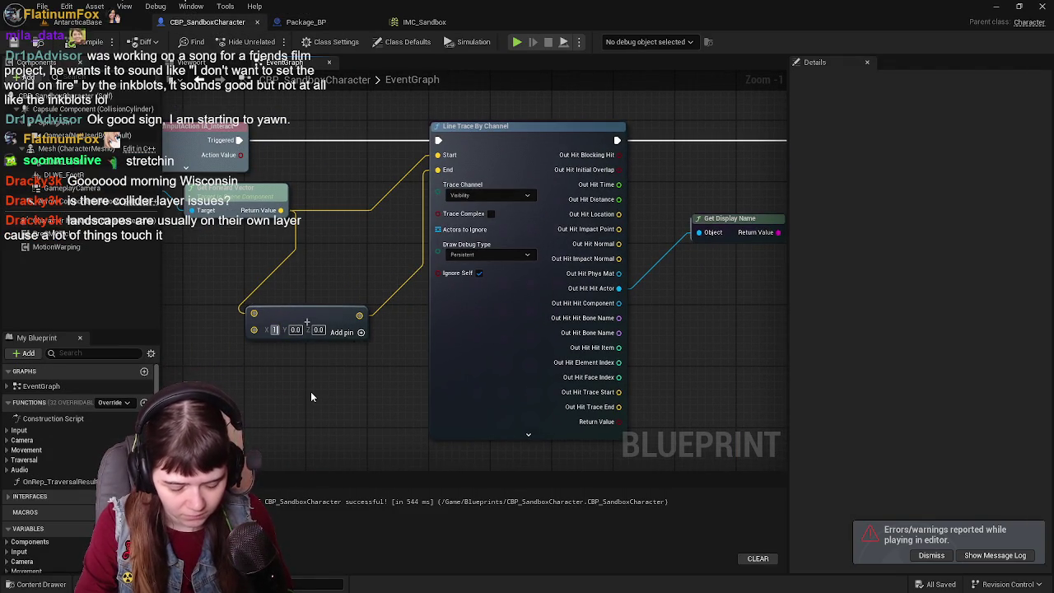
type("000")
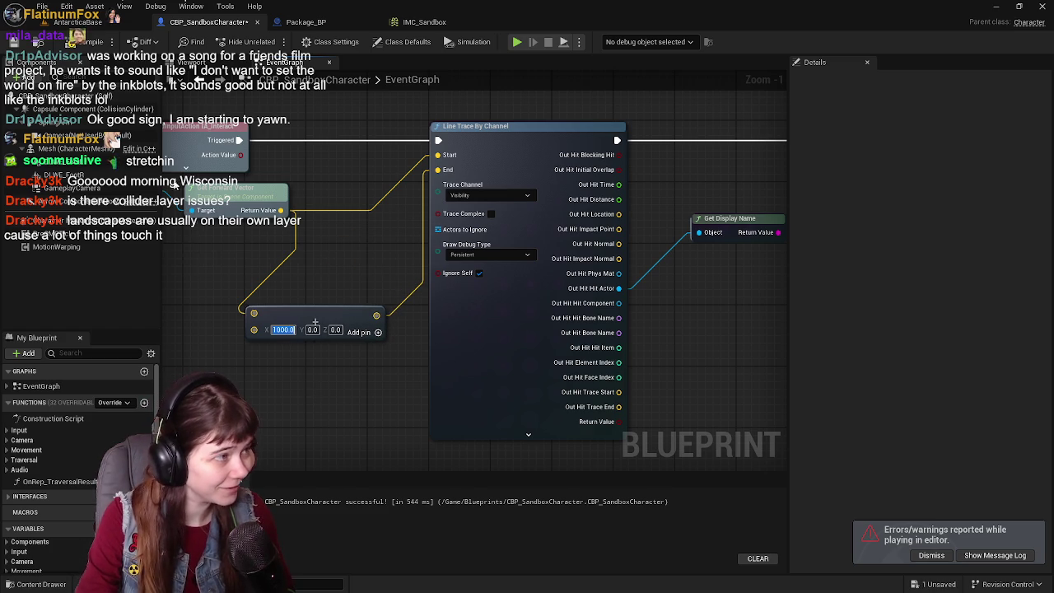
key("Return")
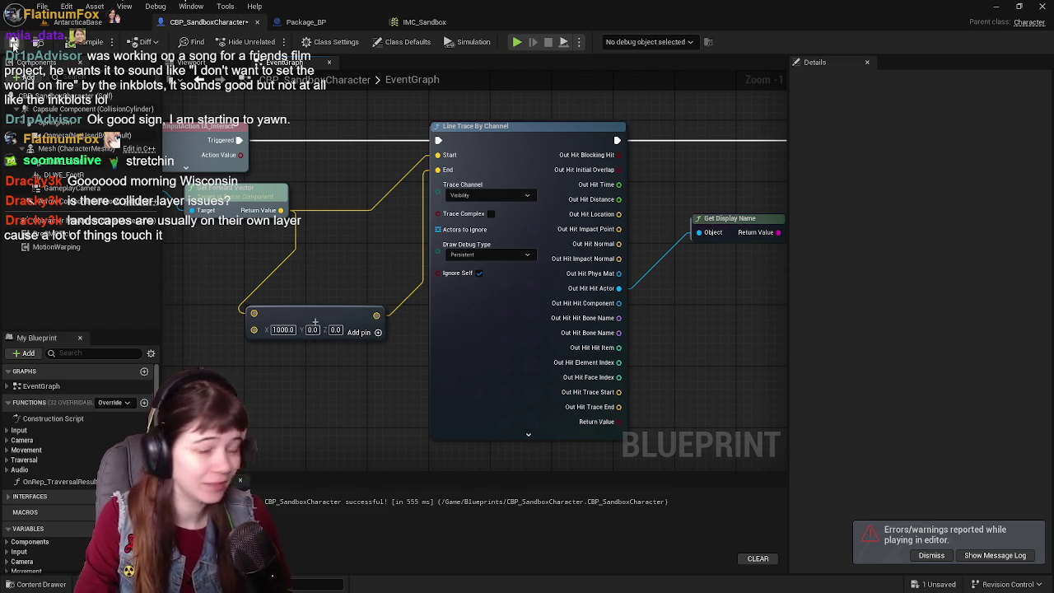
left_click(12, 43)
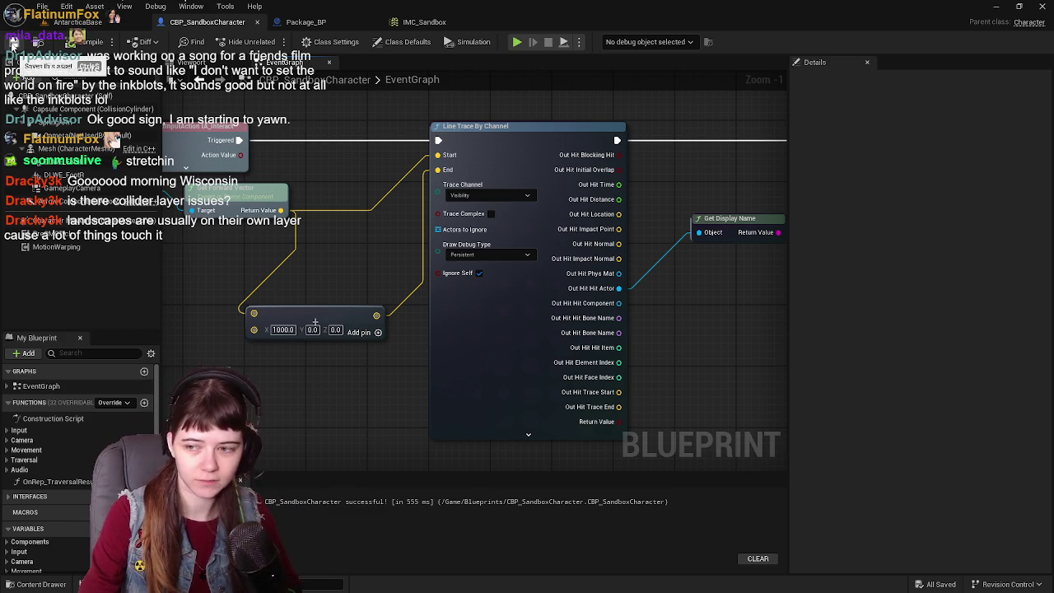
- Play-test in AntarcticaBase, then return to the graph showing both Print String nodes
left_click(91, 22)
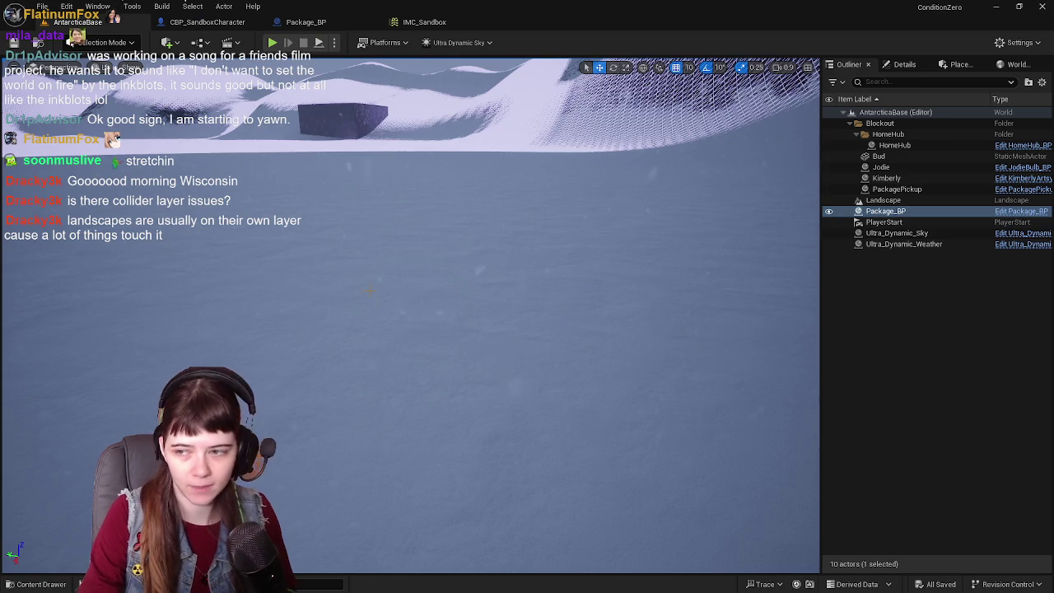
key("f")
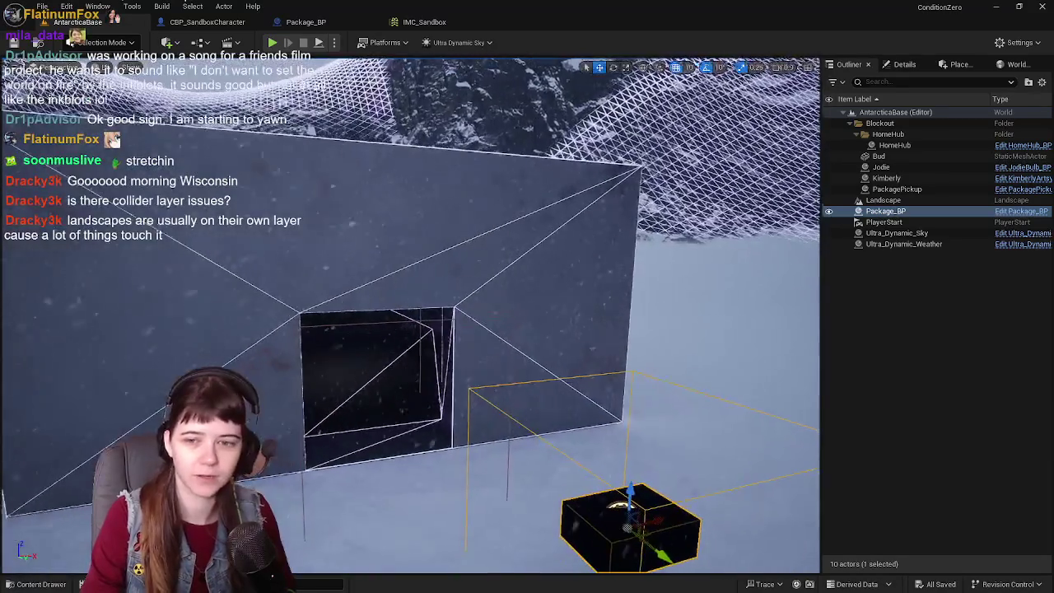
left_click(206, 22)
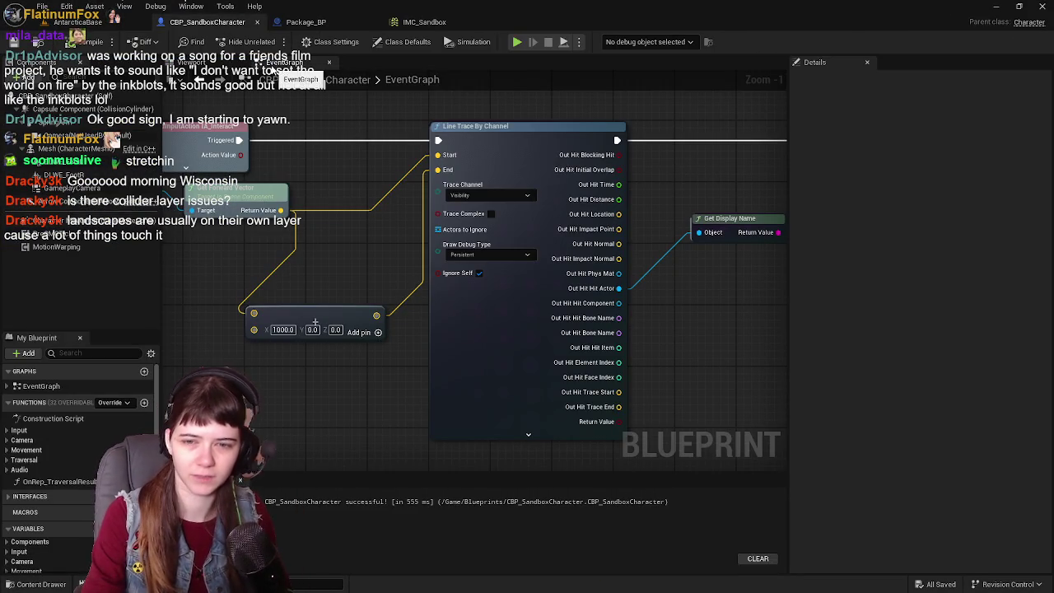
left_click(91, 21)
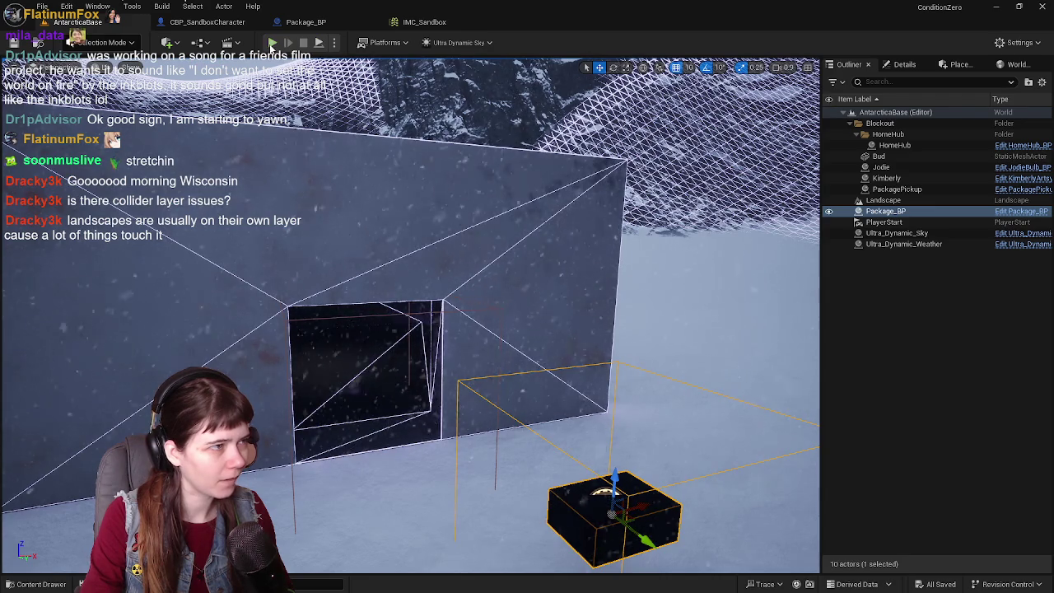
key("alt+p")
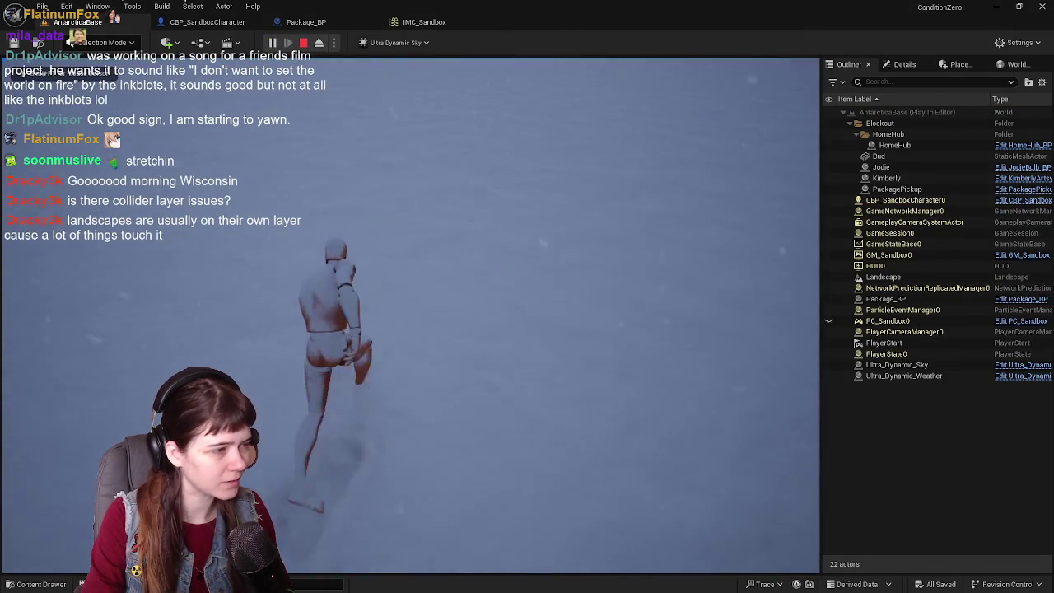
key("Escape")
left_click(217, 22)
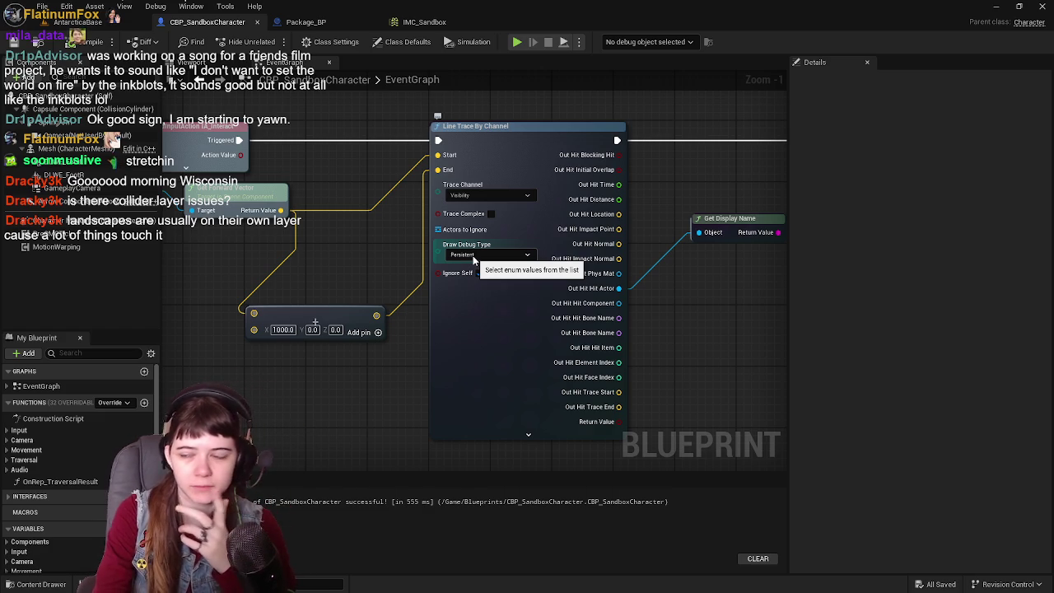
left_click_drag(585, 304, 411, 304)
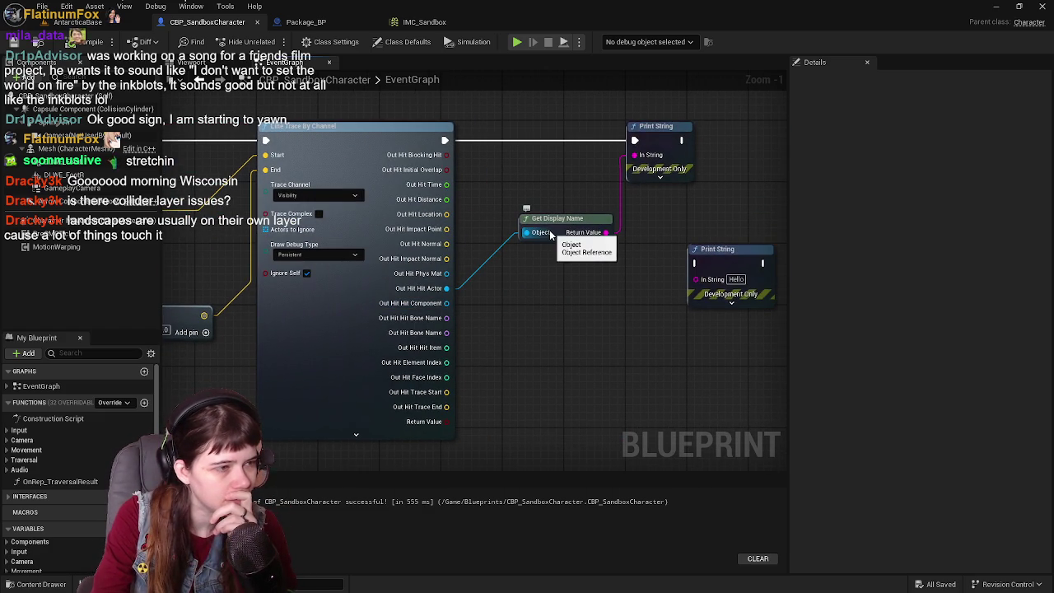
left_click_drag(552, 223, 508, 251)
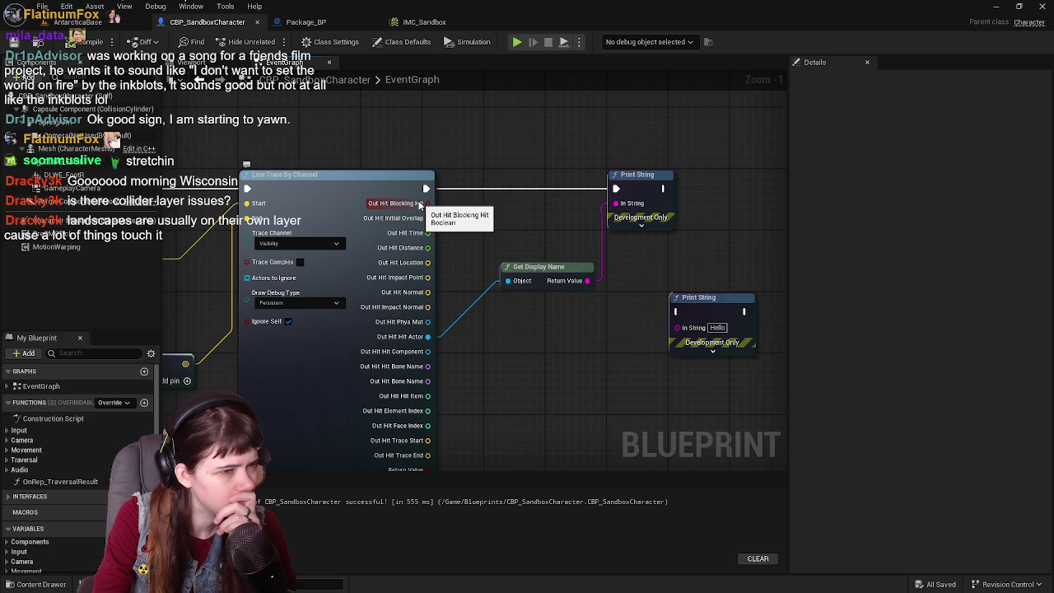
- Delete the Get Display Name node and the second Print String node
left_click_drag(489, 291, 505, 214)
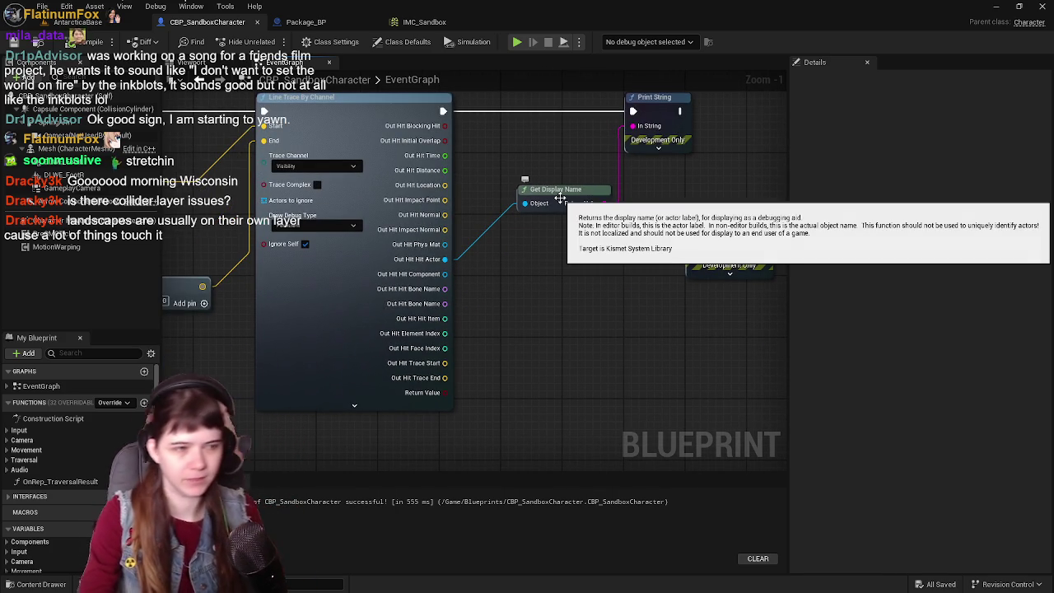
key("Delete")
left_click(701, 328)
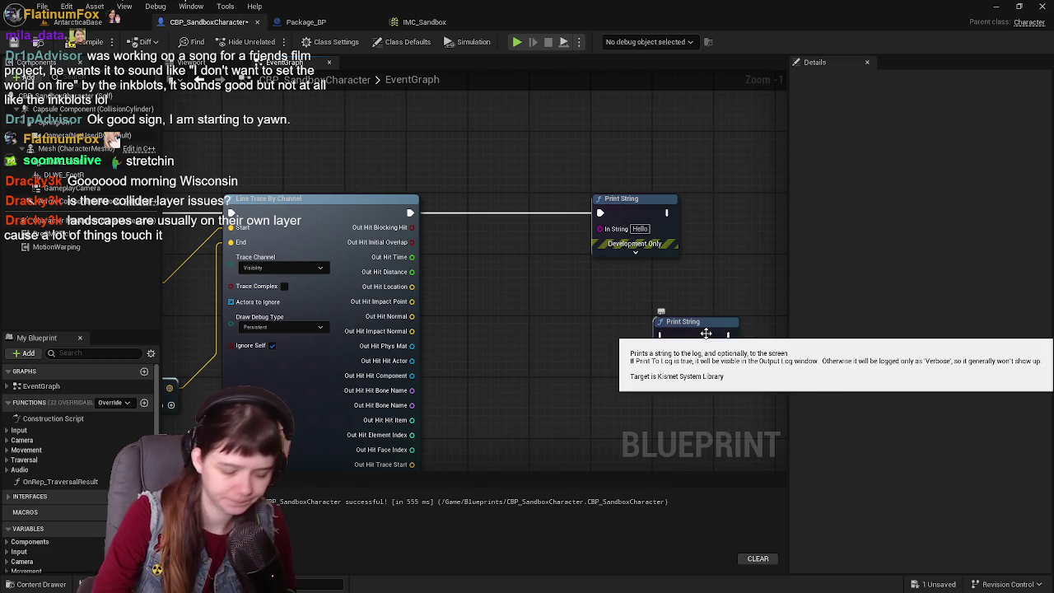
key("Delete")
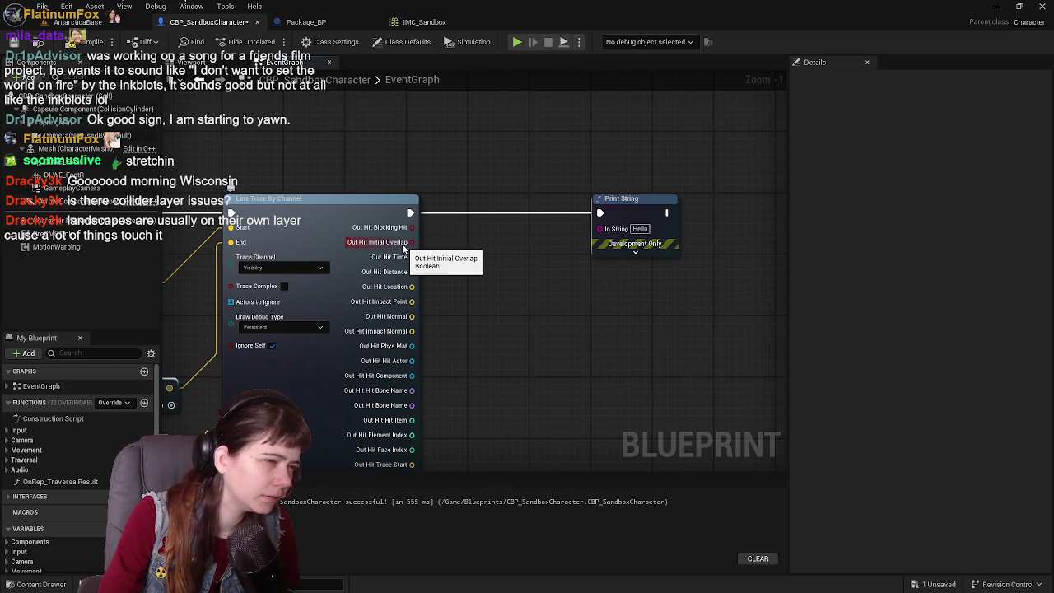
- Connect Out Hit Initial Overlap to Print String's In String through a conversion node
left_click_drag(403, 247, 607, 232)
mouse_move(455, 201)
left_mouse_down()
mouse_move(501, 239)
mouse_move(494, 227)
left_mouse_up()
left_click(441, 197)
left_click_drag(440, 198, 493, 245)
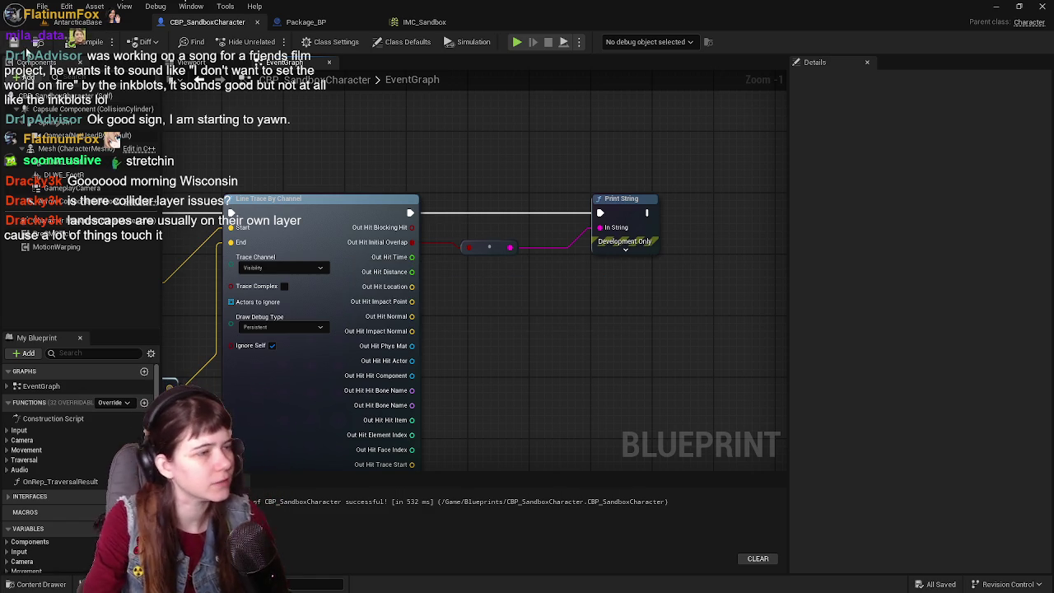
- Play-test the trace in AntarcticaBase, close the message log, and return to the blueprint
left_click(114, 23)
left_click(233, 42)
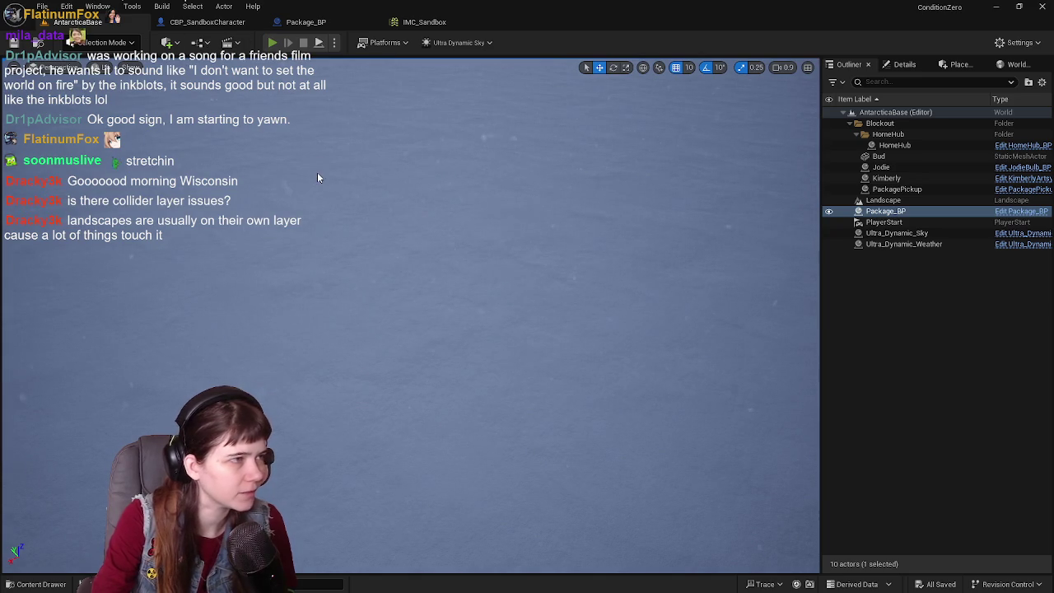
key("w")
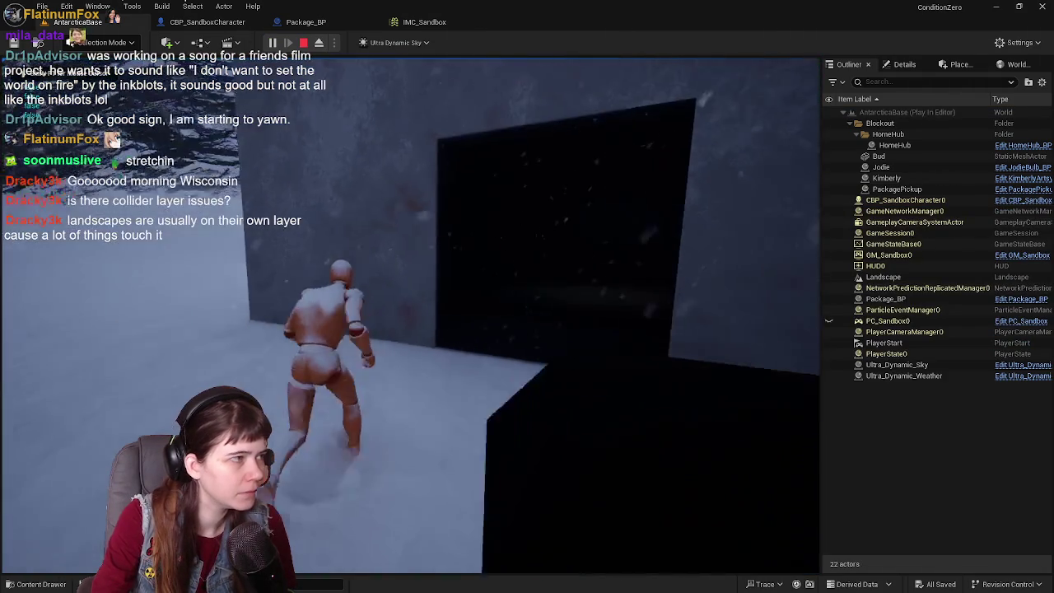
key("w")
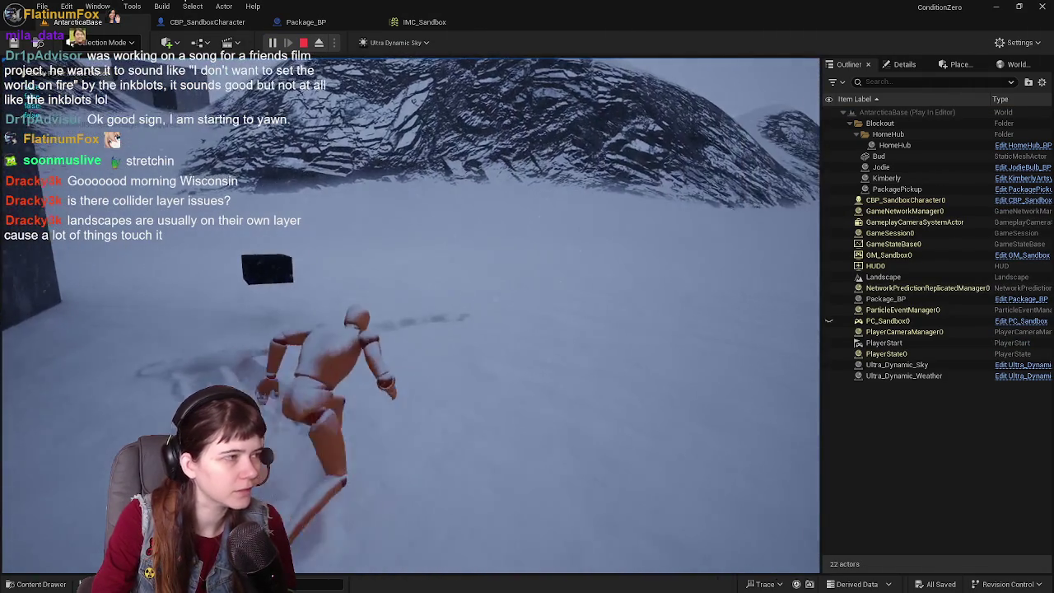
key("Escape")
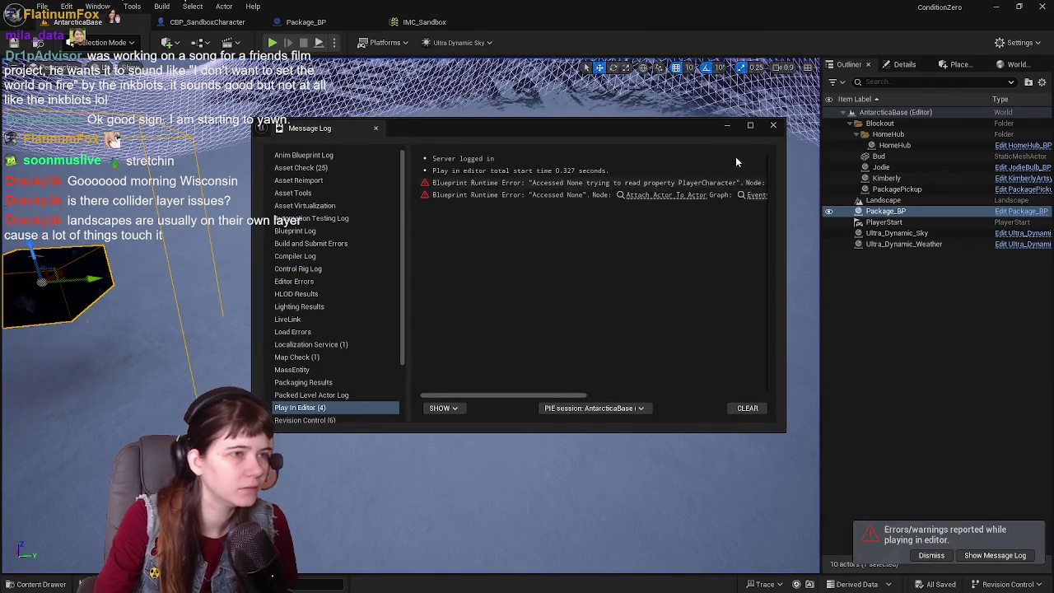
left_click(774, 122)
left_click(243, 22)
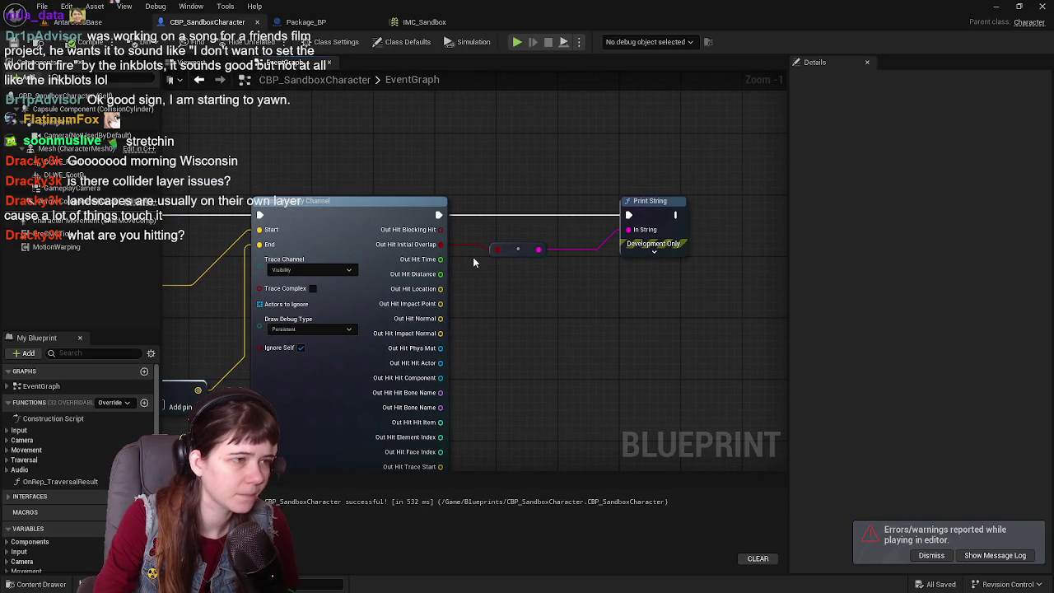
- Wire Out Hit Blocking Hit into the conversion node and play-test again
left_click_drag(441, 230, 498, 250)
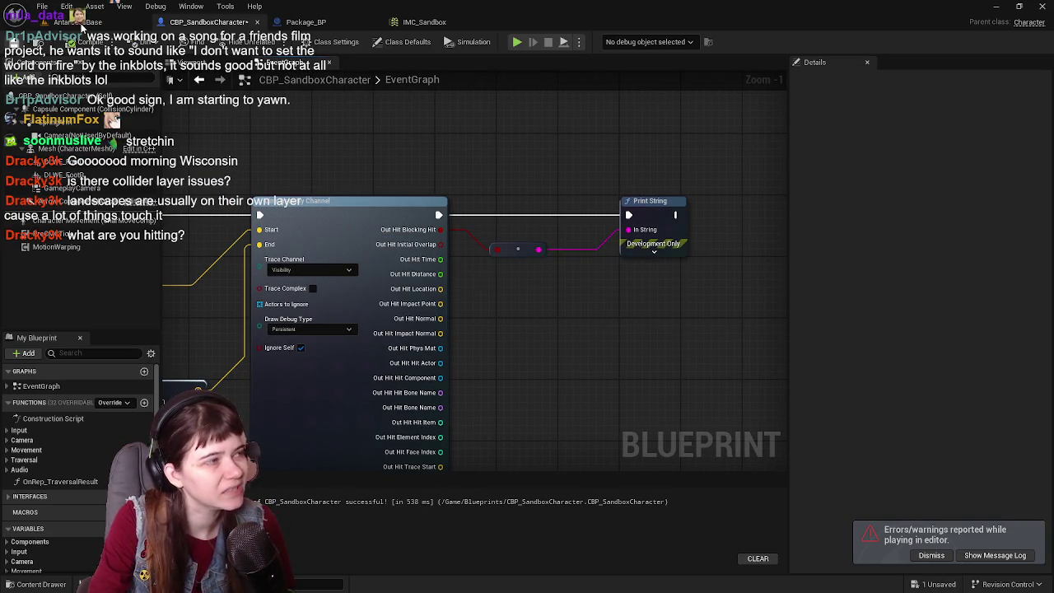
left_click(81, 25)
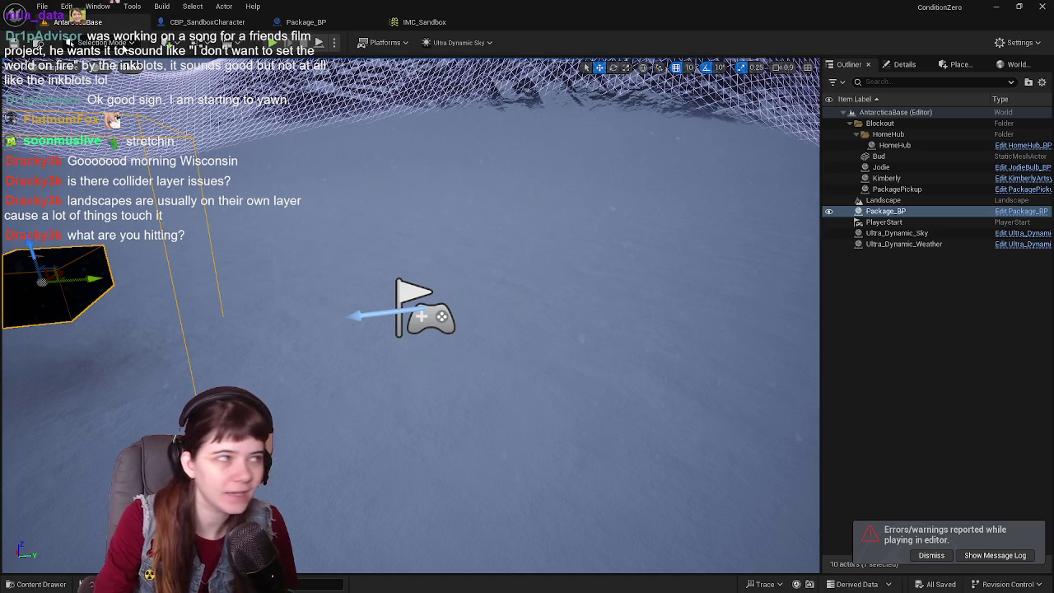
left_click(276, 45)
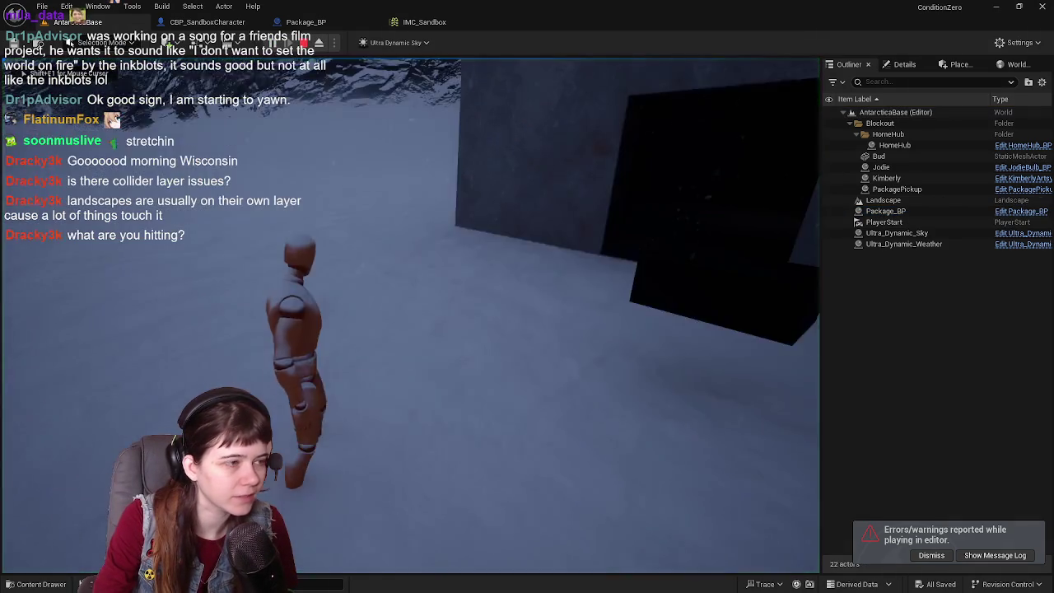
key("w")
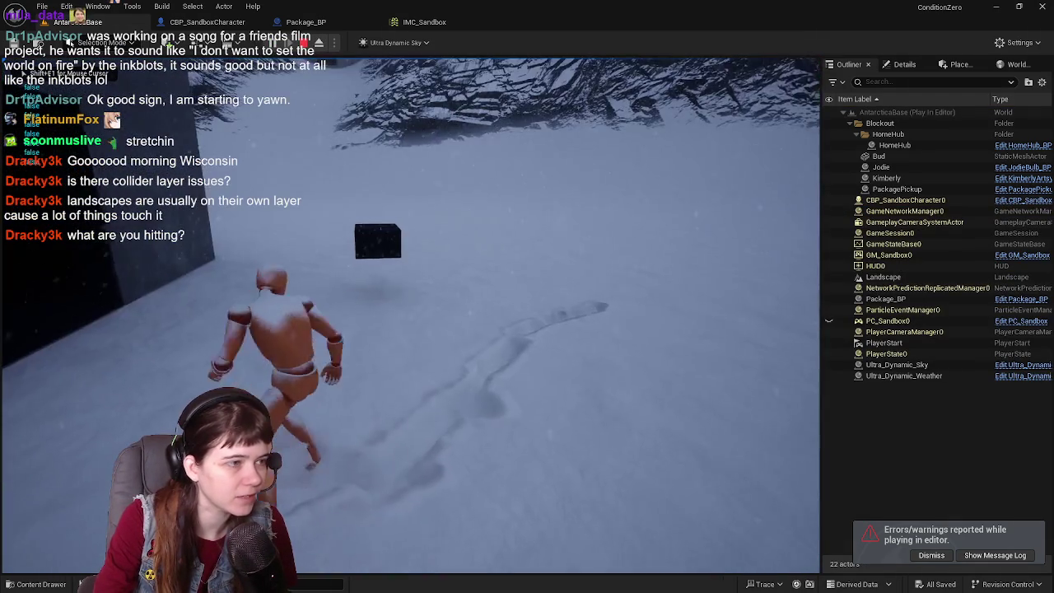
key("Escape")
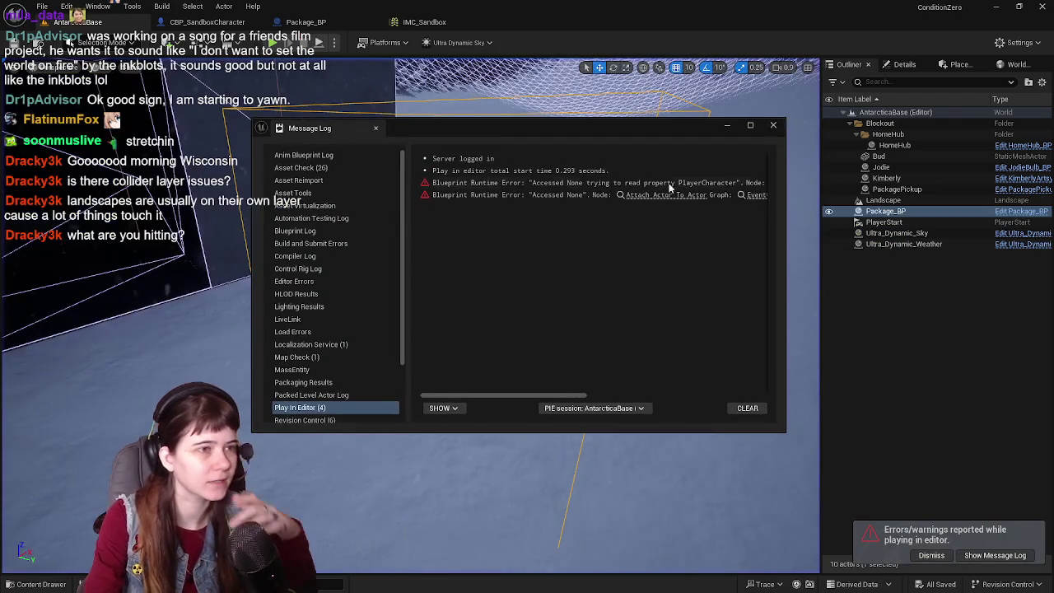
left_click(774, 125)
left_click(207, 21)
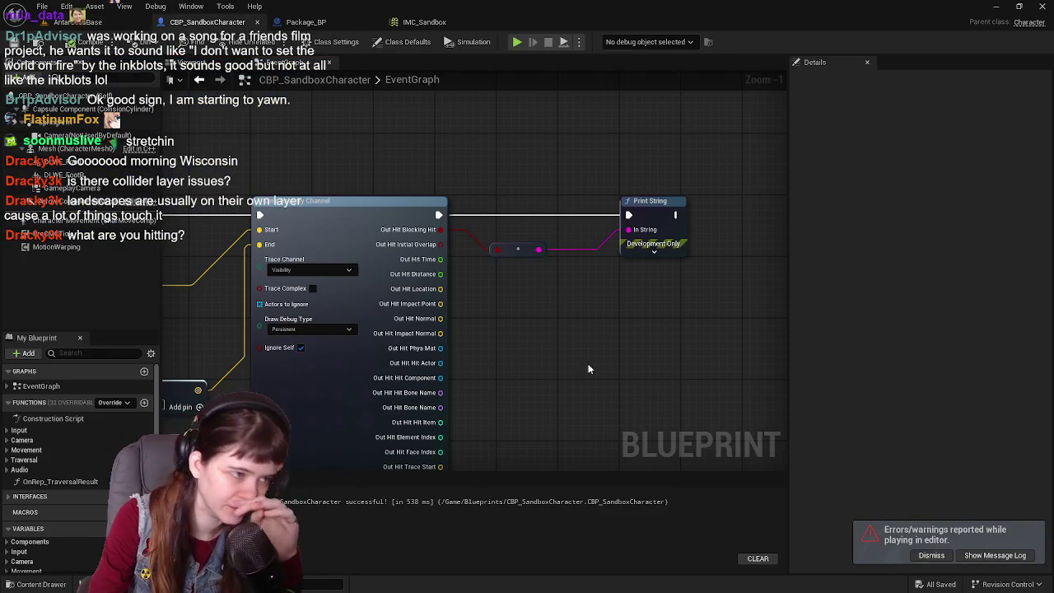
mouse_move(633, 327)
left_mouse_down()
mouse_move(546, 294)
mouse_move(506, 216)
left_mouse_up()
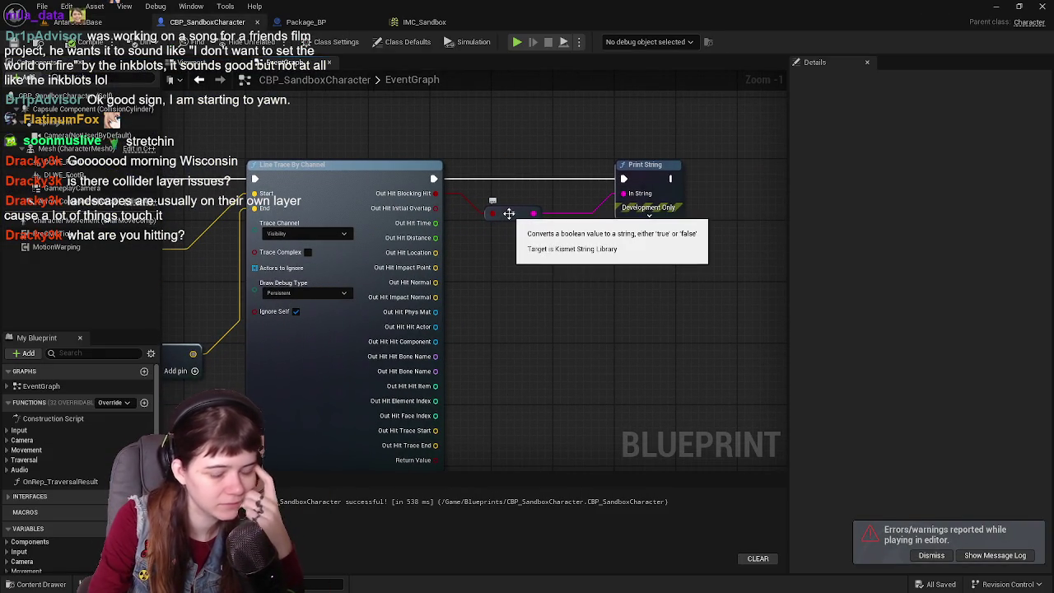
key("Delete")
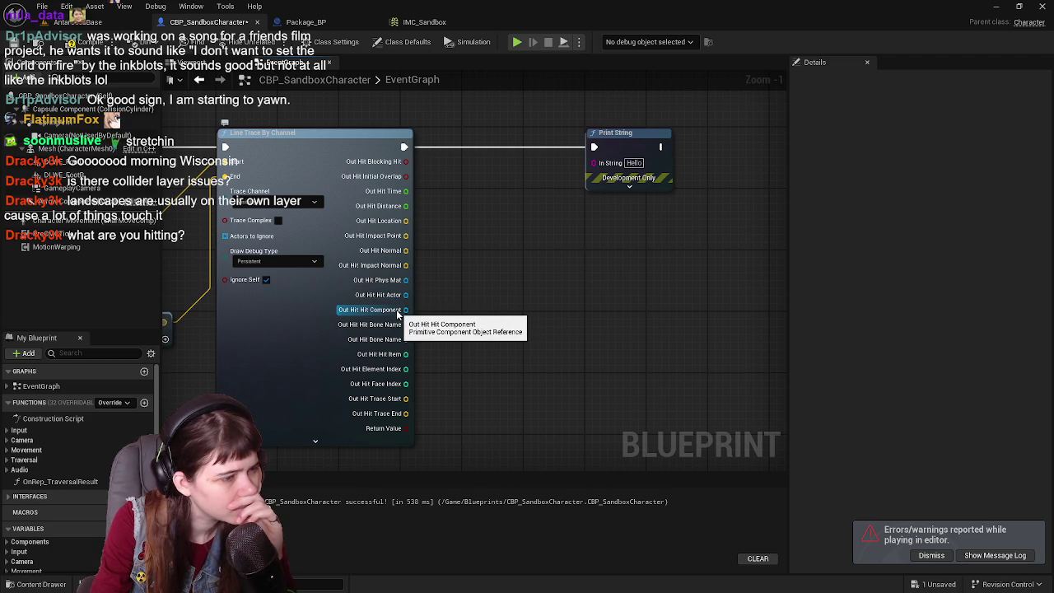
mouse_move(405, 295)
left_mouse_down()
mouse_move(592, 177)
mouse_move(593, 164)
left_mouse_up()
mouse_move(492, 146)
left_mouse_down()
mouse_move(527, 260)
mouse_move(505, 252)
left_mouse_up()
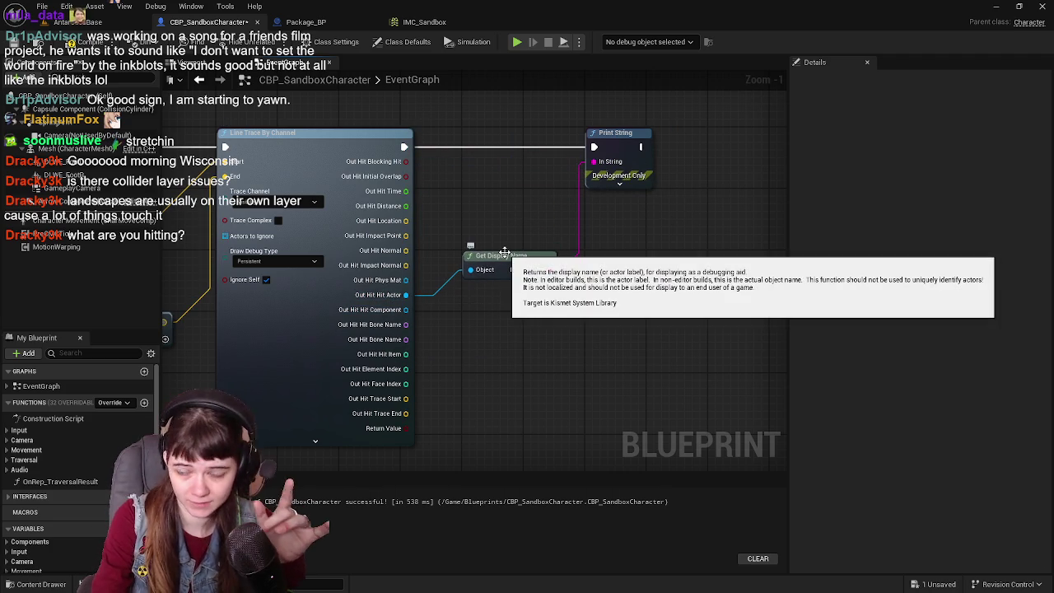
mouse_move(529, 305)
left_mouse_down()
mouse_move(599, 424)
mouse_move(604, 343)
mouse_move(571, 324)
mouse_move(556, 345)
left_mouse_up()
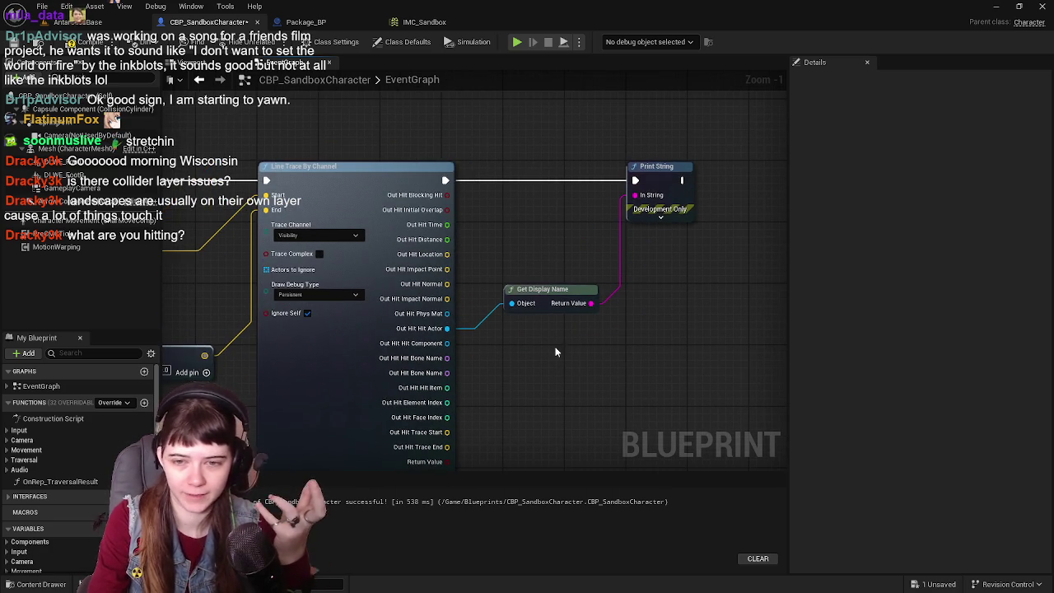
left_click(78, 22)
- Inspect the HomeHub wall and Package_BP box in the level viewport
key("f")
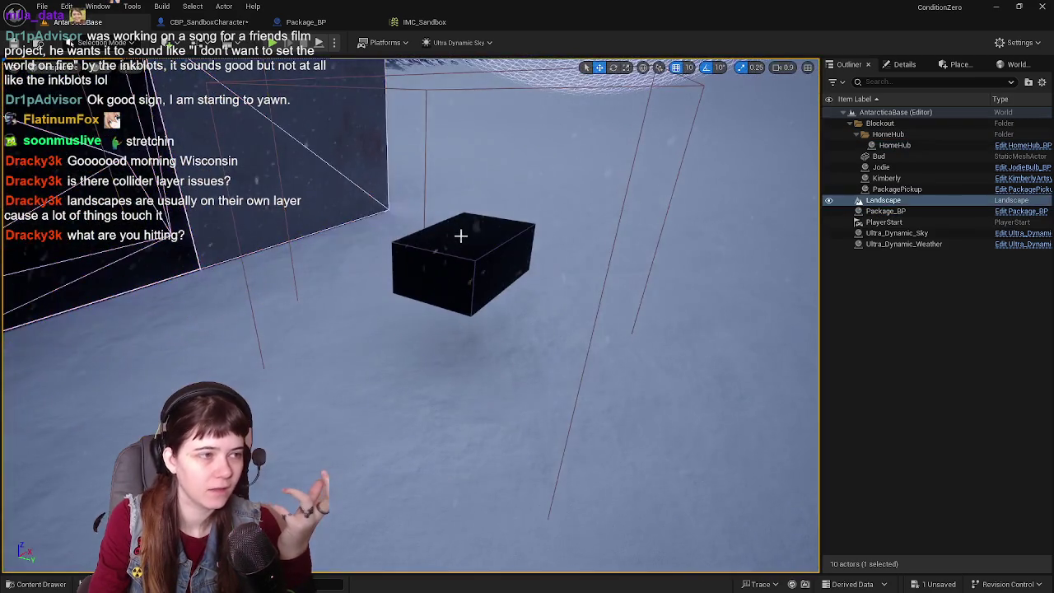
left_click(462, 233)
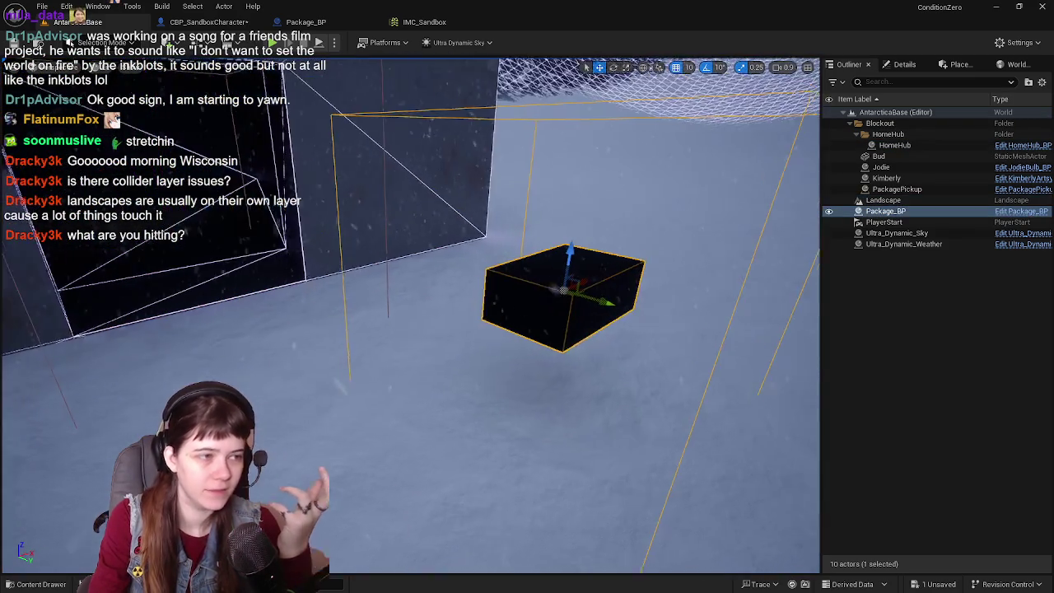
key("f")
left_click_drag(579, 284, 576, 282)
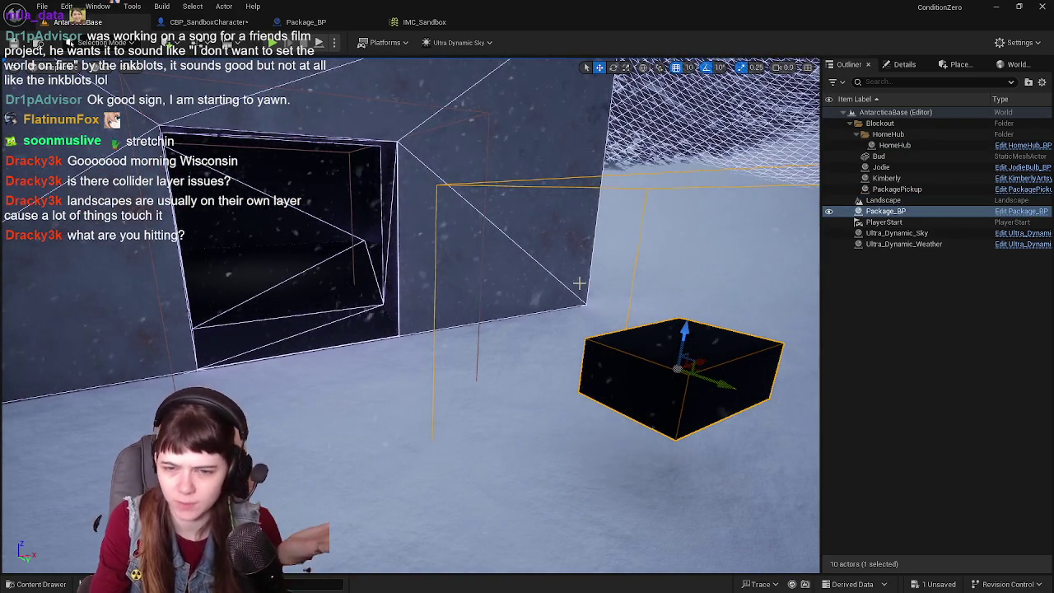
left_click(485, 228)
key("f")
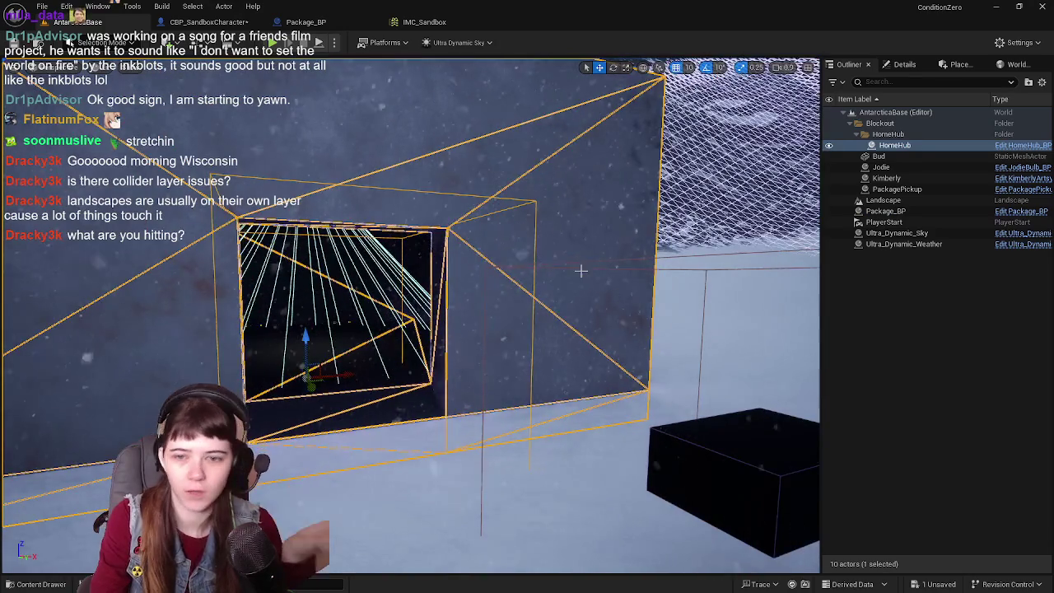
left_click(924, 329)
left_click_drag(461, 247, 477, 276)
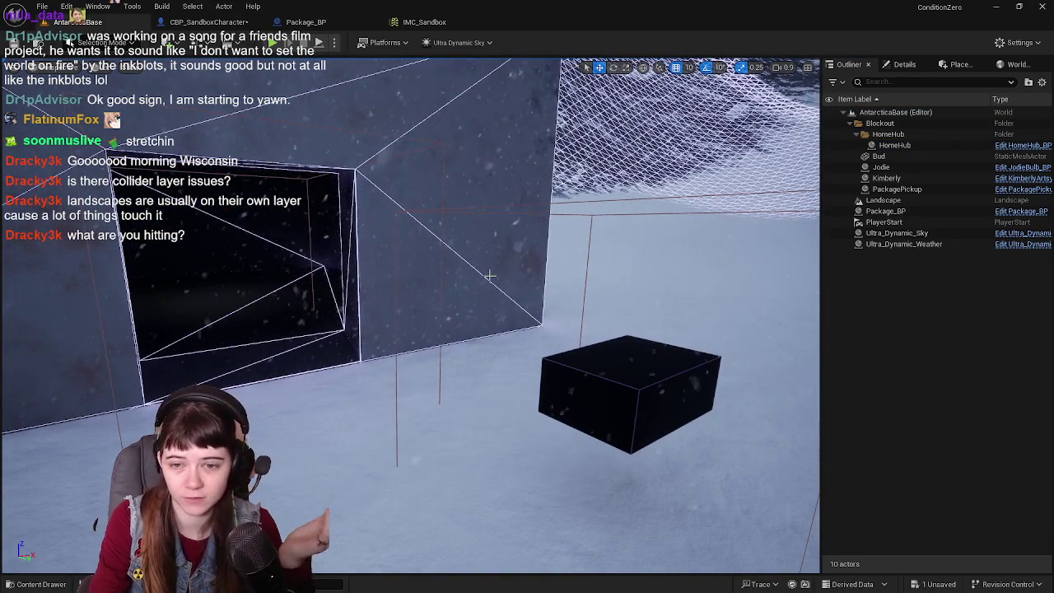
- Save the level and play-test running to the wall opening, then close the runtime error log
key("ctrl+s")
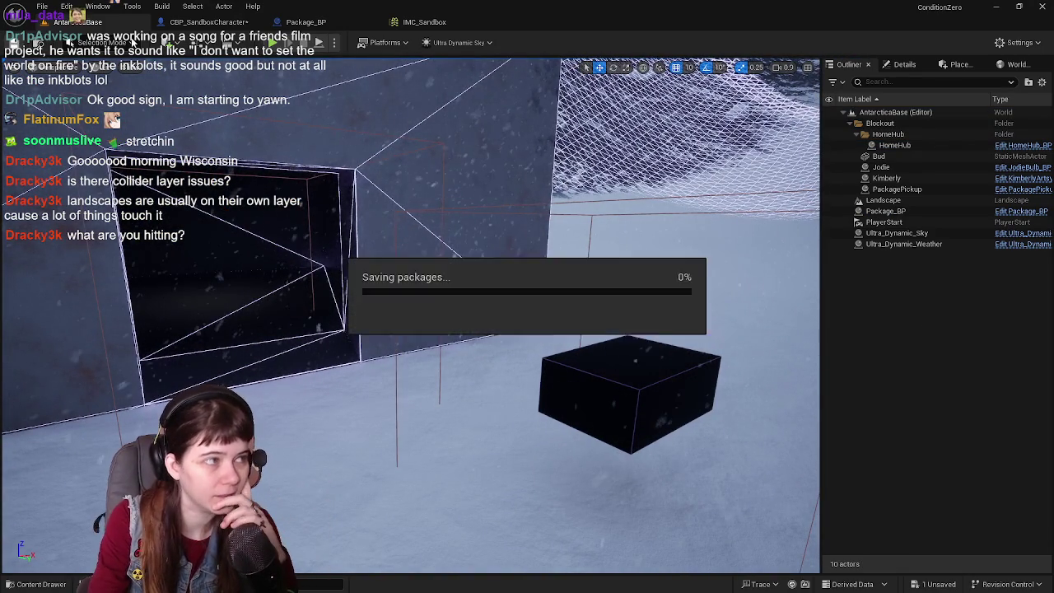
left_click(208, 22)
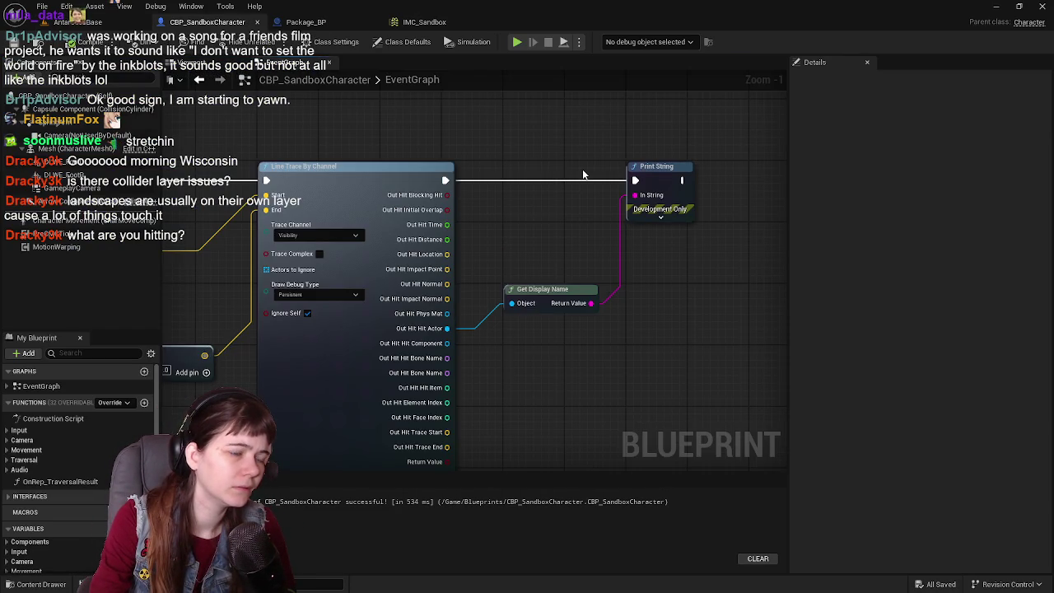
left_click(95, 21)
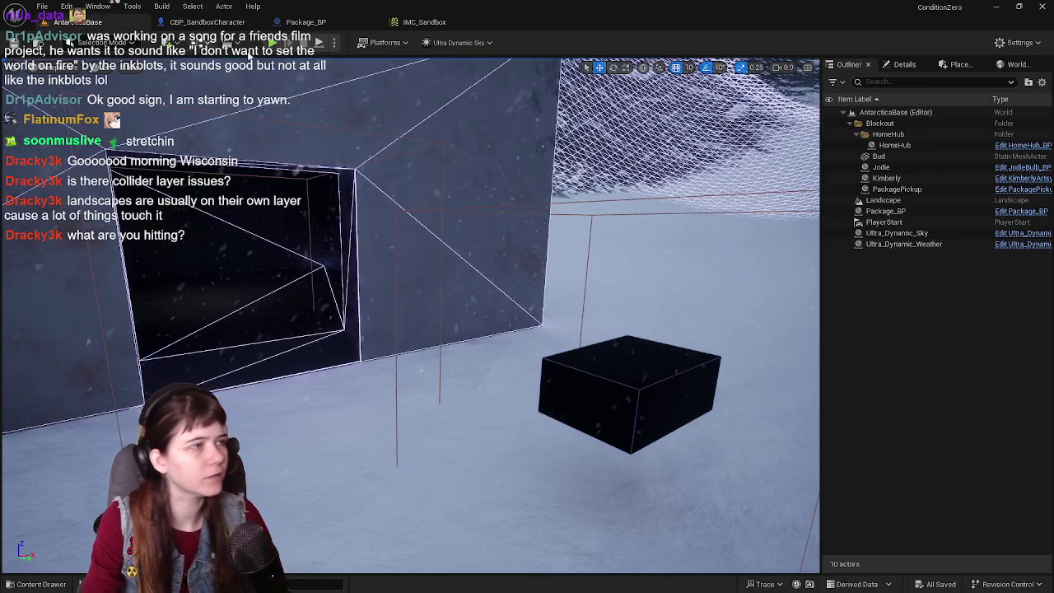
key("alt+p")
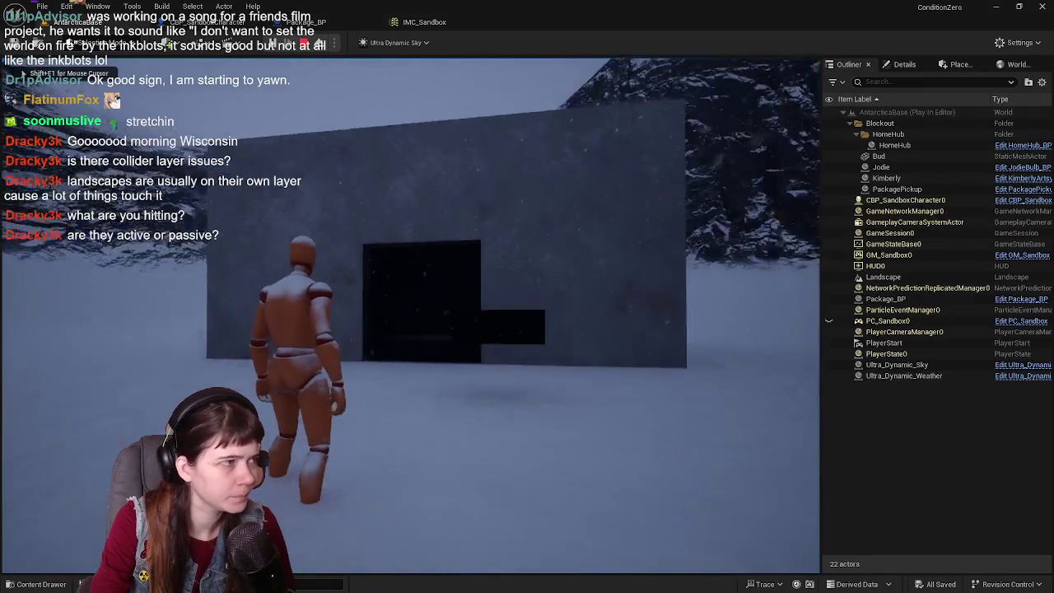
key("w")
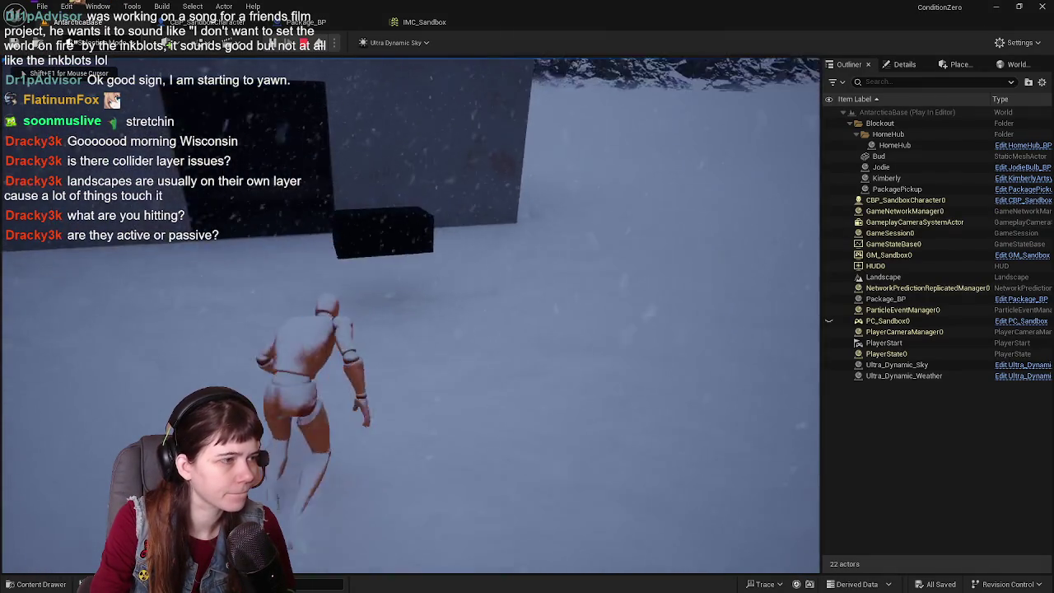
key("w")
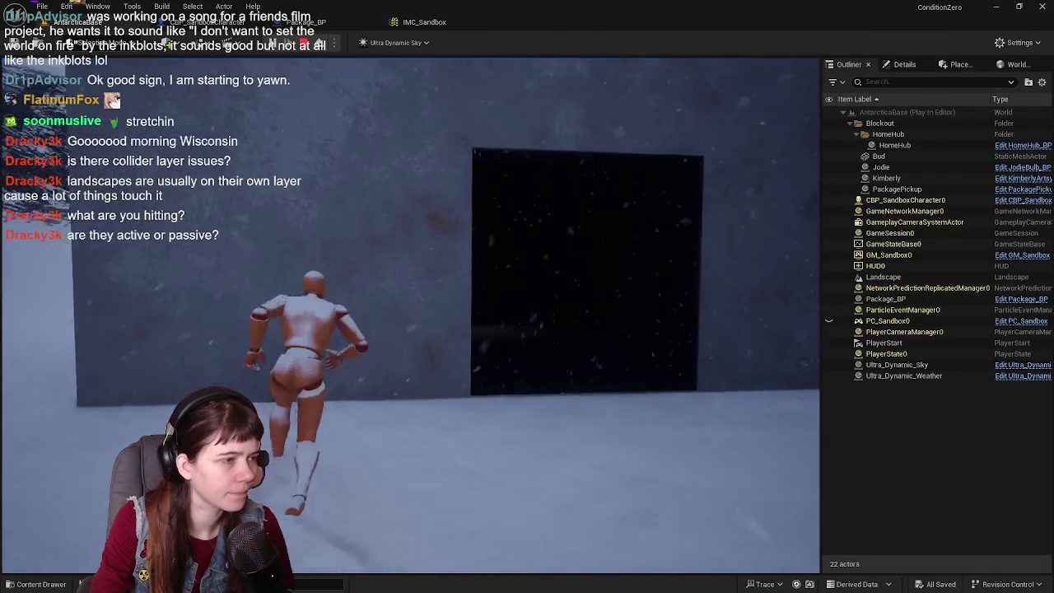
key("Escape")
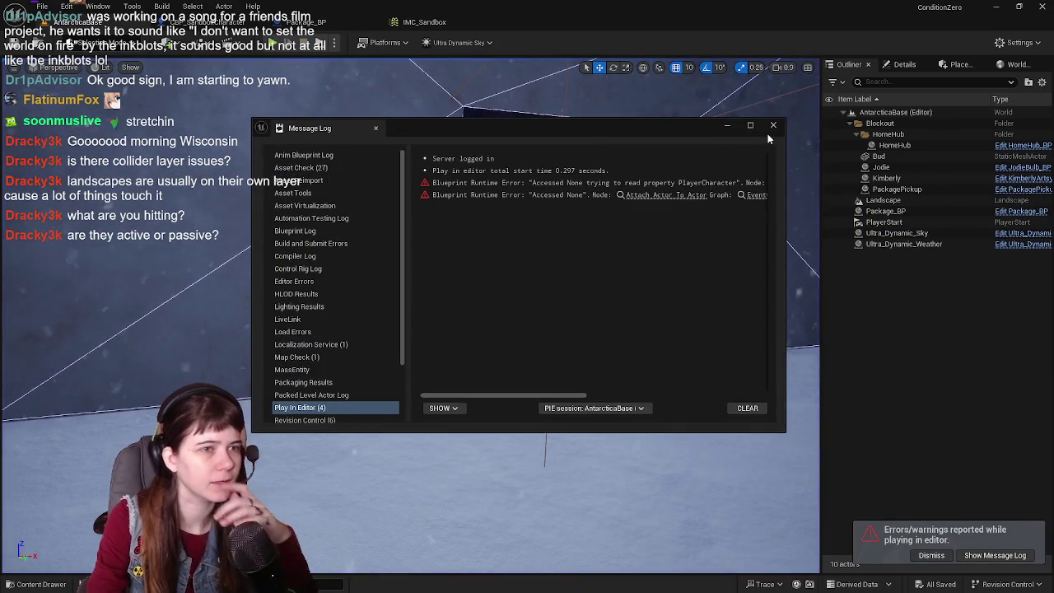
left_click(774, 126)
left_click(214, 23)
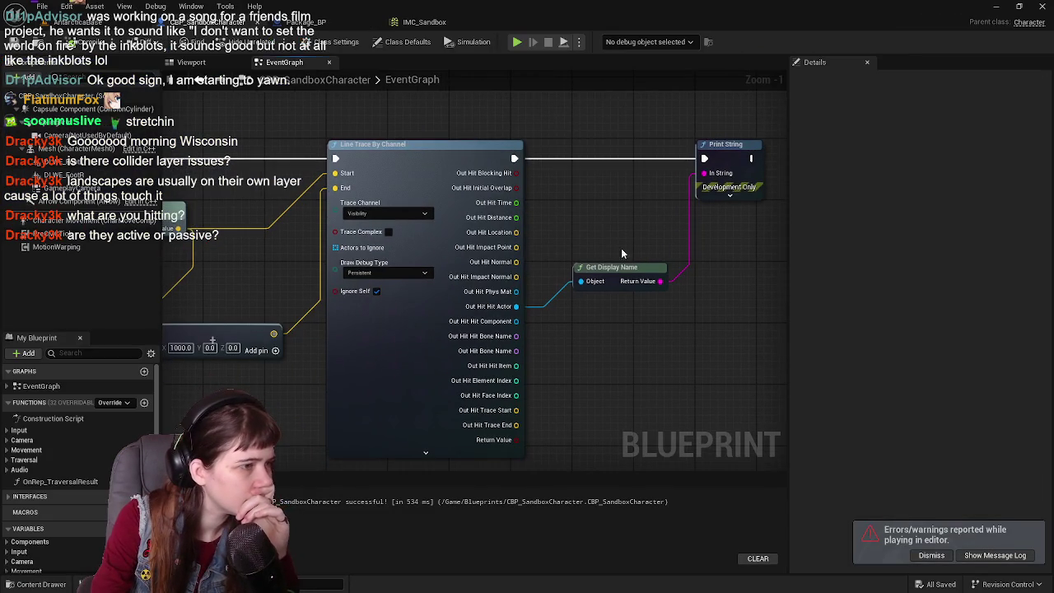
- Enable Trace Complex on the Line Trace By Channel node
left_click_drag(610, 247, 697, 255)
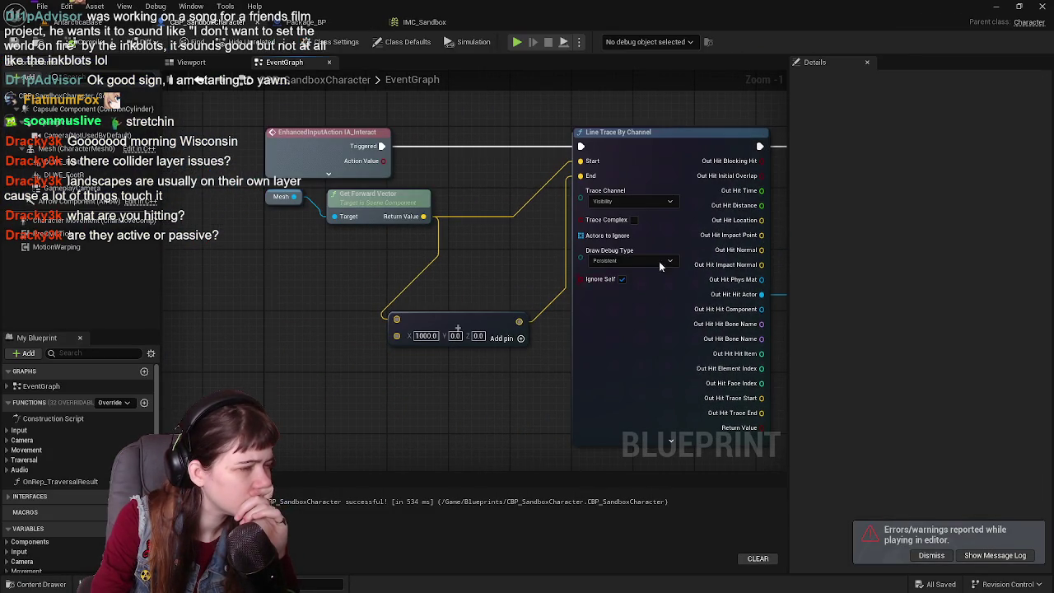
left_click_drag(528, 275, 492, 287)
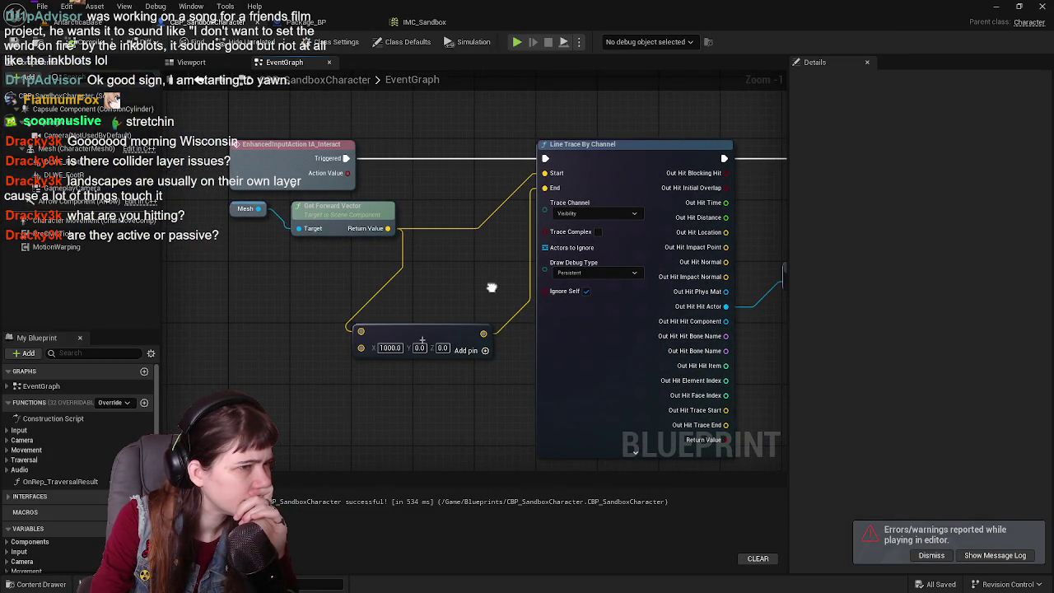
left_click(598, 233)
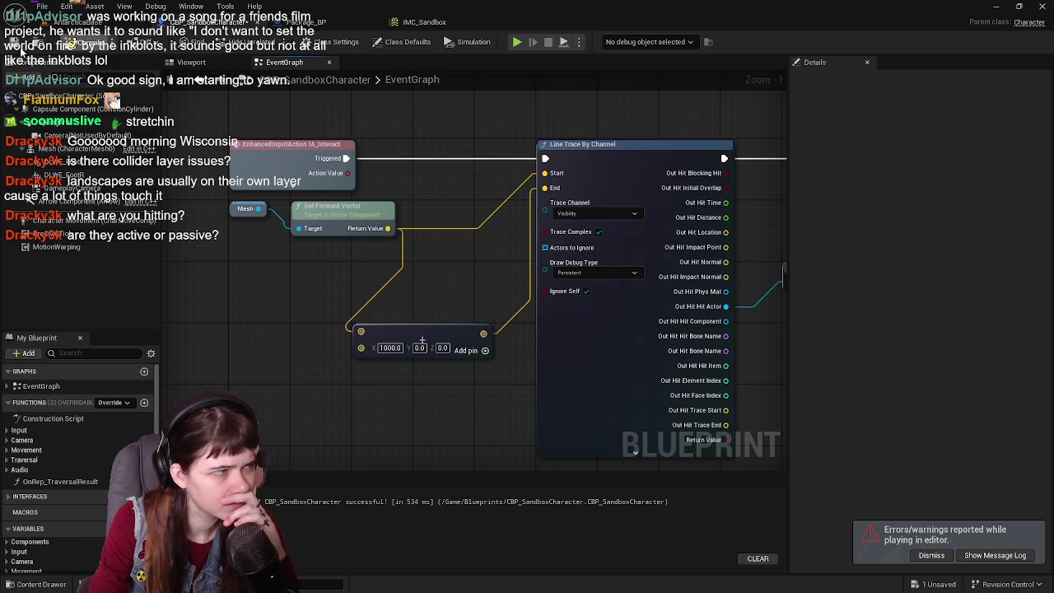
- Play-test the level with Trace Complex on, then return to the character event graph
left_click(78, 21)
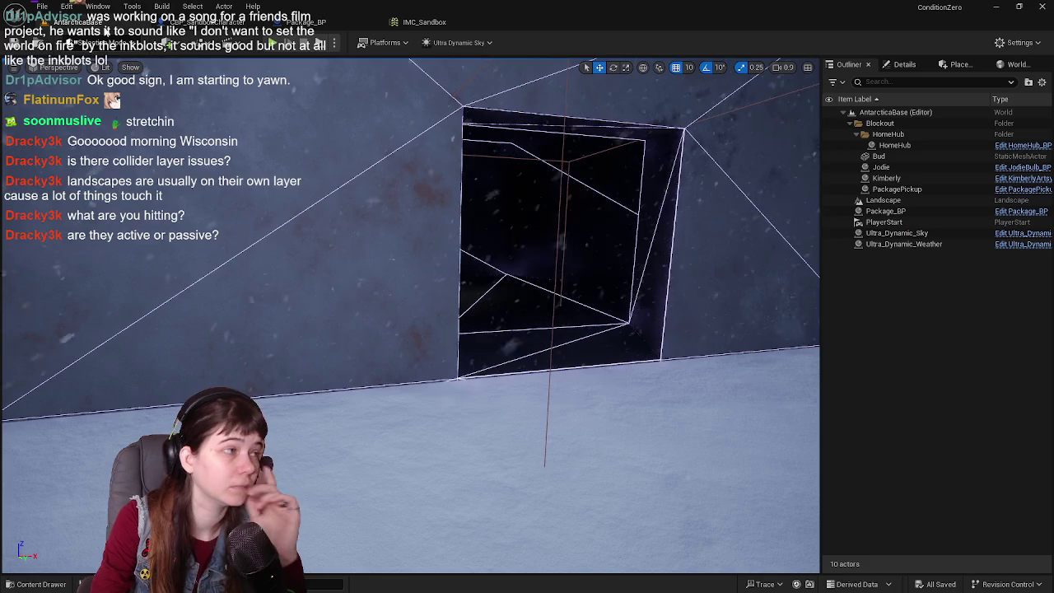
left_click(13, 42)
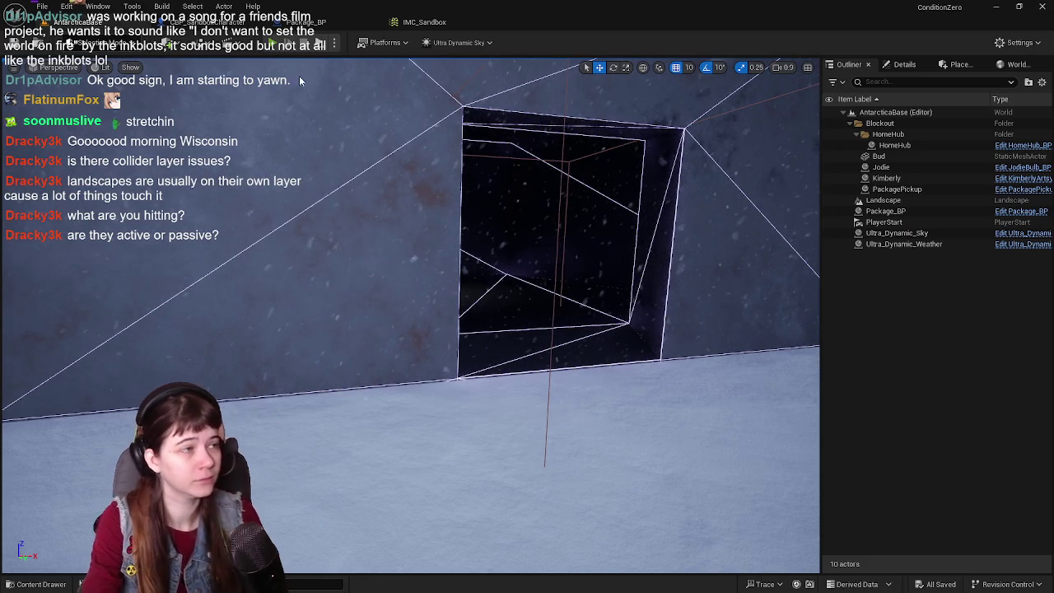
left_click(284, 42)
left_click(413, 221)
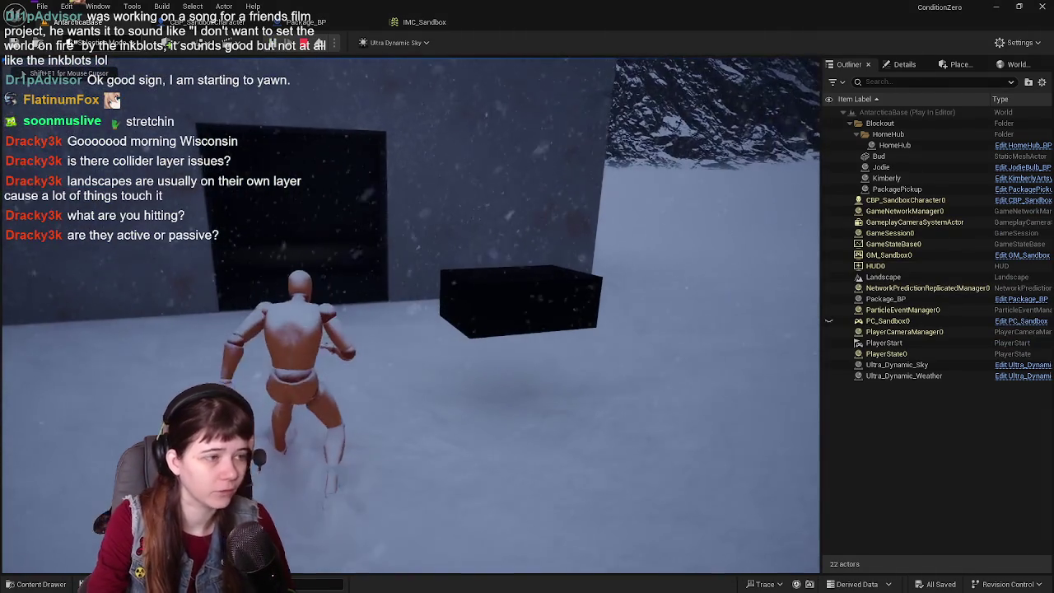
key("Escape")
left_click(217, 21)
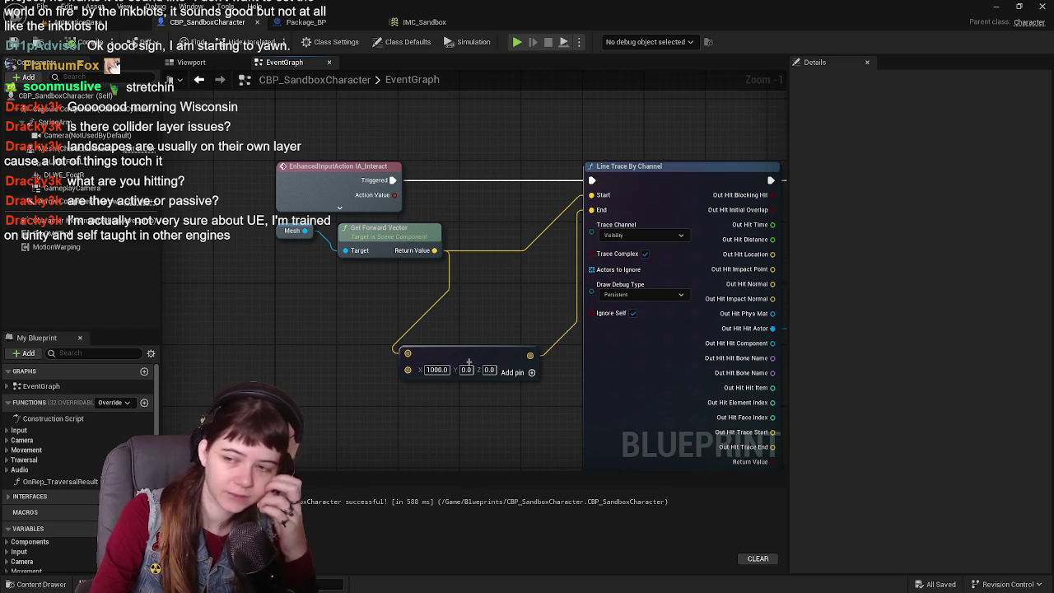
- Move the IA_Interact event down level with Line Trace By Channel and save with Ctrl+S
mouse_move(490, 278)
left_mouse_down()
mouse_move(469, 294)
mouse_move(436, 285)
left_mouse_up()
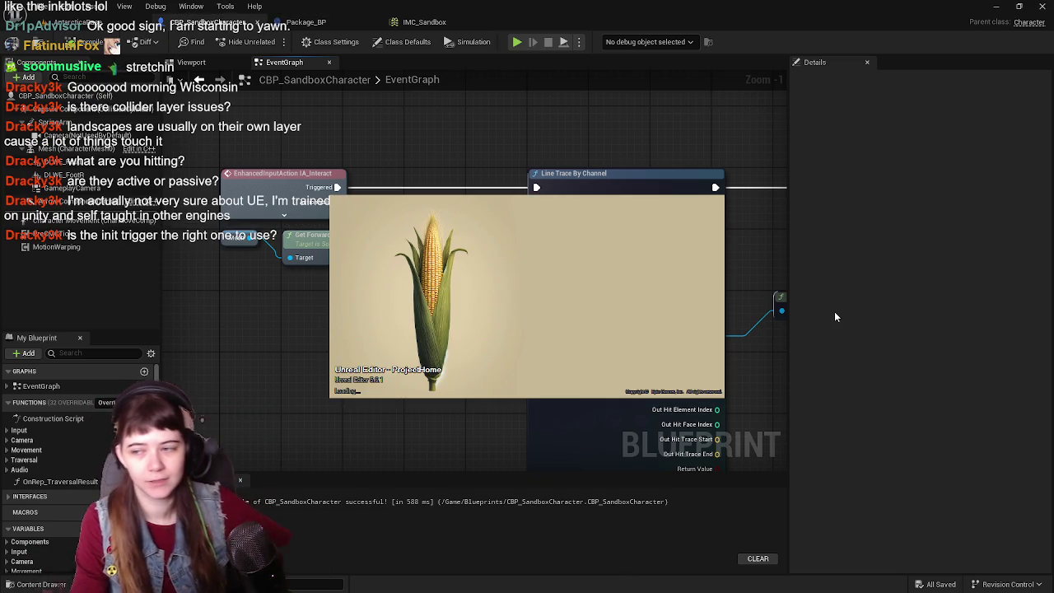
left_click(276, 159)
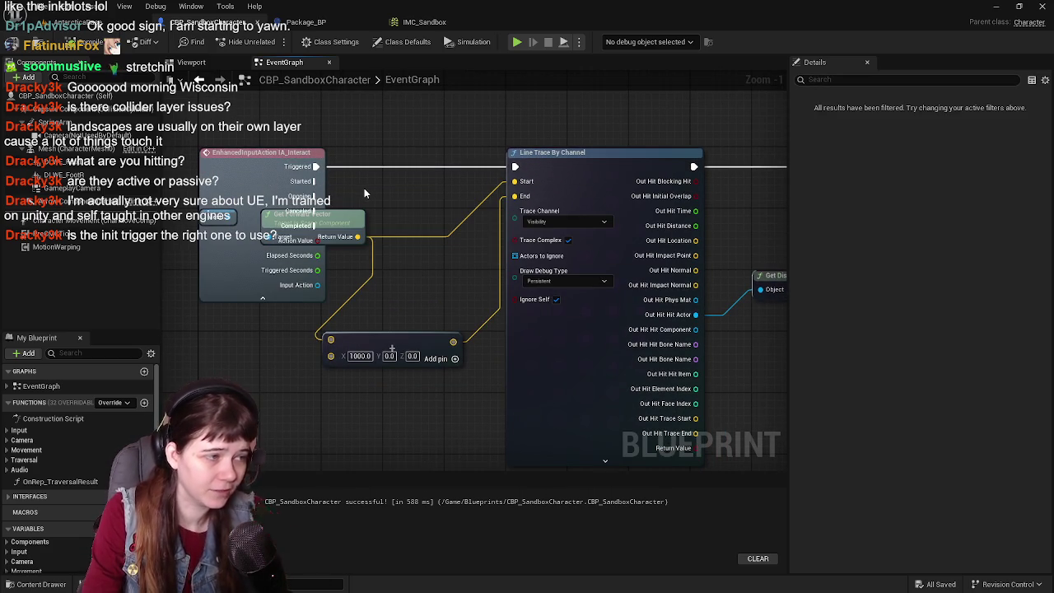
mouse_move(268, 293)
left_mouse_down()
mouse_move(214, 240)
mouse_move(424, 402)
mouse_move(362, 280)
mouse_move(437, 228)
mouse_move(424, 215)
left_mouse_up()
left_click_drag(535, 242, 468, 240)
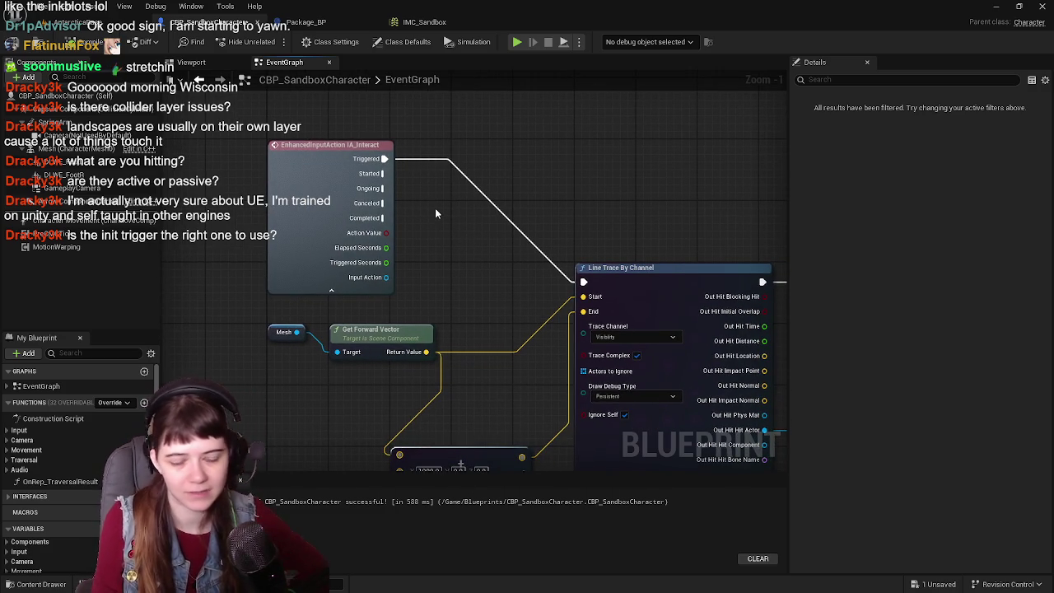
left_click(343, 292)
mouse_move(426, 280)
left_mouse_down()
mouse_move(424, 209)
mouse_move(389, 262)
left_mouse_up()
left_click_drag(292, 129, 295, 254)
key("ctrl+s")
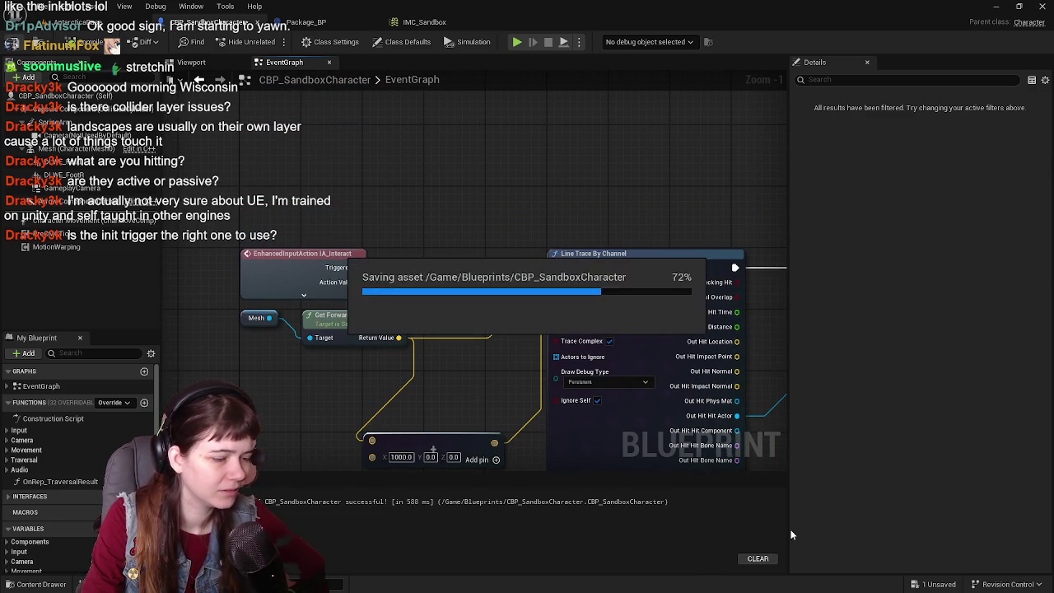
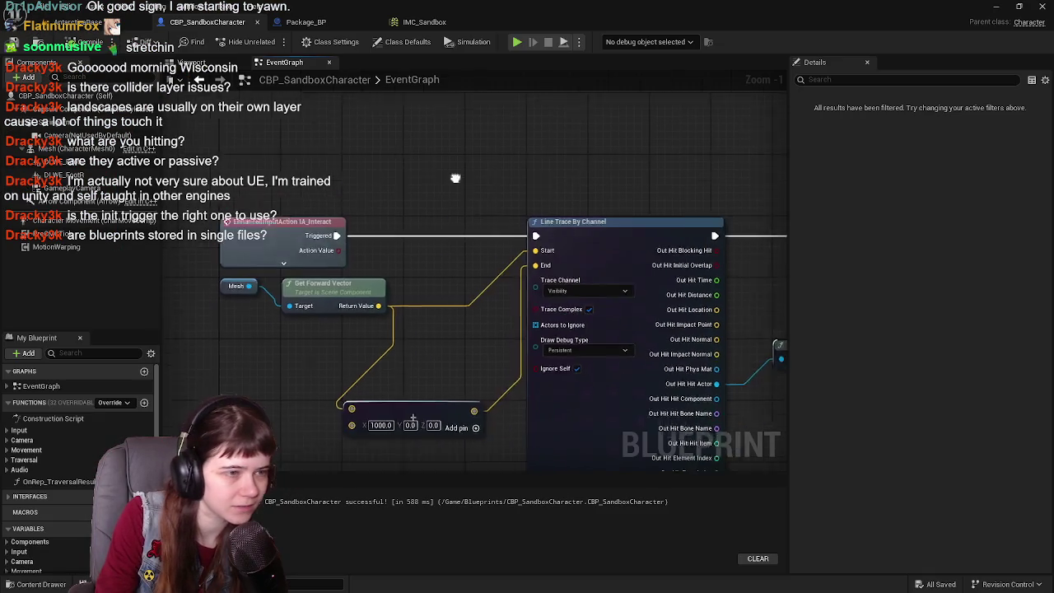
- Delete the Print String and Get Display Name nodes from the graph
scroll(470, 193, "down", 3)
scroll(407, 164, "up", 1)
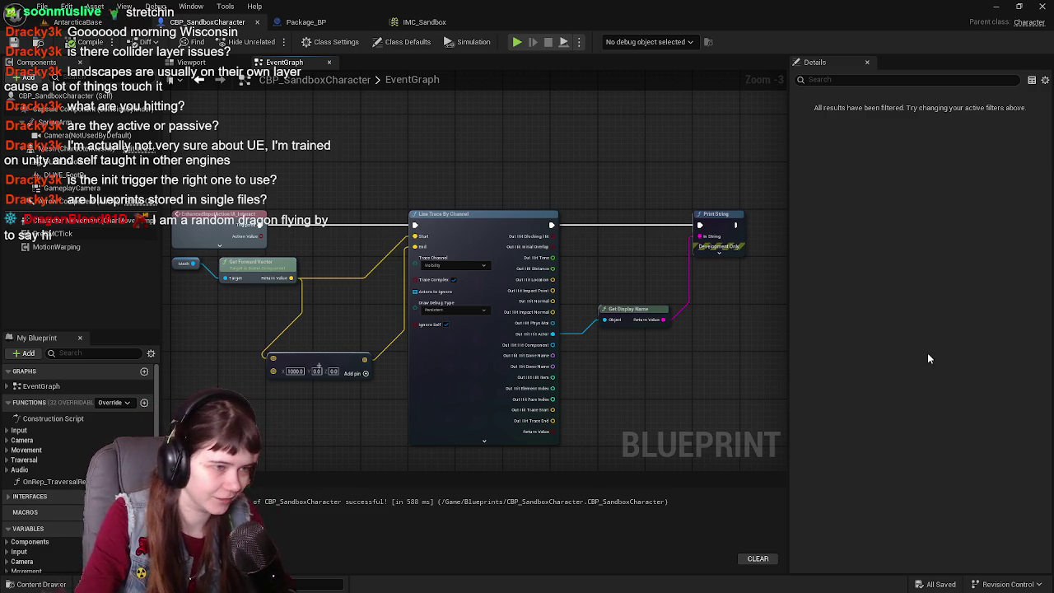
left_click_drag(599, 179, 781, 385)
key("Delete")
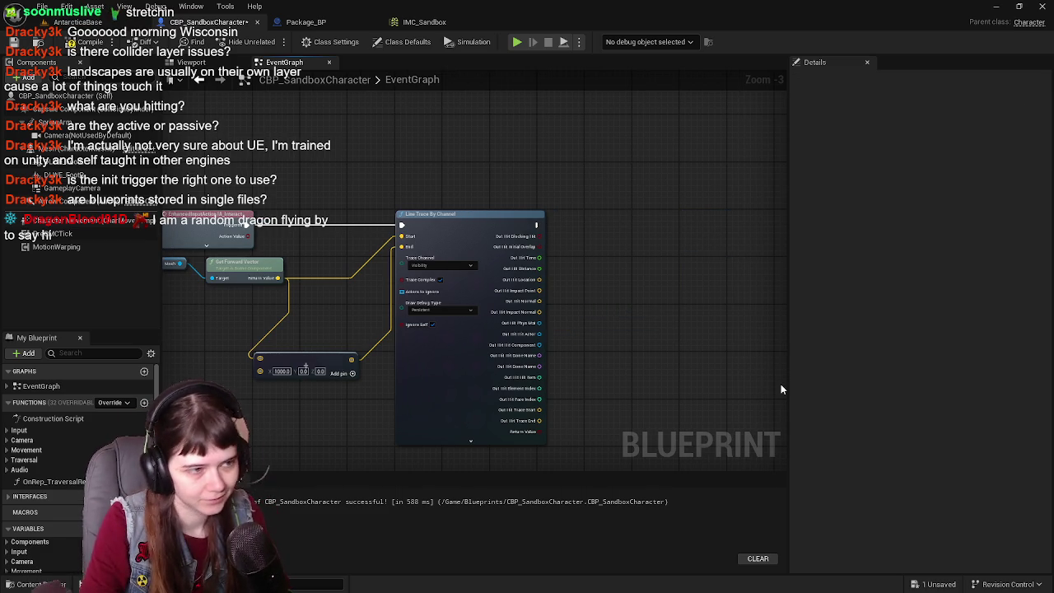
mouse_move(470, 262)
left_mouse_down()
mouse_move(574, 289)
mouse_move(469, 279)
left_mouse_up()
- Recombine the line trace's hit outputs into one Out Hit pin and delete Get Forward Vector
right_click(584, 257)
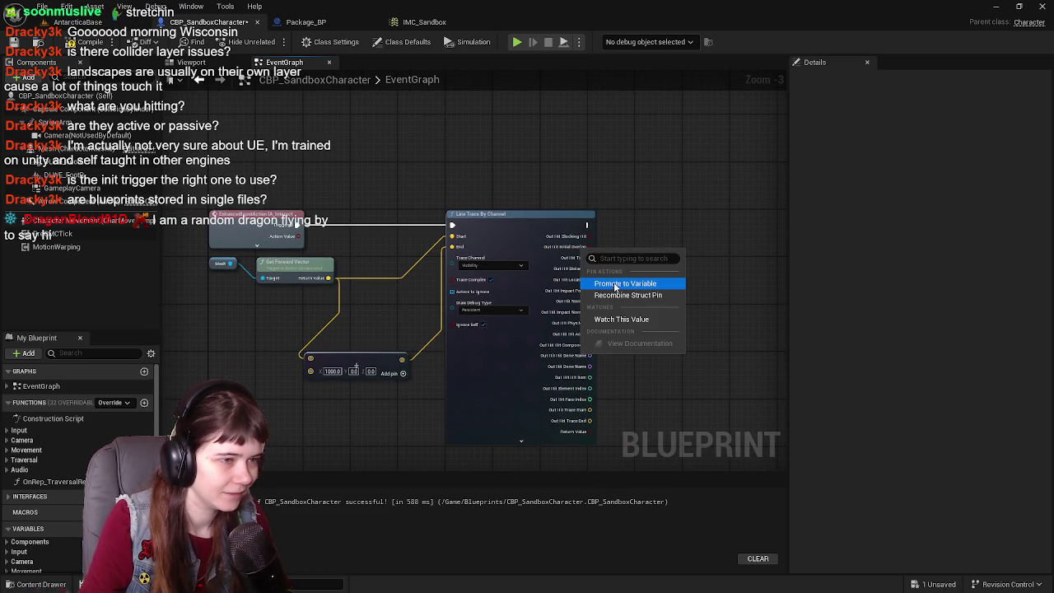
left_click(622, 294)
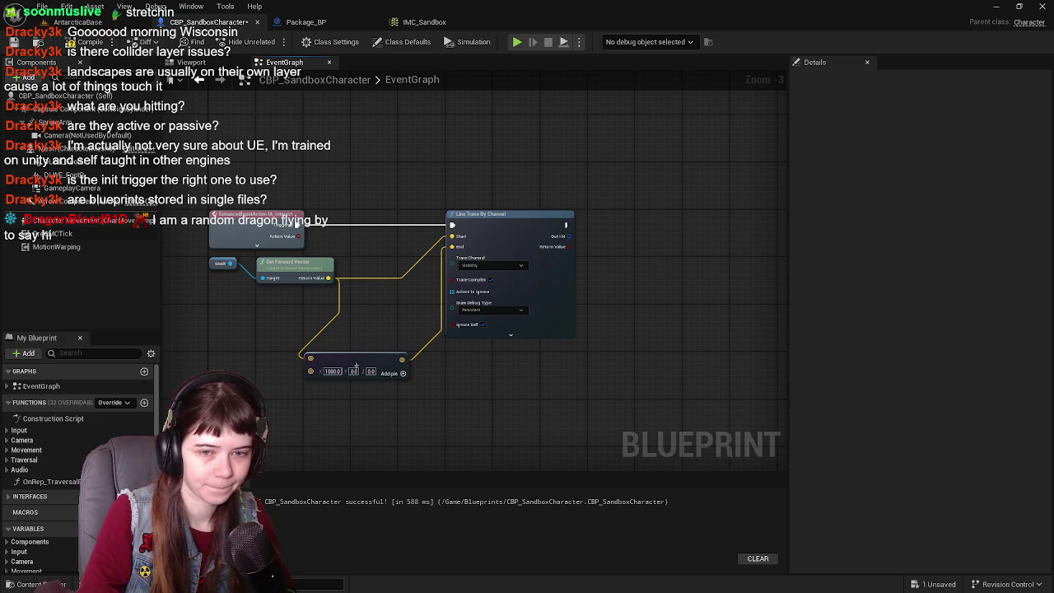
left_click_drag(407, 240, 522, 244)
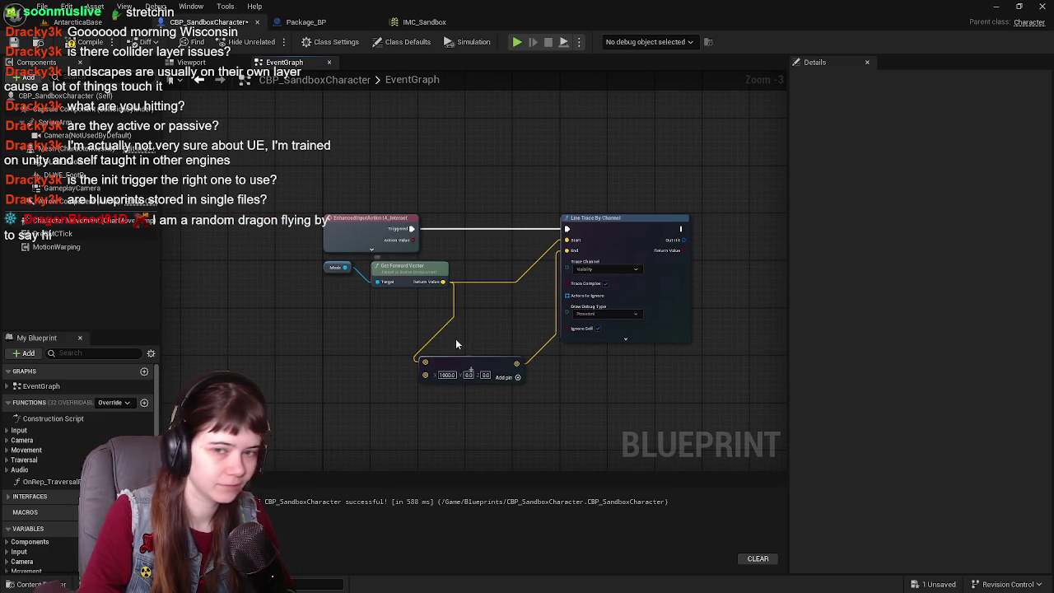
key("Delete")
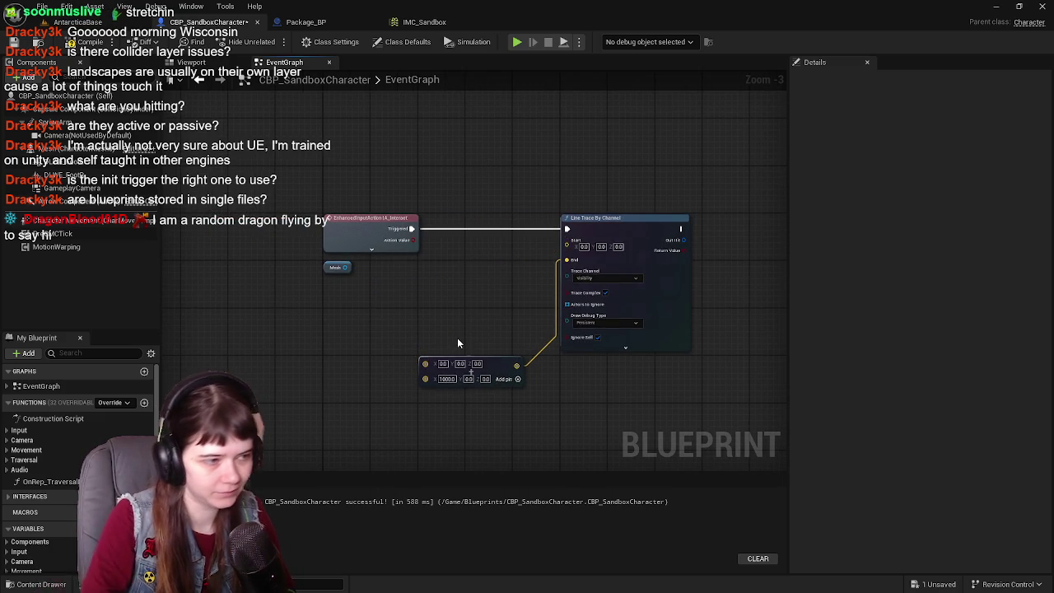
- Discard the stray Mesh node and place a Get Actor Location node
scroll(459, 343, "up", 2)
left_click_drag(313, 246, 373, 290)
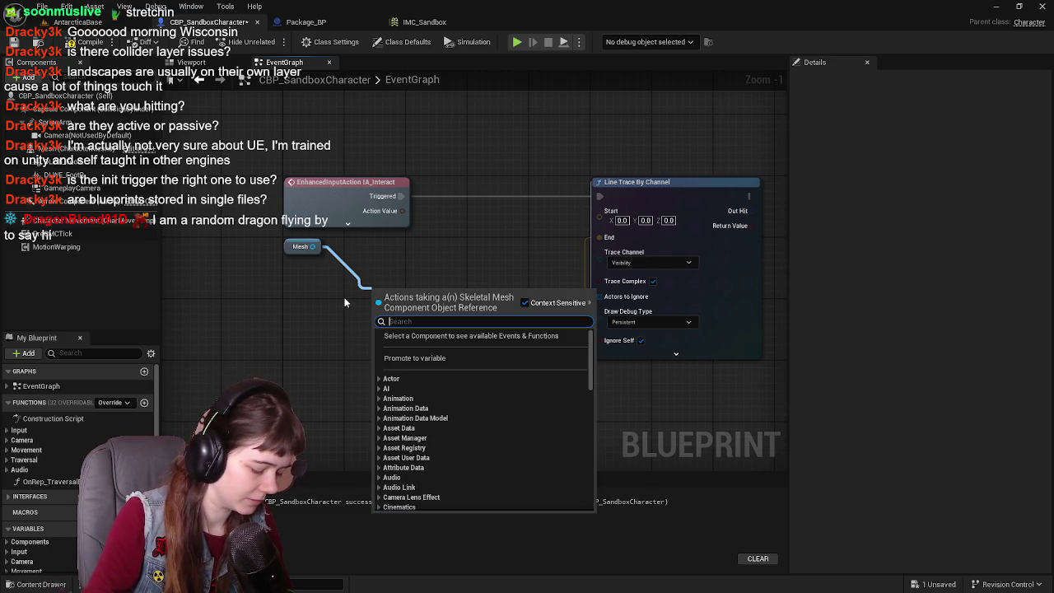
type("add")
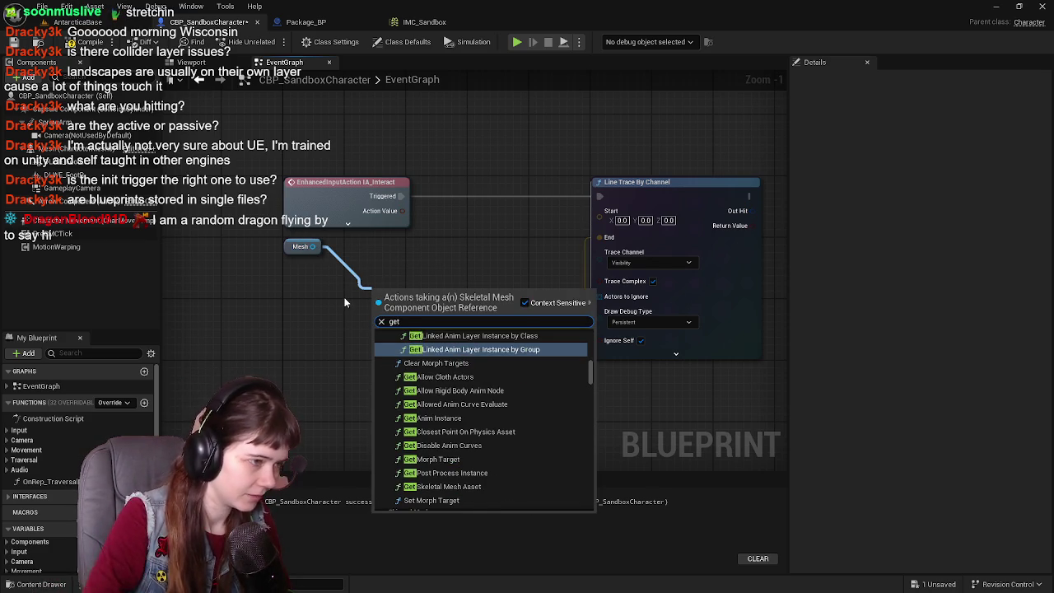
key("Escape")
left_click(290, 245)
key("Delete")
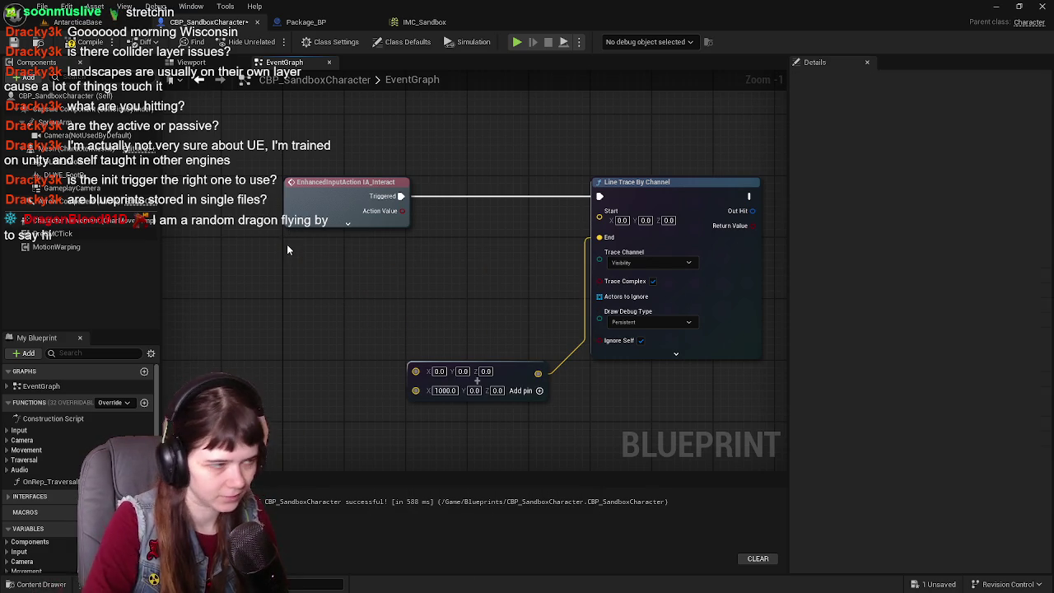
right_click(305, 268)
type("get ac")
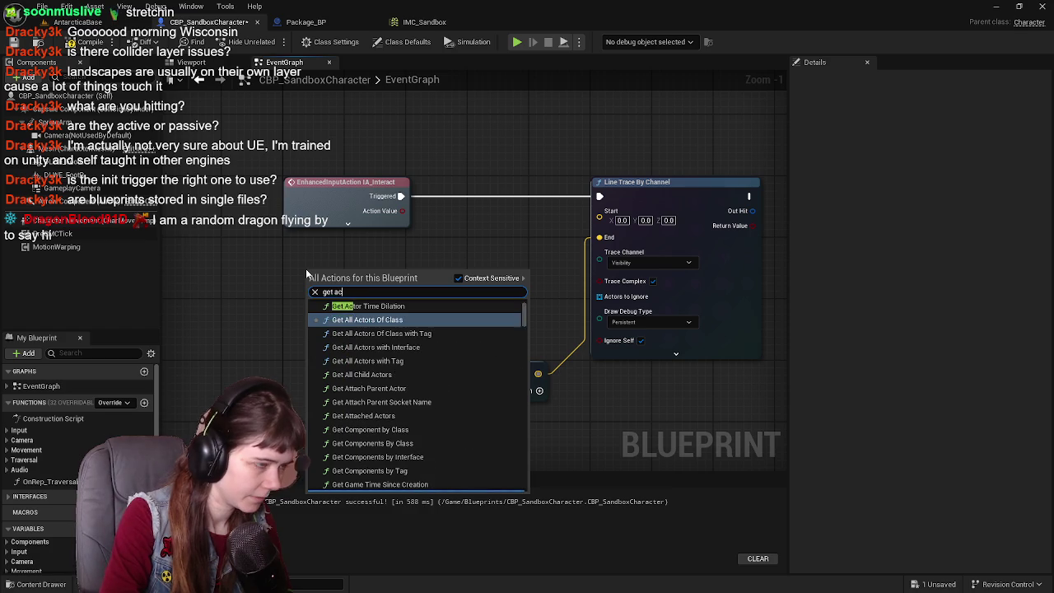
type("tor location")
key("Return")
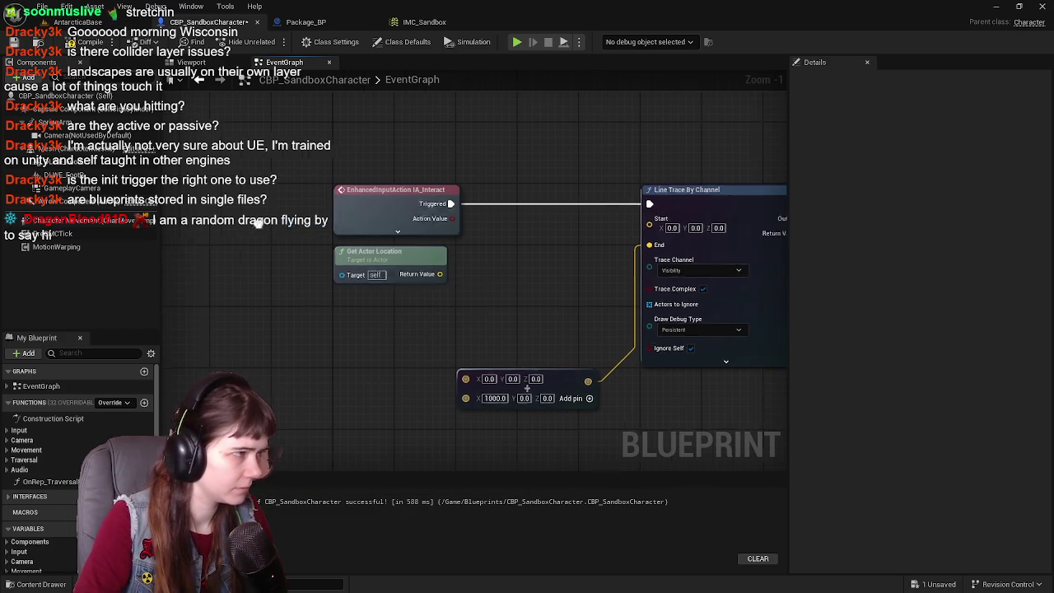
- Add a Mesh getter feeding Get Relative Location, replacing the Get Actor Location node
left_click(58, 150)
mouse_move(58, 150)
left_mouse_down()
mouse_move(241, 262)
mouse_move(263, 253)
mouse_move(387, 278)
mouse_move(409, 327)
left_mouse_up()
type("get")
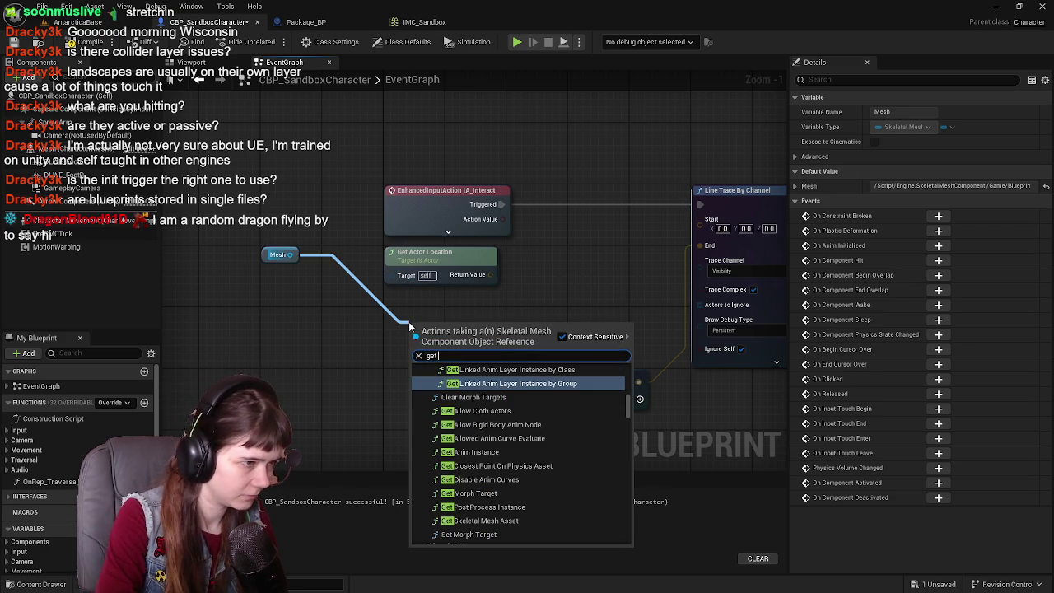
type(" actor locati")
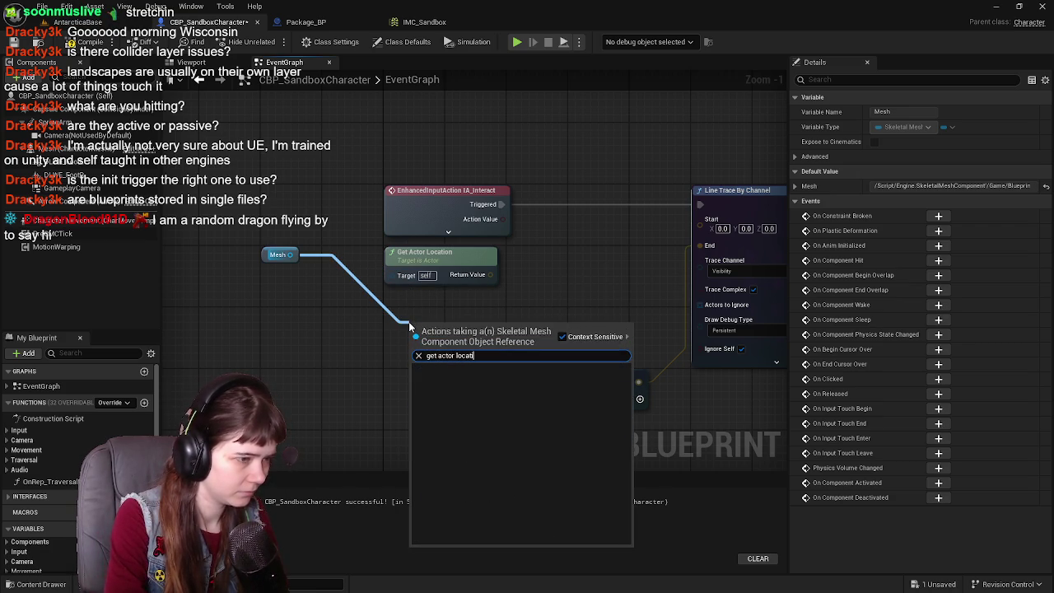
key("BackSpace")
key("BackSpace")
key("BackSpace")
type("locati")
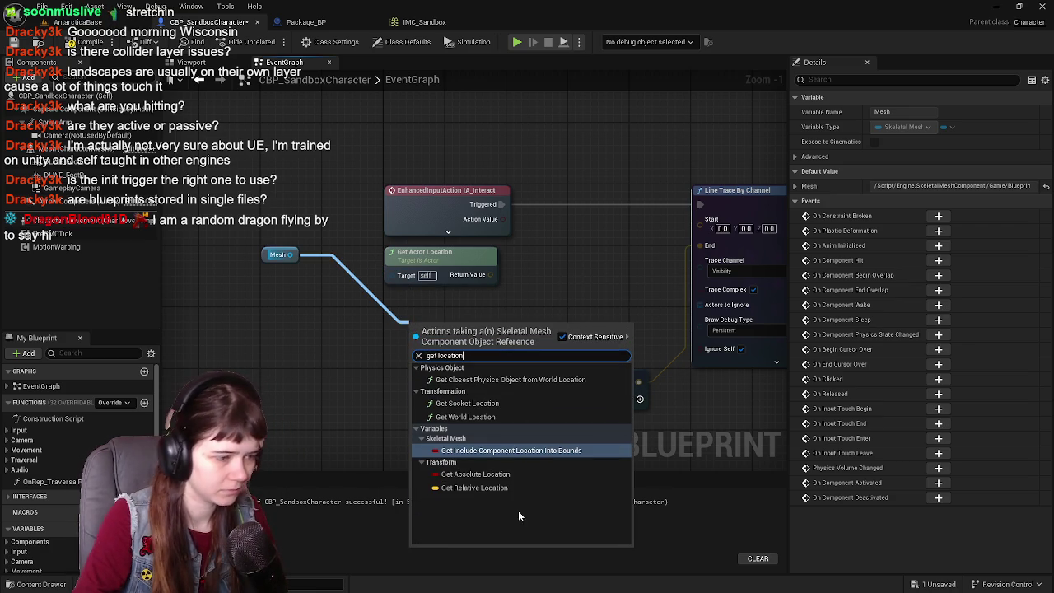
left_click(474, 488)
left_click(459, 253)
key("Delete")
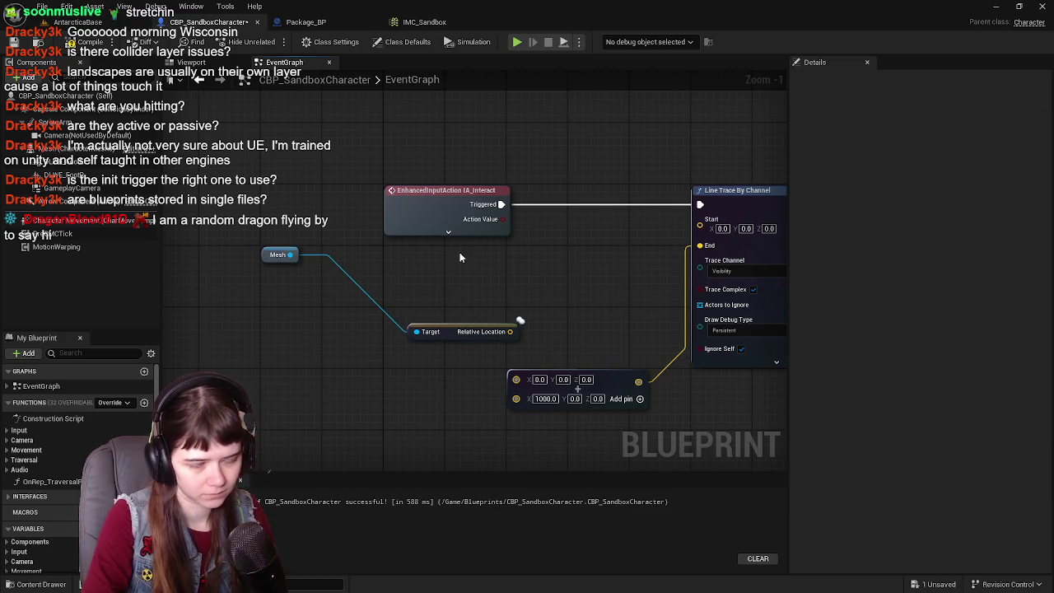
mouse_move(451, 344)
left_mouse_down()
mouse_move(427, 298)
mouse_move(428, 316)
left_mouse_up()
left_click_drag(265, 254, 388, 278)
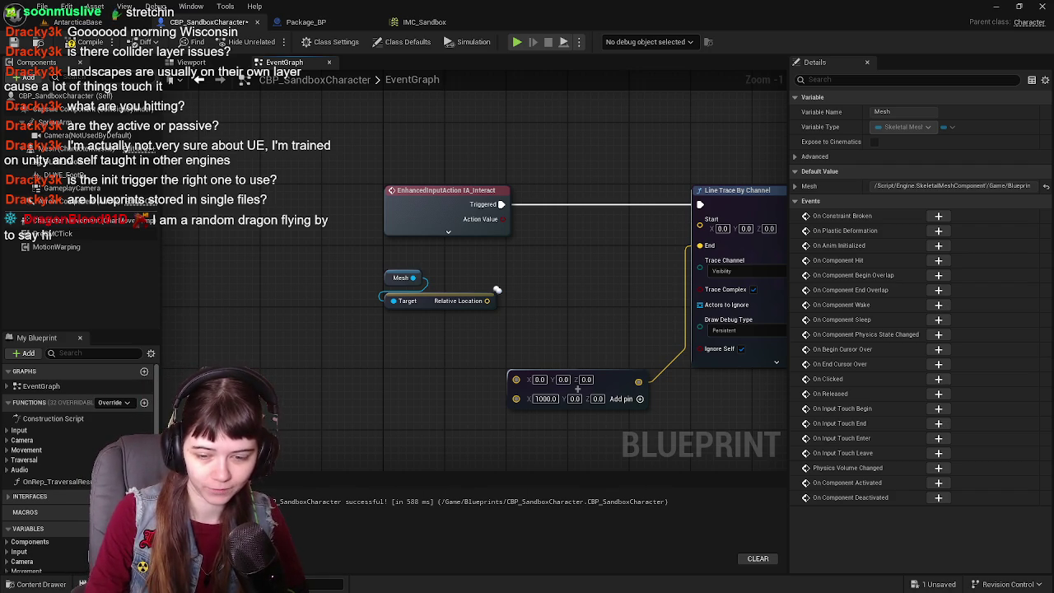
- Compile and save the character blueprint
left_click_drag(645, 261, 529, 261)
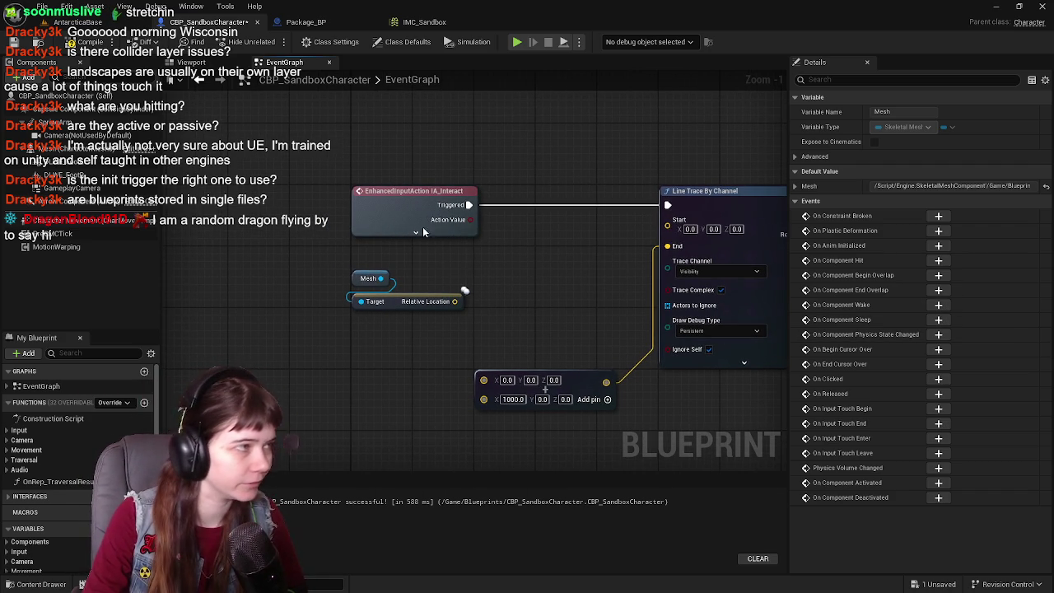
left_click(73, 41)
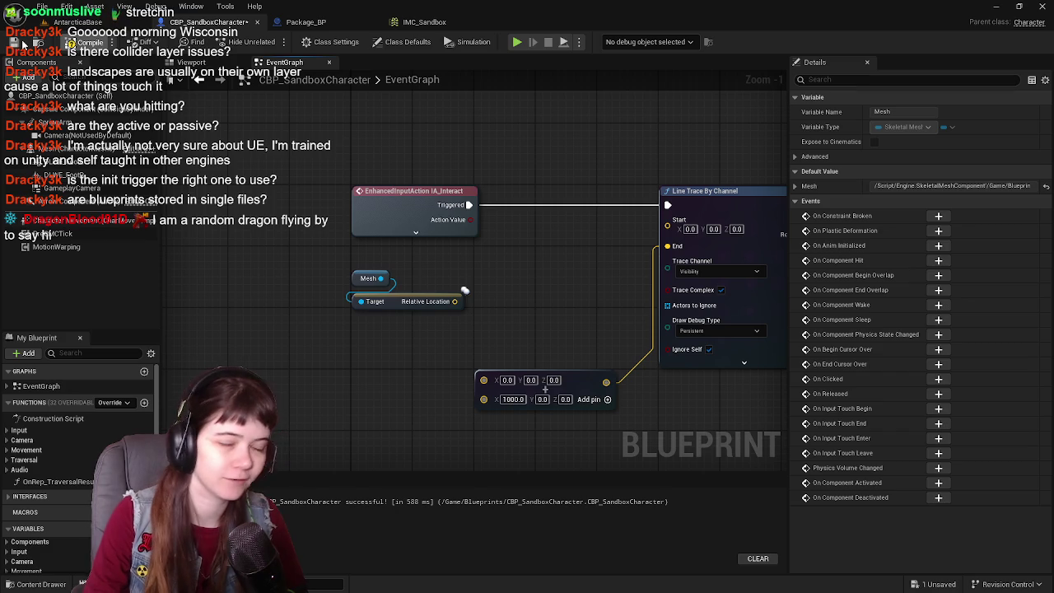
left_click(21, 43)
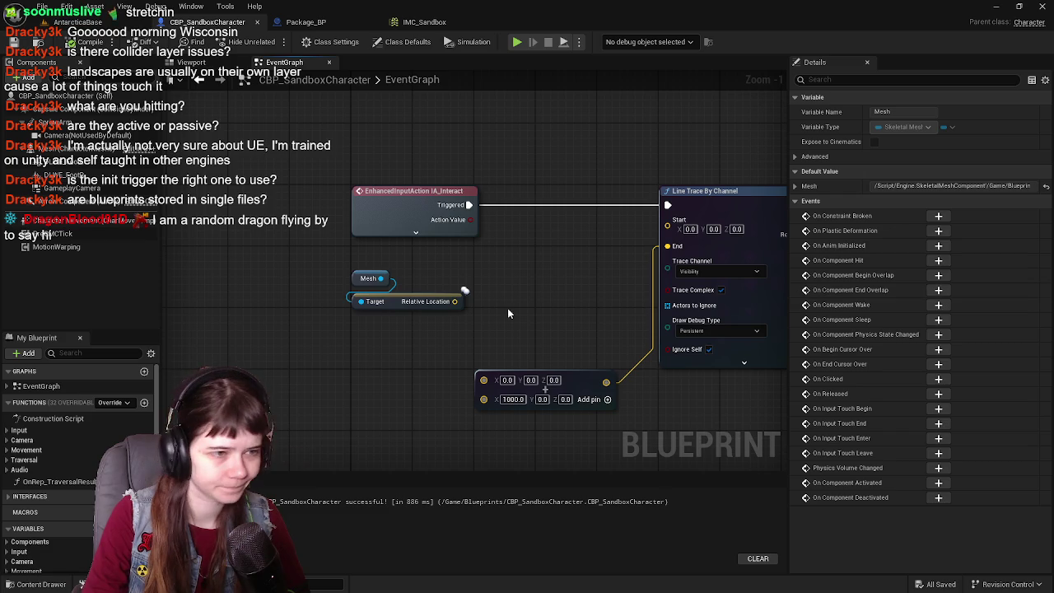
- Add a Self reference node and a Make Array node holding Self
left_click_drag(504, 313, 468, 315)
left_click_drag(543, 322, 558, 308)
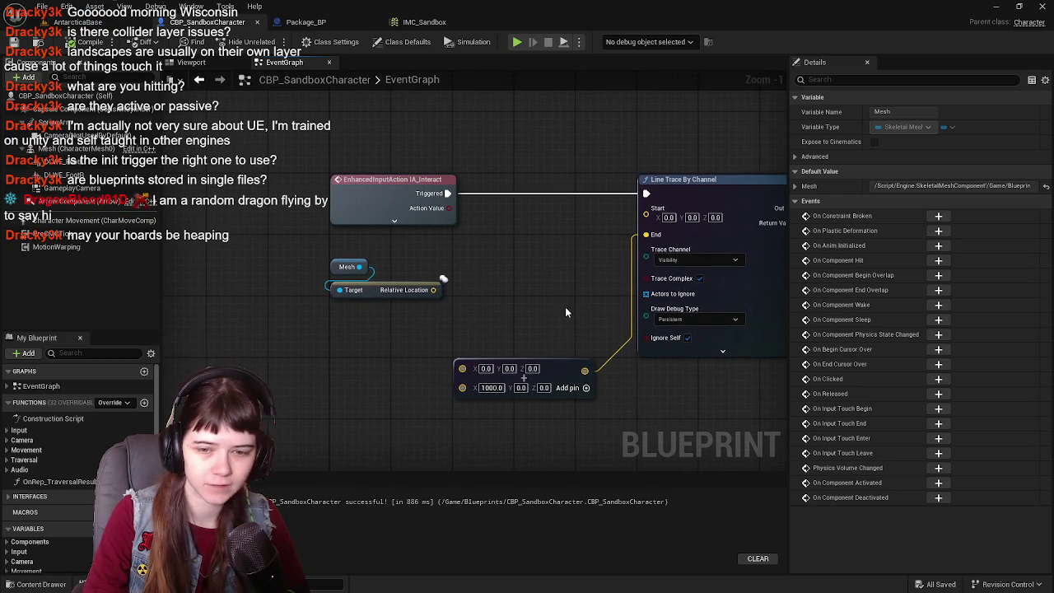
right_click(220, 346)
type("self")
key("Return")
left_click_drag(239, 352, 297, 377)
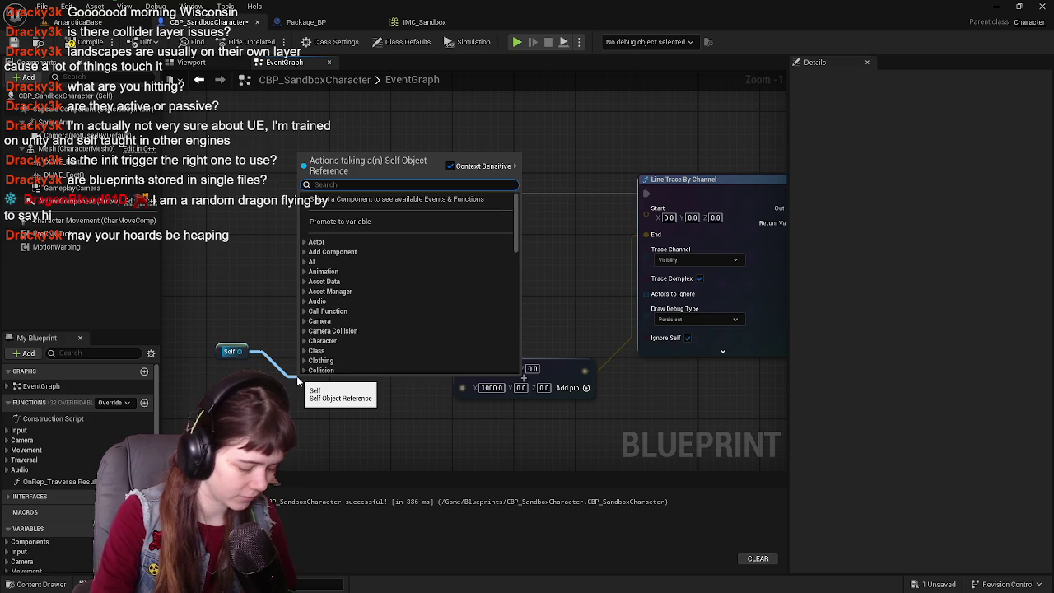
type("make array")
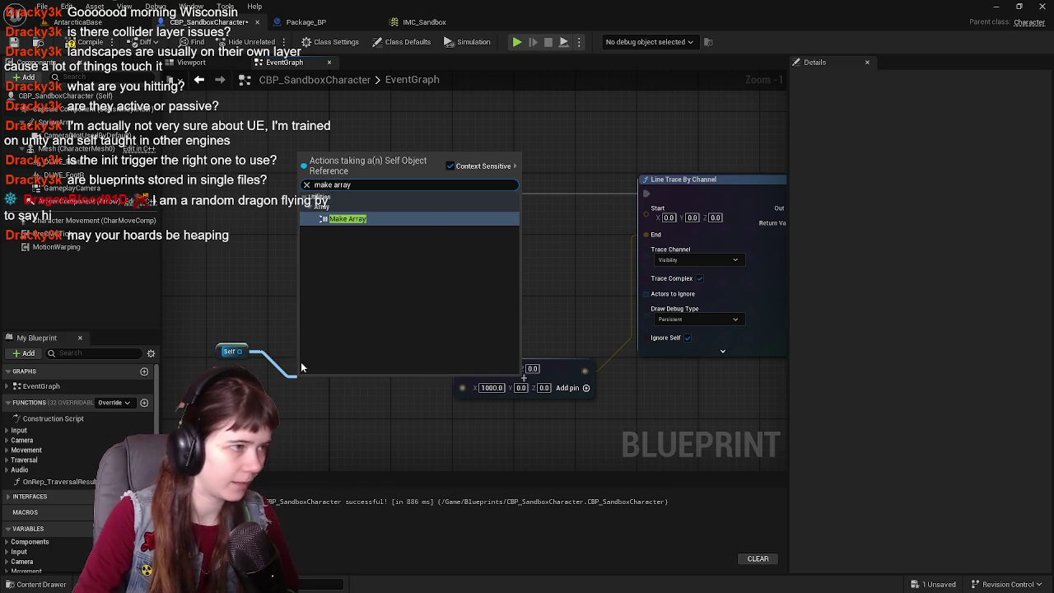
left_click(370, 219)
- Wire the array into Actors to Ignore, compile and save, then return to the AntarcticaBase level
left_click_drag(327, 380, 366, 332)
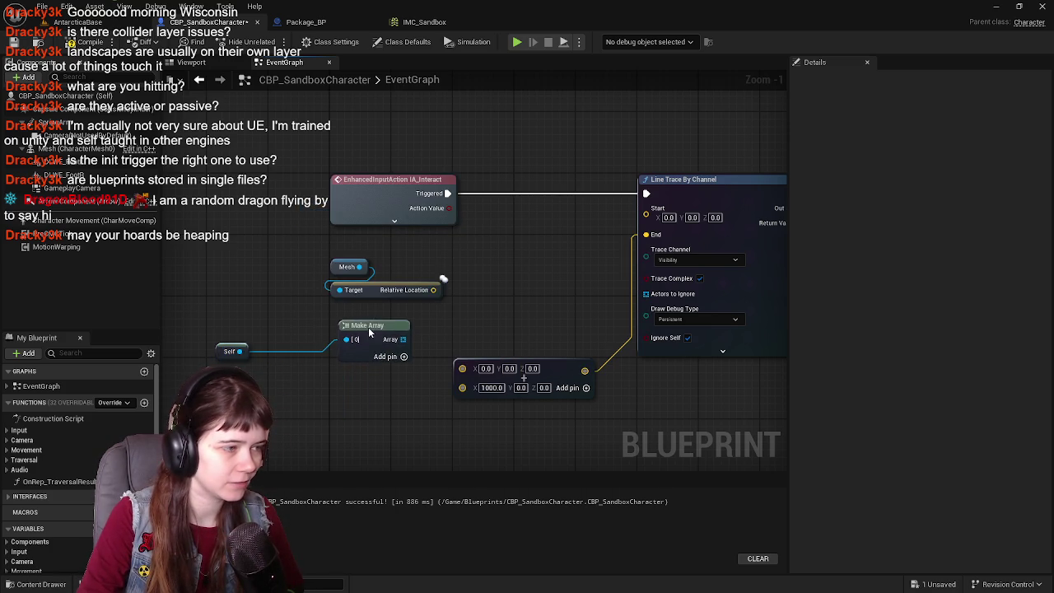
left_click_drag(227, 351, 278, 352)
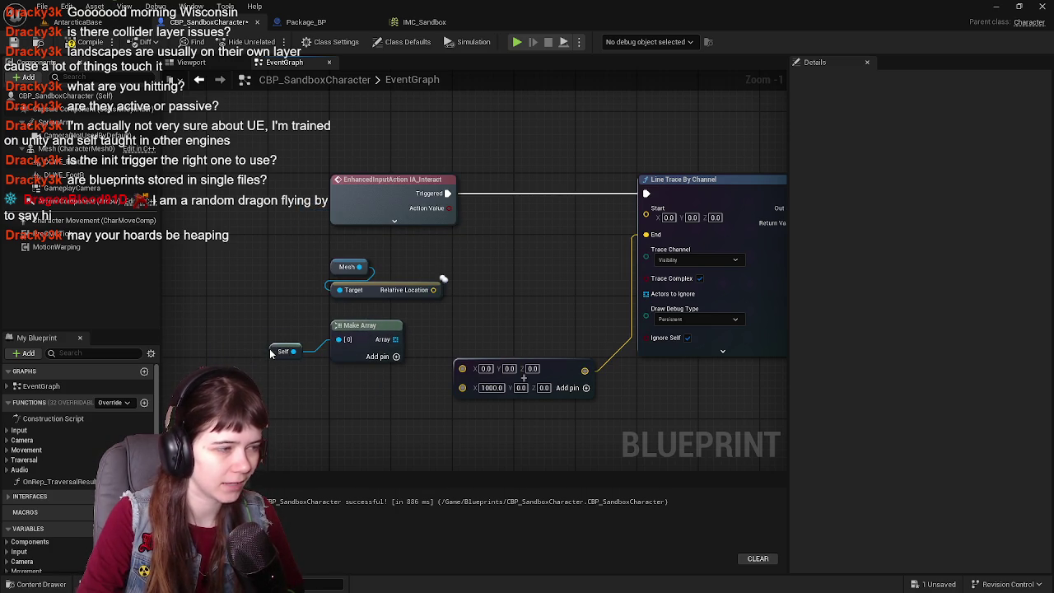
left_click_drag(396, 339, 647, 294)
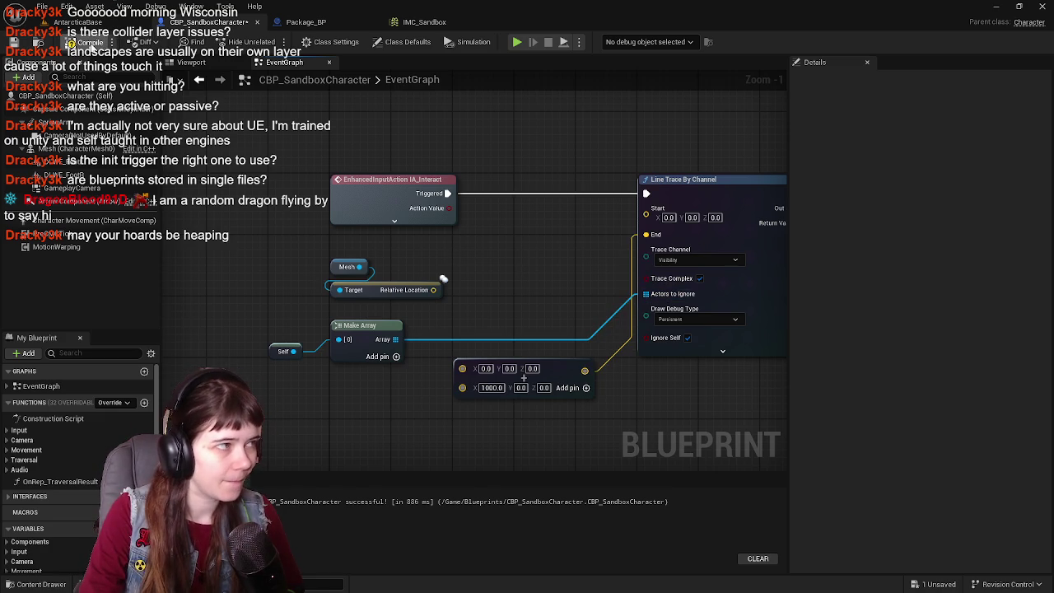
left_click(15, 40)
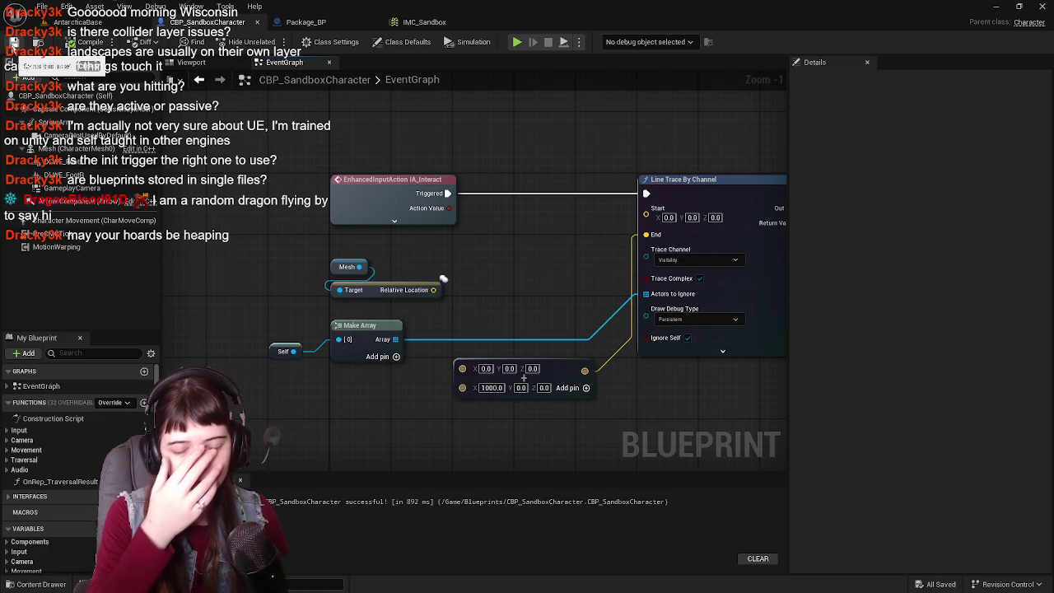
left_click(74, 22)
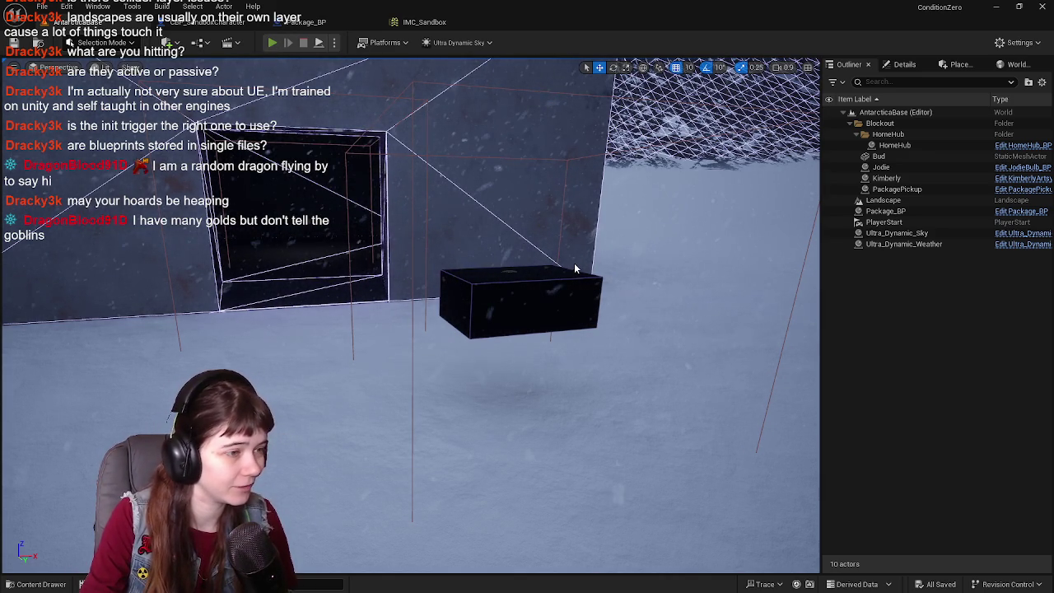
key("alt+p")
key("w")
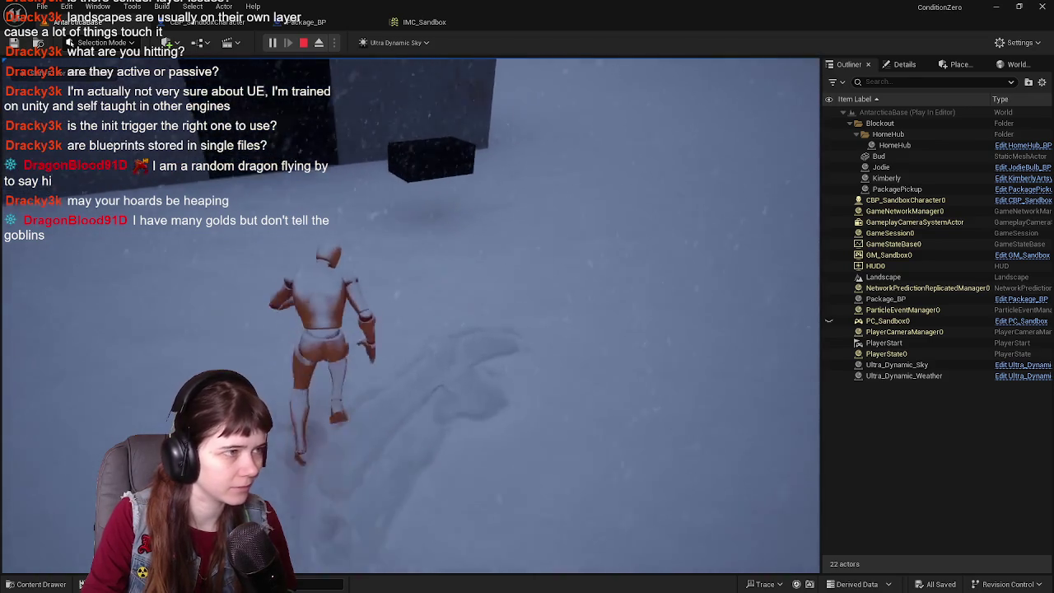
key("Escape")
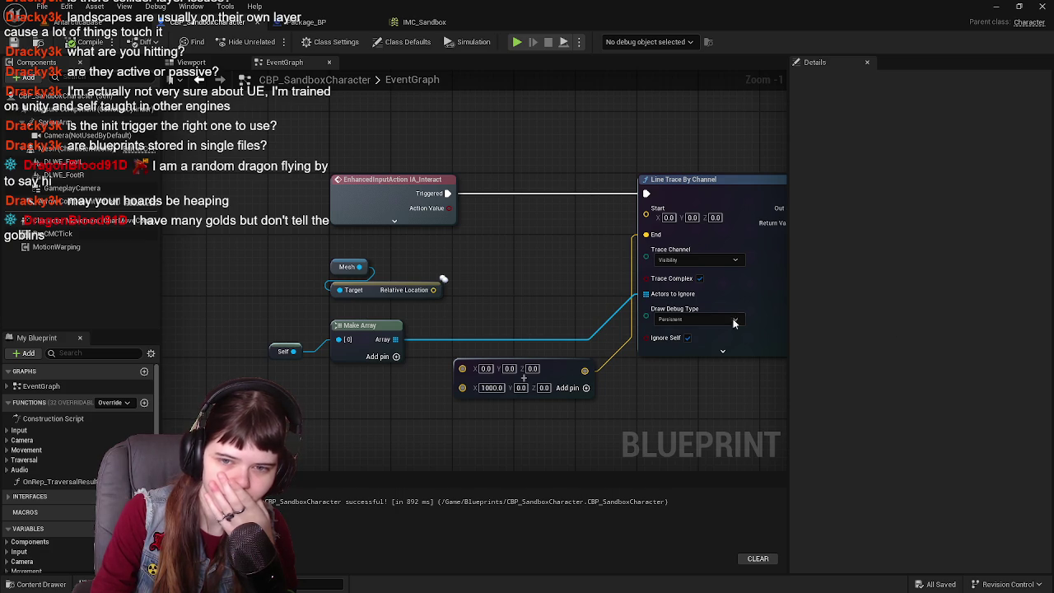
- Delete the old Mesh and Get Relative Location nodes
mouse_move(563, 315)
left_mouse_down()
mouse_move(615, 325)
mouse_move(571, 322)
left_mouse_up()
left_click(360, 284)
mouse_move(373, 290)
left_mouse_down()
mouse_move(334, 293)
mouse_move(373, 321)
mouse_move(394, 307)
left_mouse_up()
key("Delete")
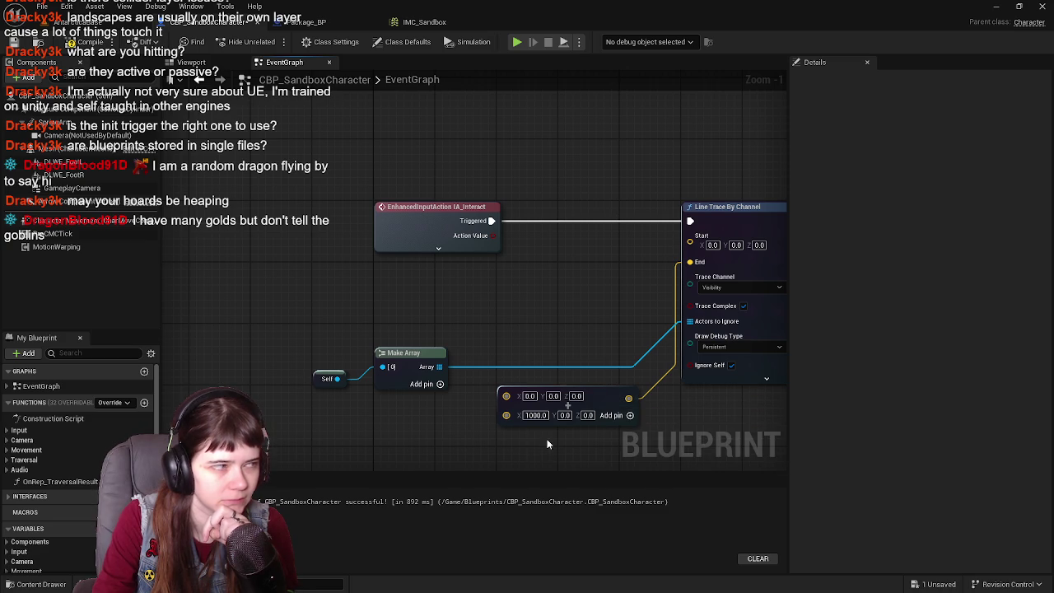
- Place a new Mesh getter and add a Get Forward Vector node from it
left_click(82, 148)
left_click_drag(189, 230, 438, 329)
left_click(360, 289)
type("get forward")
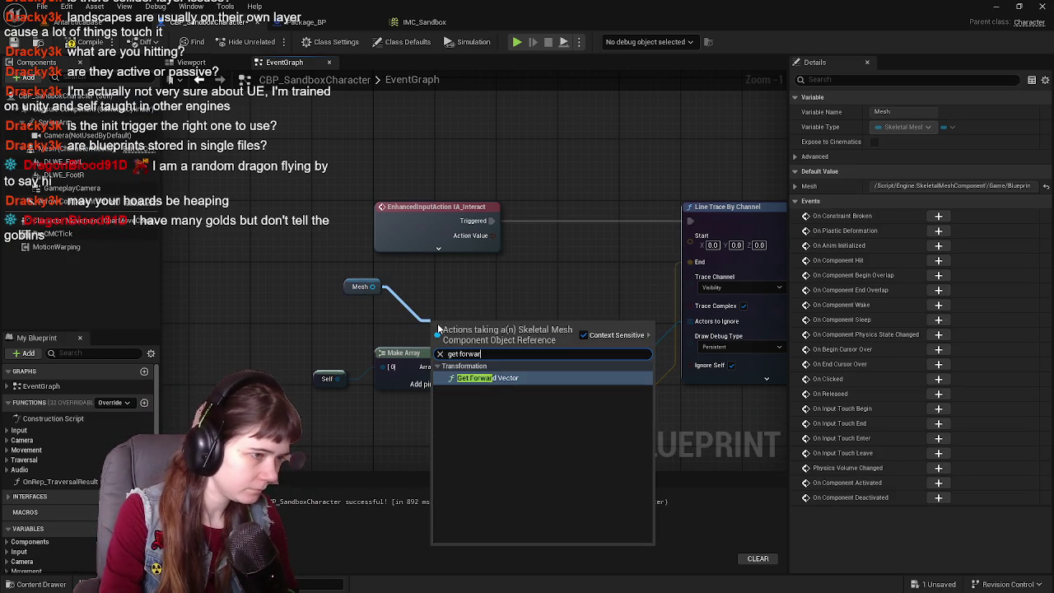
key("Return")
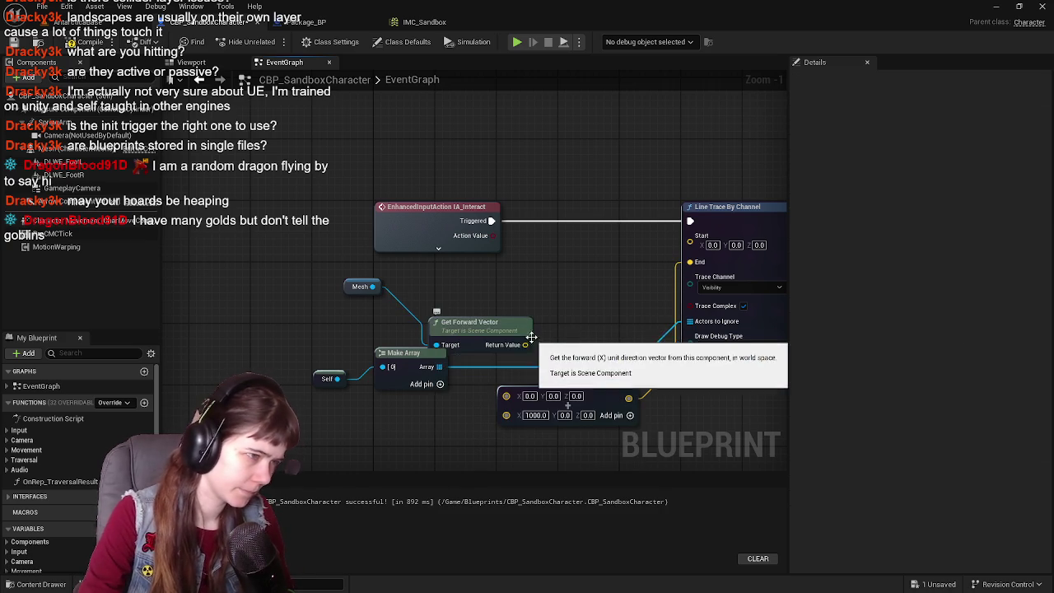
- Wire the forward vector into the line trace, rearrange Self and Mesh nodes, and save
mouse_move(457, 374)
left_mouse_down()
mouse_move(489, 354)
mouse_move(436, 355)
mouse_move(573, 313)
left_mouse_up()
mouse_move(297, 360)
left_mouse_down()
mouse_move(544, 354)
mouse_move(542, 299)
left_mouse_up()
mouse_move(457, 305)
left_mouse_down()
mouse_move(467, 254)
mouse_move(483, 377)
left_mouse_up()
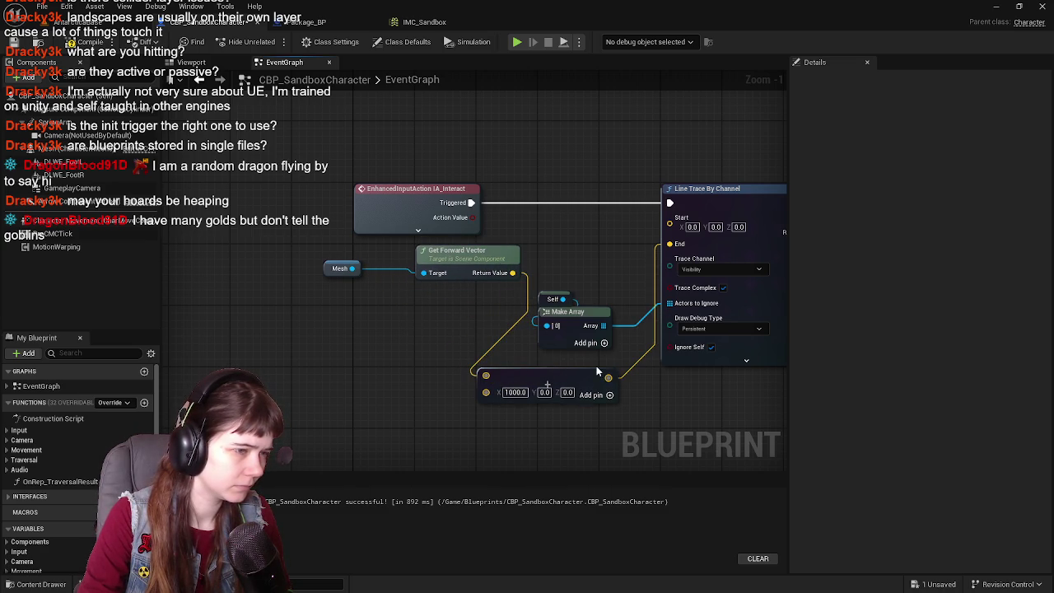
left_click_drag(512, 272, 688, 226)
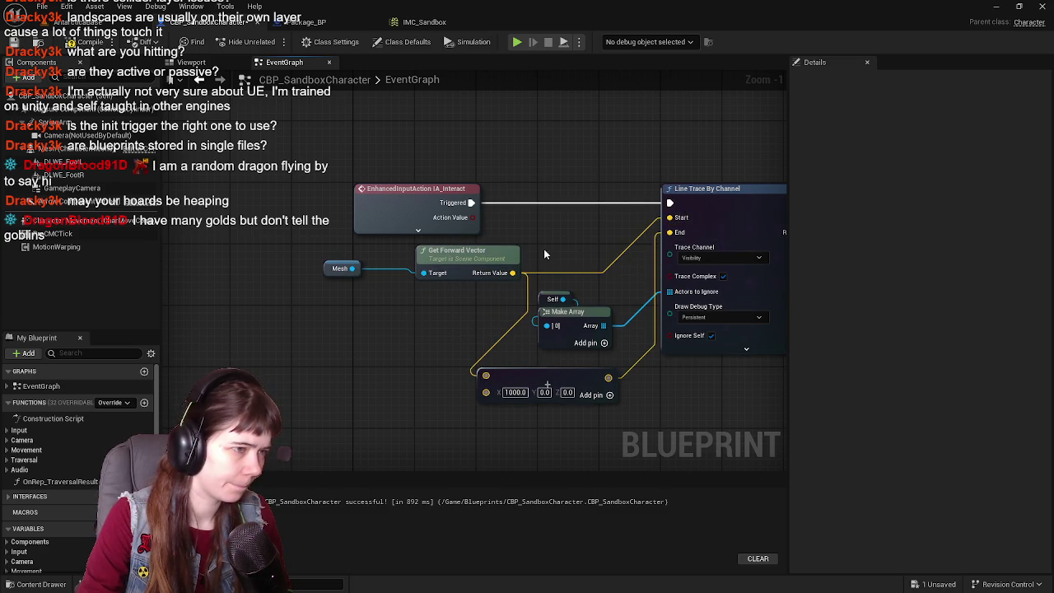
mouse_move(427, 254)
left_mouse_down()
mouse_move(371, 284)
mouse_move(368, 380)
left_mouse_up()
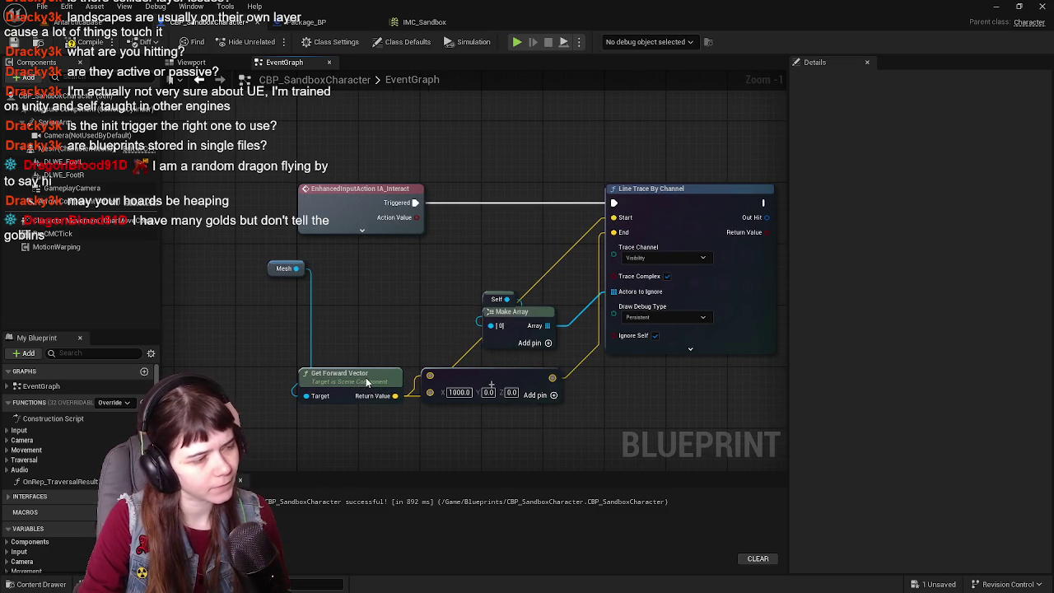
left_click_drag(276, 269, 298, 308)
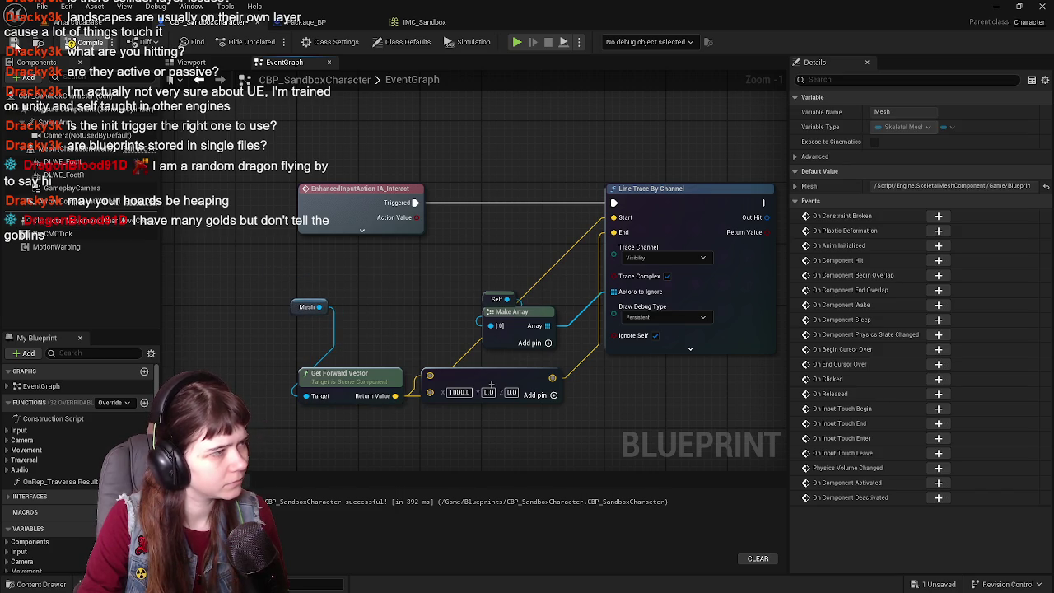
left_click(15, 41)
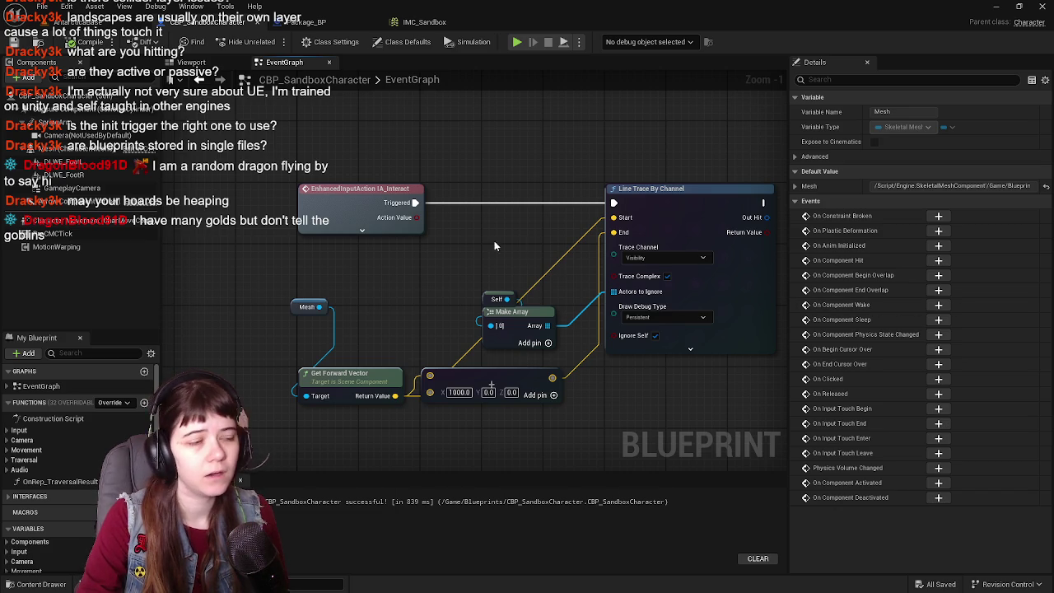
- Add a Get World Location node from Mesh, position it at the trace Start, and compile and save
left_click_drag(459, 259, 471, 278)
left_click_drag(333, 324, 383, 290)
type("get worl")
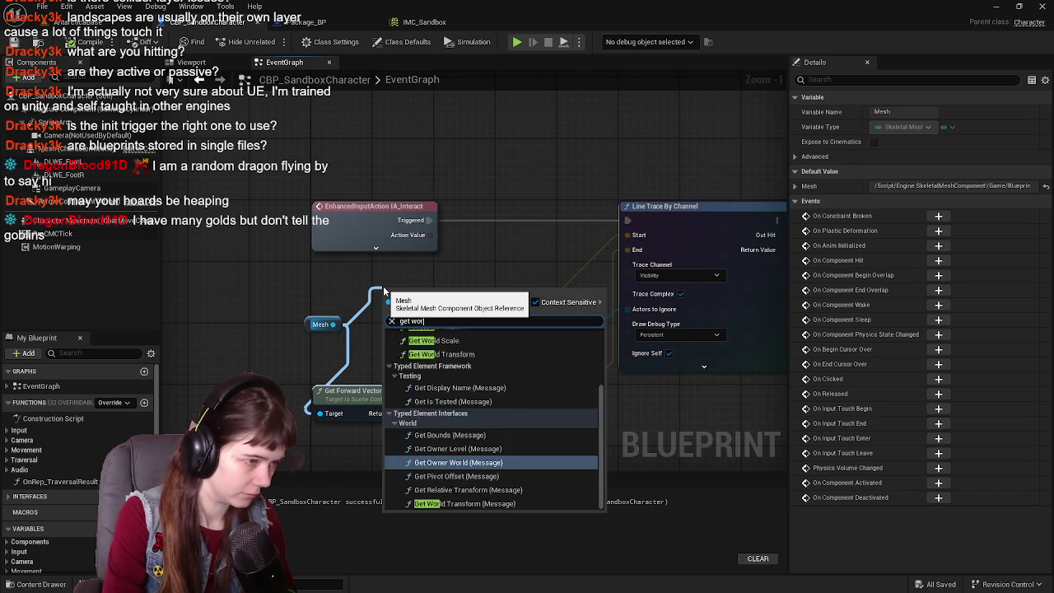
type("d location")
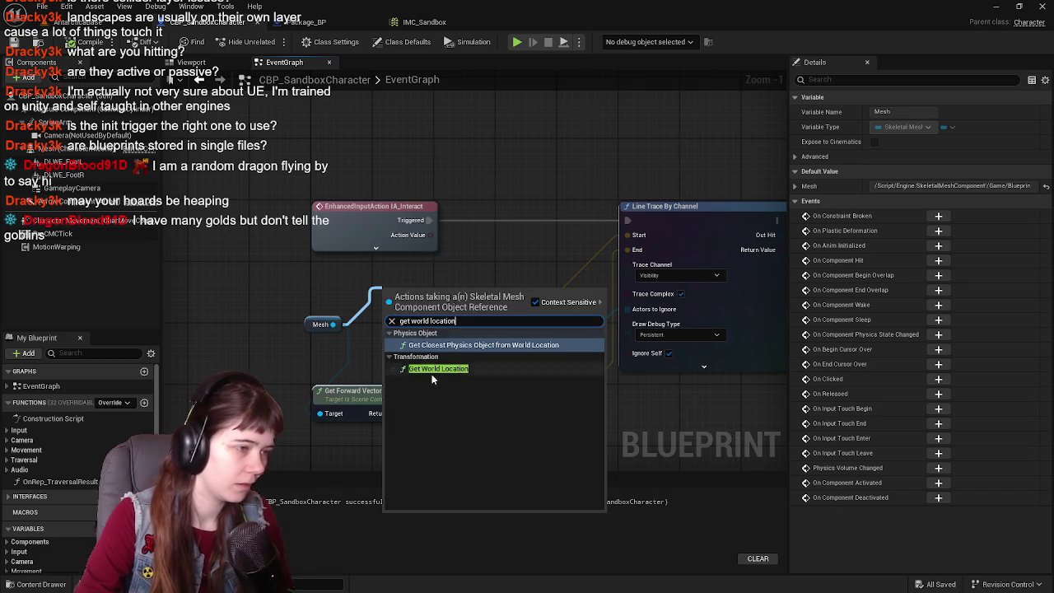
left_click(451, 369)
mouse_move(441, 305)
left_mouse_down()
mouse_move(425, 274)
mouse_move(627, 235)
left_mouse_up()
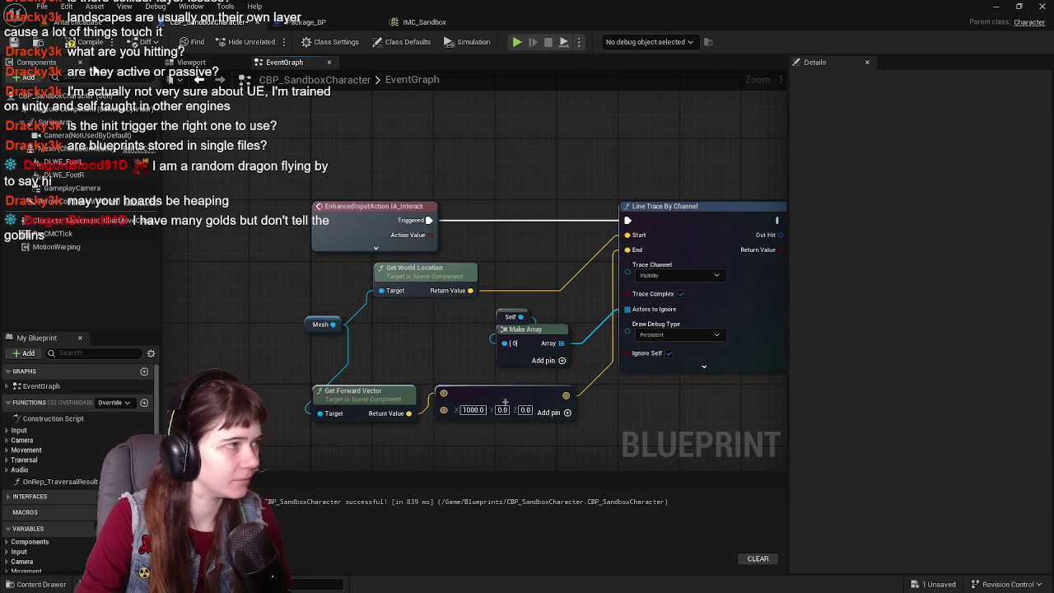
left_click(14, 42)
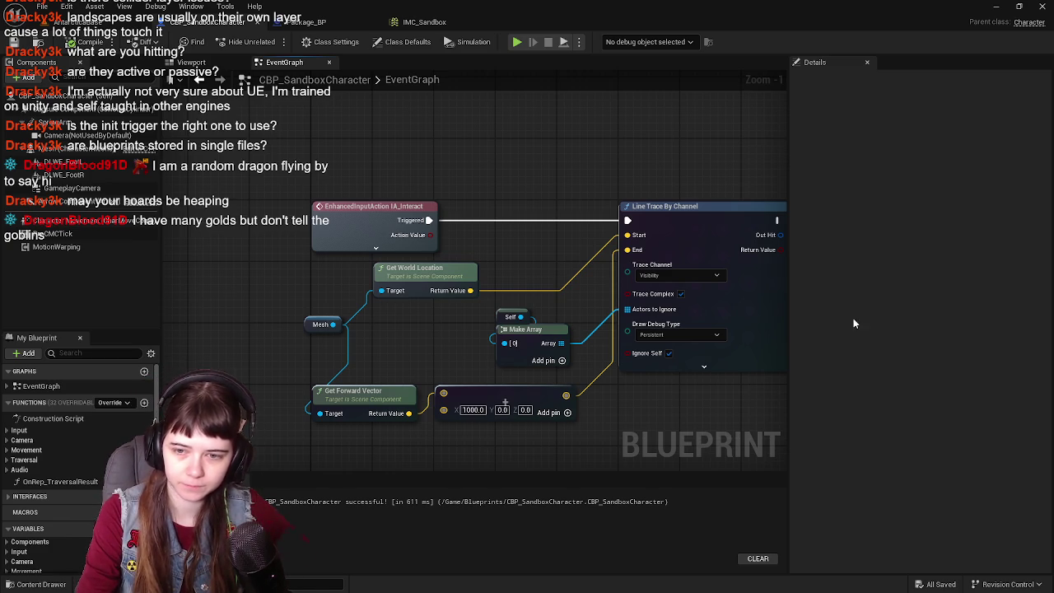
- Change the trace offset vector's X from 1000 to 500, then compile and save
left_click_drag(552, 290, 501, 254)
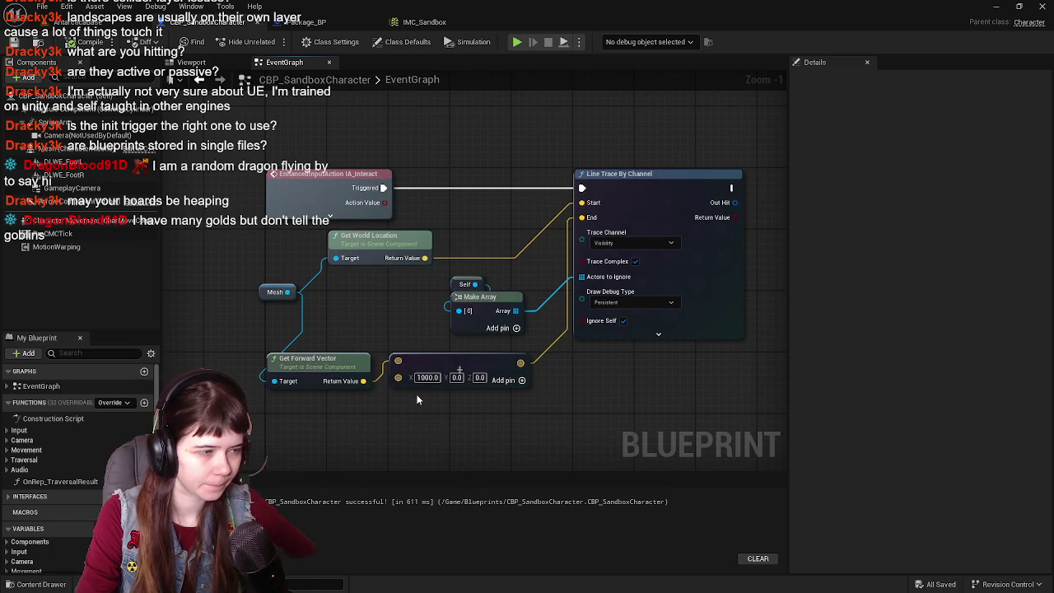
left_click(428, 376)
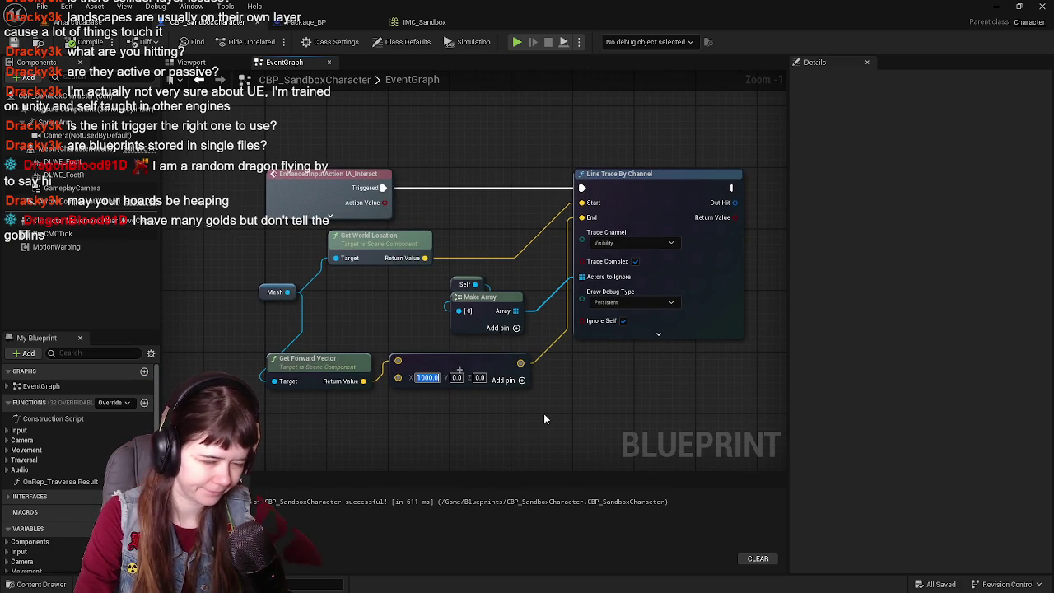
type("500")
key("Return")
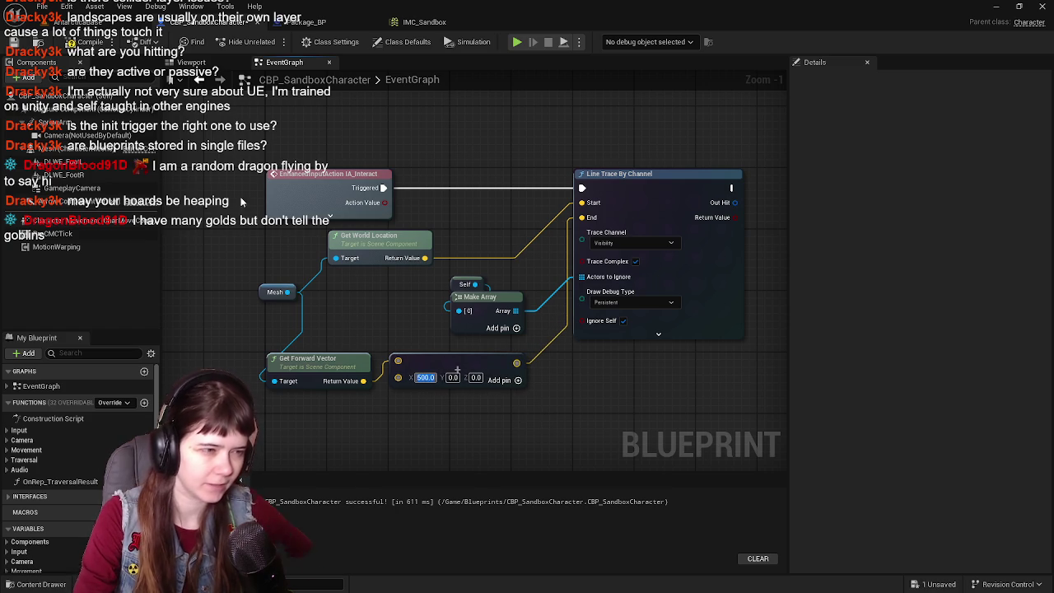
key("ctrl+s")
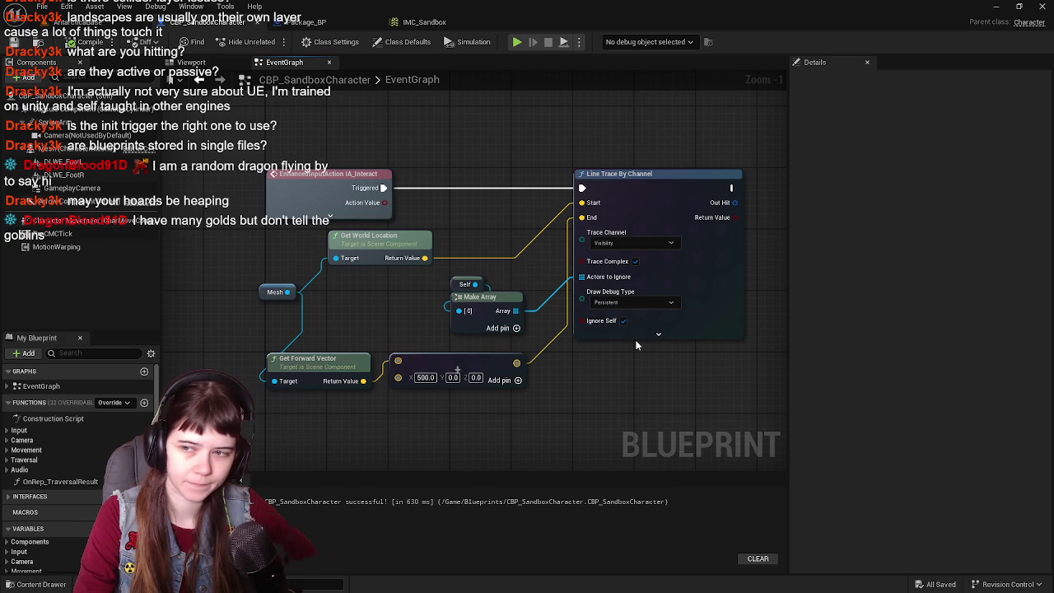
- Add a Break Hit Result node from Out Hit, then compile and save
mouse_move(719, 227)
left_mouse_down()
mouse_move(483, 268)
mouse_move(561, 294)
left_mouse_up()
type("break")
key("Return")
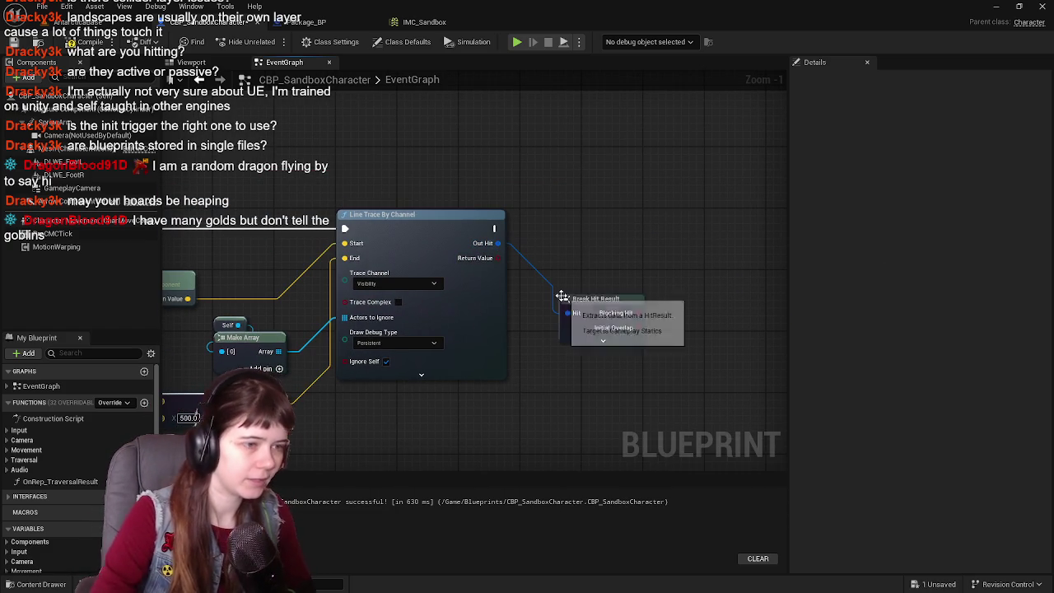
left_click_drag(599, 303, 620, 283)
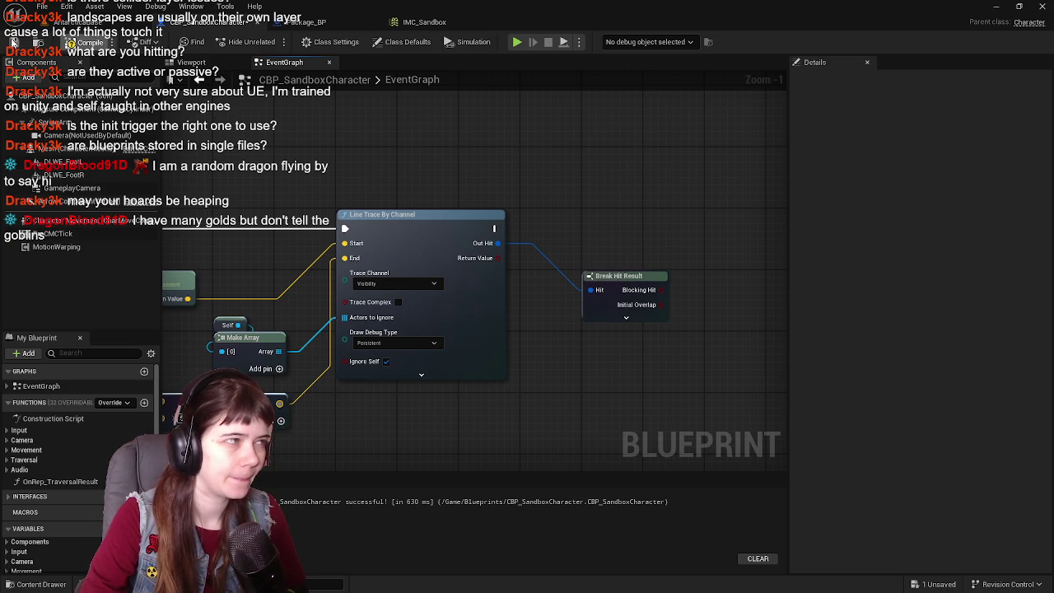
left_click(13, 42)
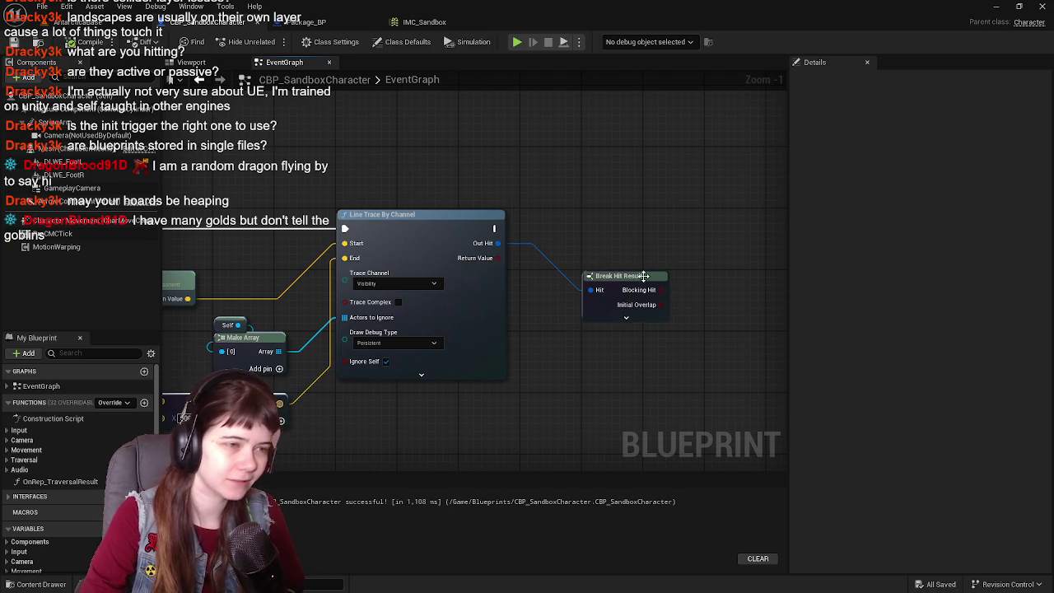
- Move Break Hit Result beside the trace and place a Branch node
left_click_drag(623, 276, 563, 279)
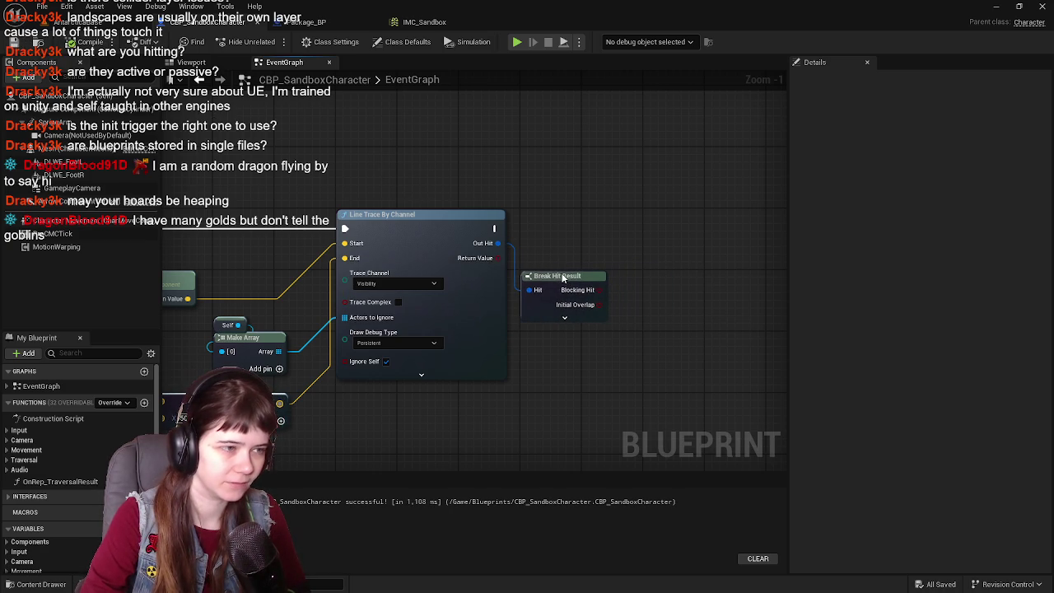
mouse_move(628, 234)
left_mouse_down()
mouse_move(560, 237)
mouse_move(534, 251)
left_mouse_up()
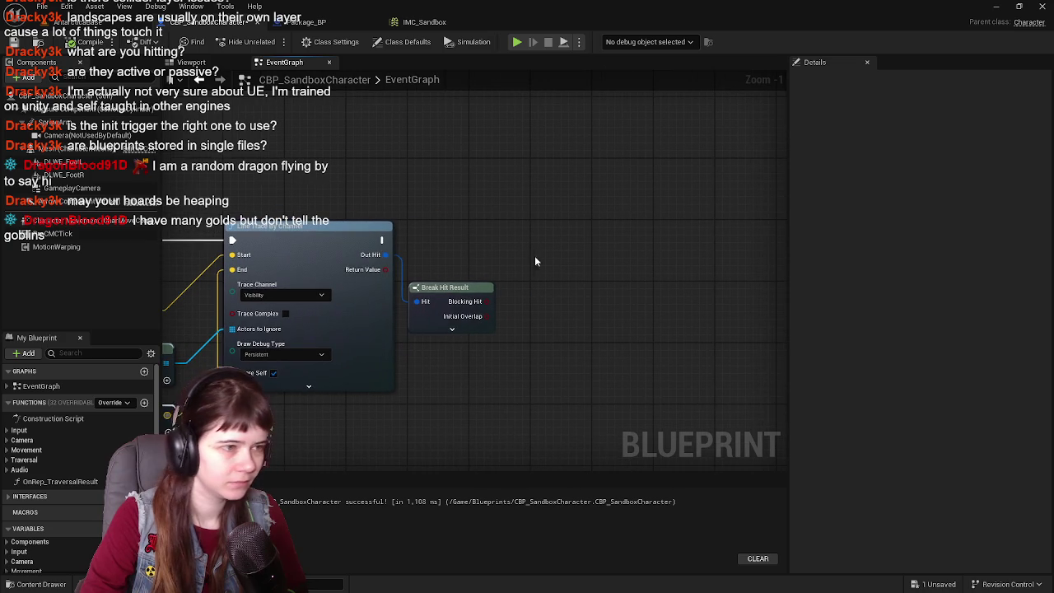
left_click(518, 242)
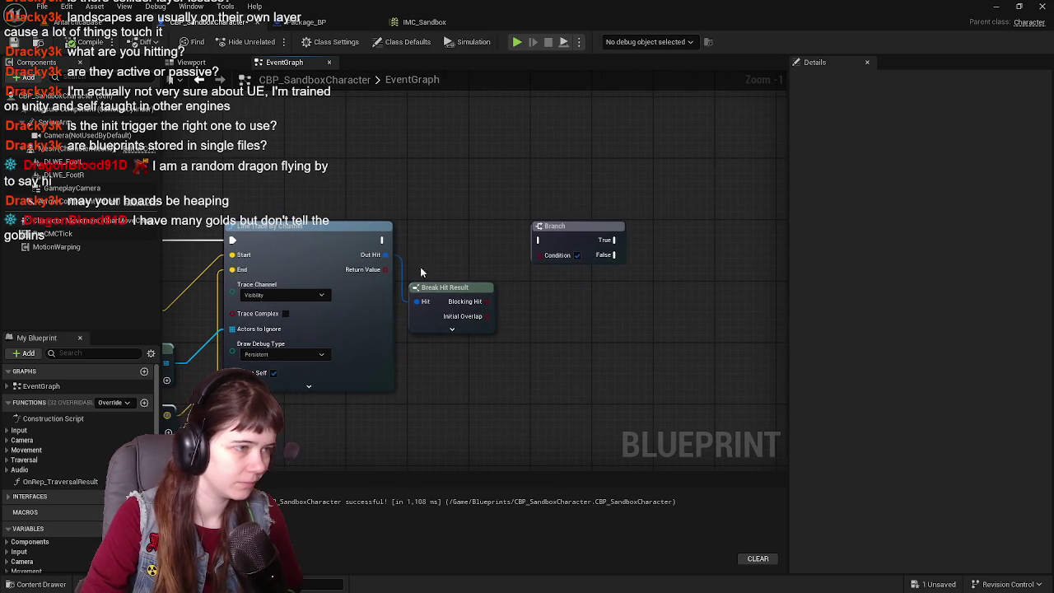
- Wire Blocking Hit into the Branch Condition and run the Branch after the line trace
left_click_drag(486, 302, 537, 254)
left_click_drag(381, 239, 538, 240)
left_click_drag(491, 302, 384, 306)
- Expand Break Hit Result to show all of its output pins
left_click(360, 334)
scroll(452, 318, "down", 2)
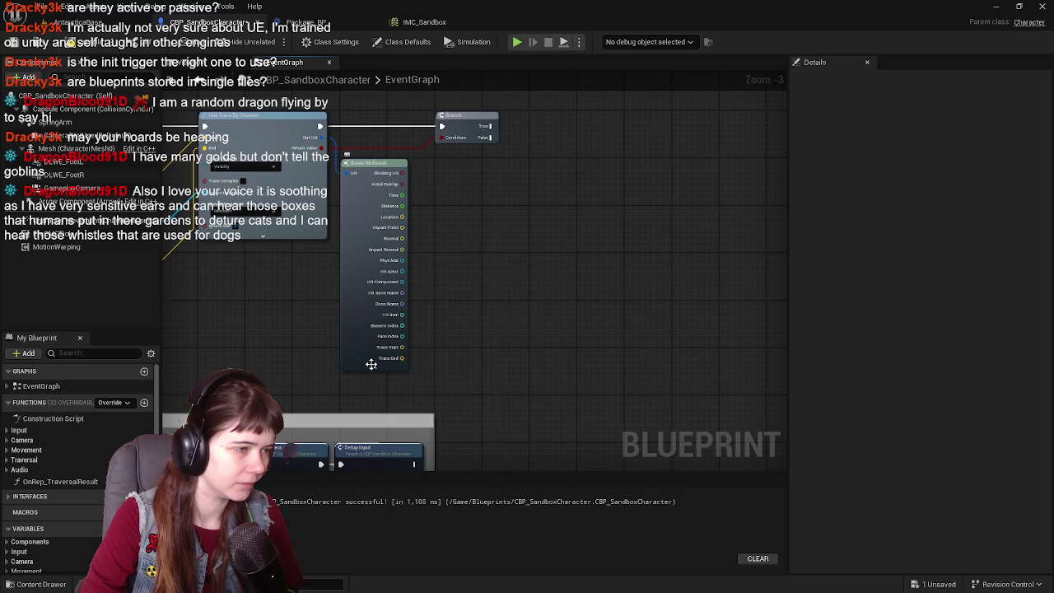
left_click(372, 365)
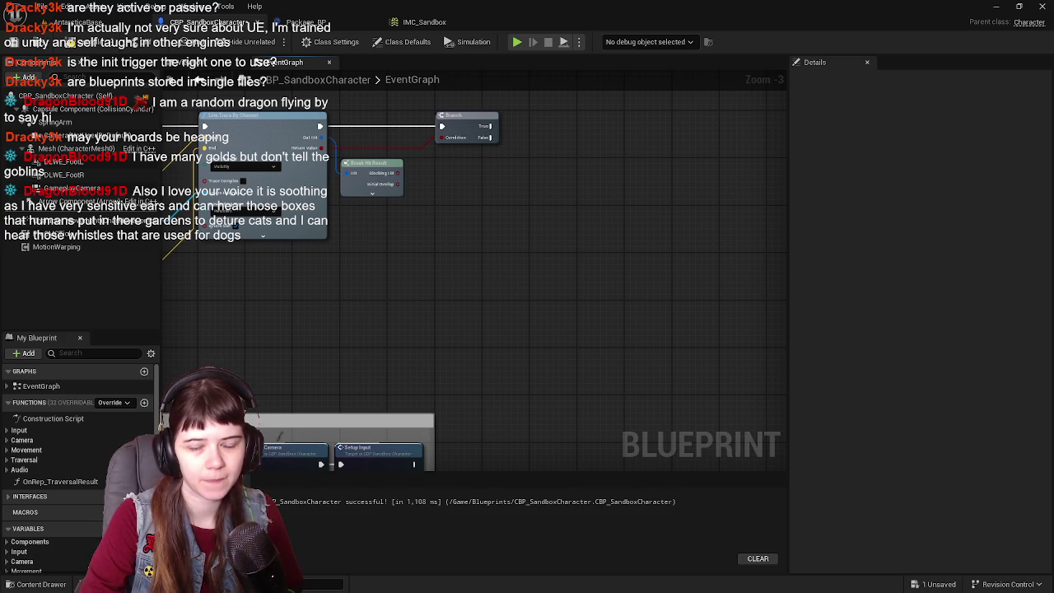
scroll(564, 220, "up", 1)
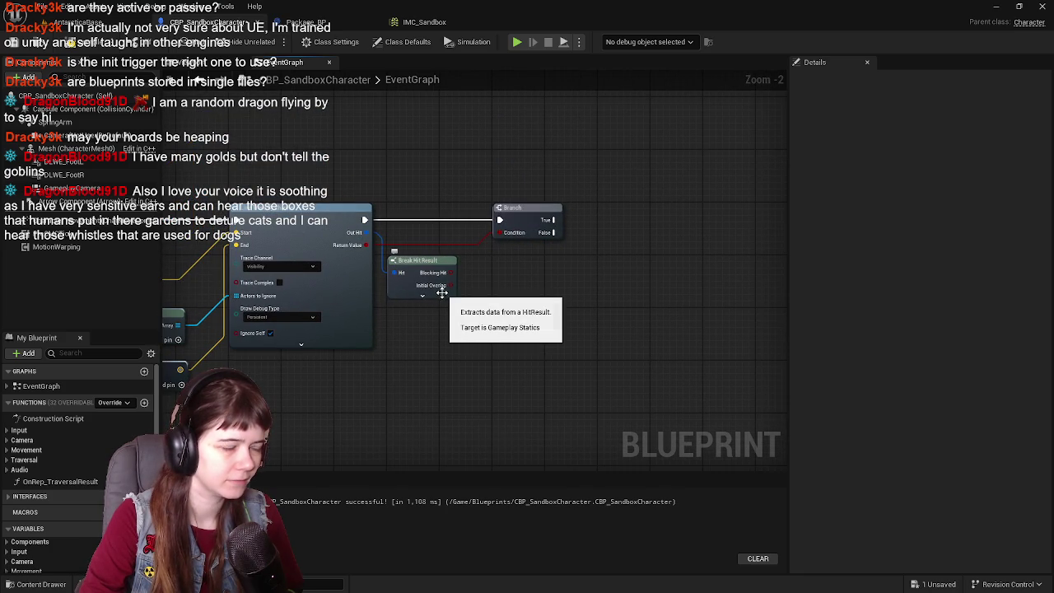
mouse_move(443, 300)
left_mouse_down()
mouse_move(514, 316)
mouse_move(520, 275)
left_mouse_up()
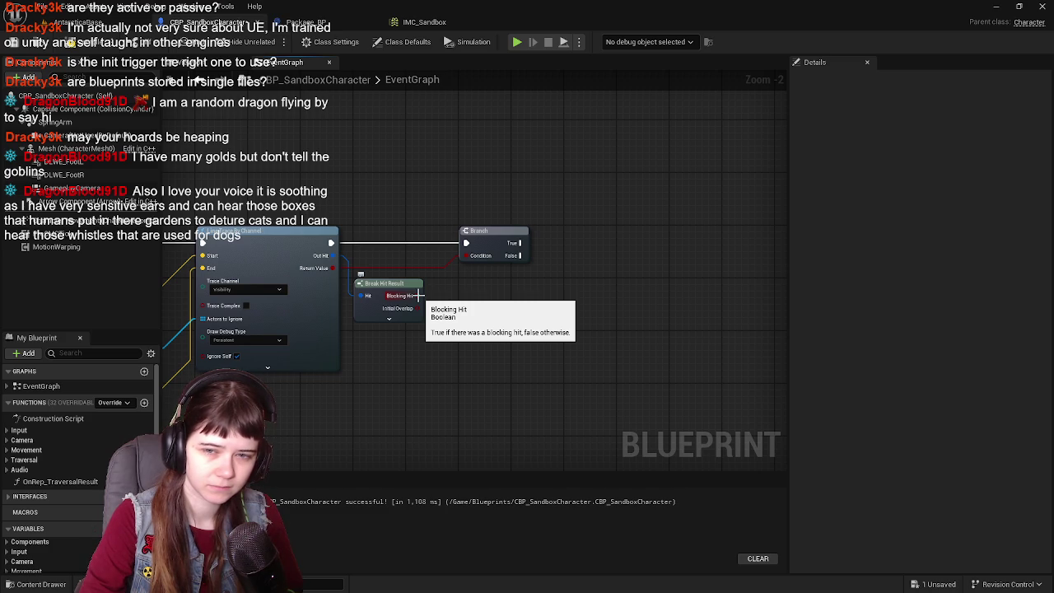
left_click(389, 319)
mouse_move(468, 357)
left_mouse_down()
mouse_move(529, 212)
mouse_move(418, 319)
left_mouse_up()
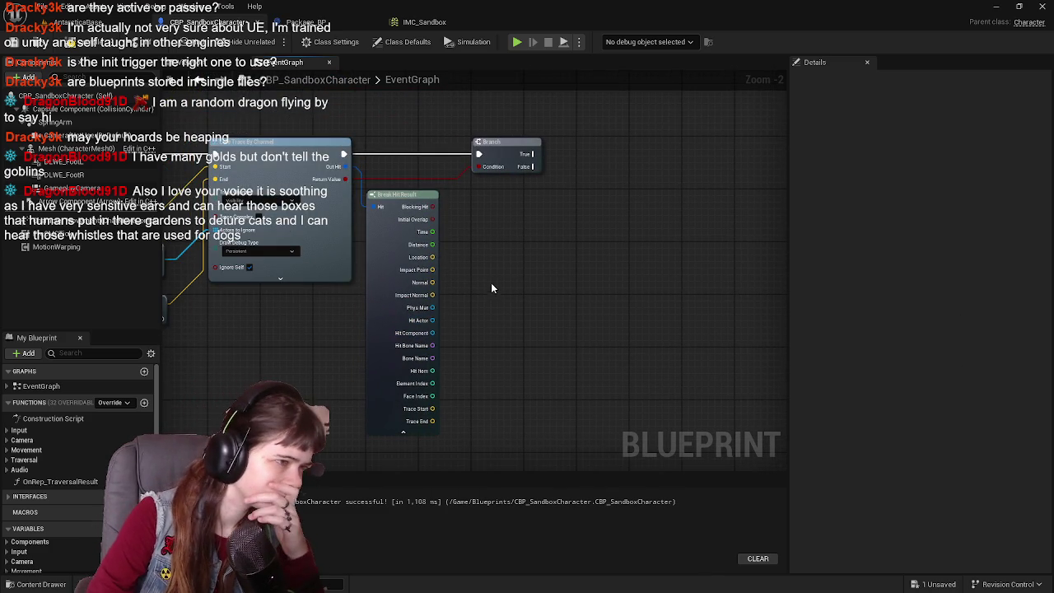
right_click(548, 222)
- Add a Print String on the Branch's True output, printing the Hit Component
type("print")
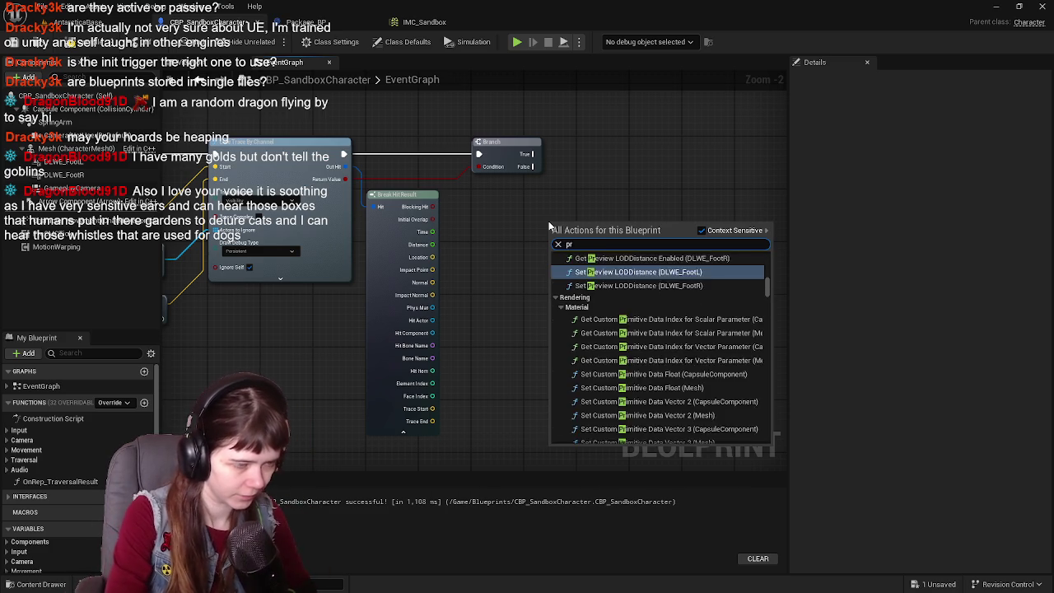
key("Return")
left_click_drag(560, 221, 594, 142)
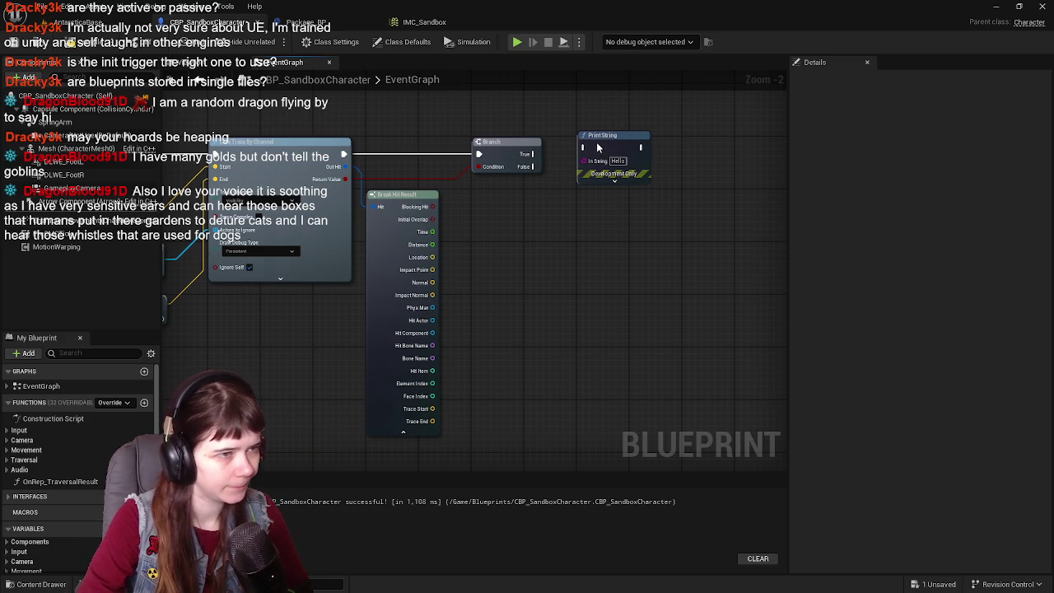
mouse_move(532, 154)
left_mouse_down()
mouse_move(585, 155)
mouse_move(614, 240)
left_mouse_up()
left_click(557, 230)
mouse_move(431, 332)
left_mouse_down()
mouse_move(445, 342)
mouse_move(585, 167)
left_mouse_up()
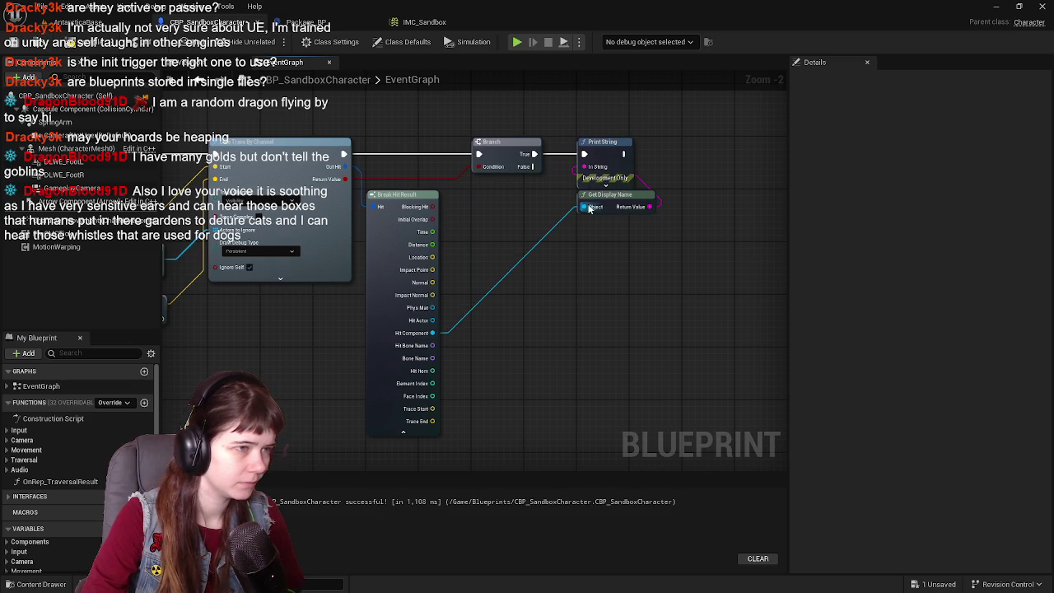
- Add a Print String on the False output with the message 'ERROR: Hit not valid.'
mouse_move(532, 166)
left_mouse_down()
mouse_move(612, 271)
mouse_move(576, 245)
left_mouse_up()
type("print")
key("Return")
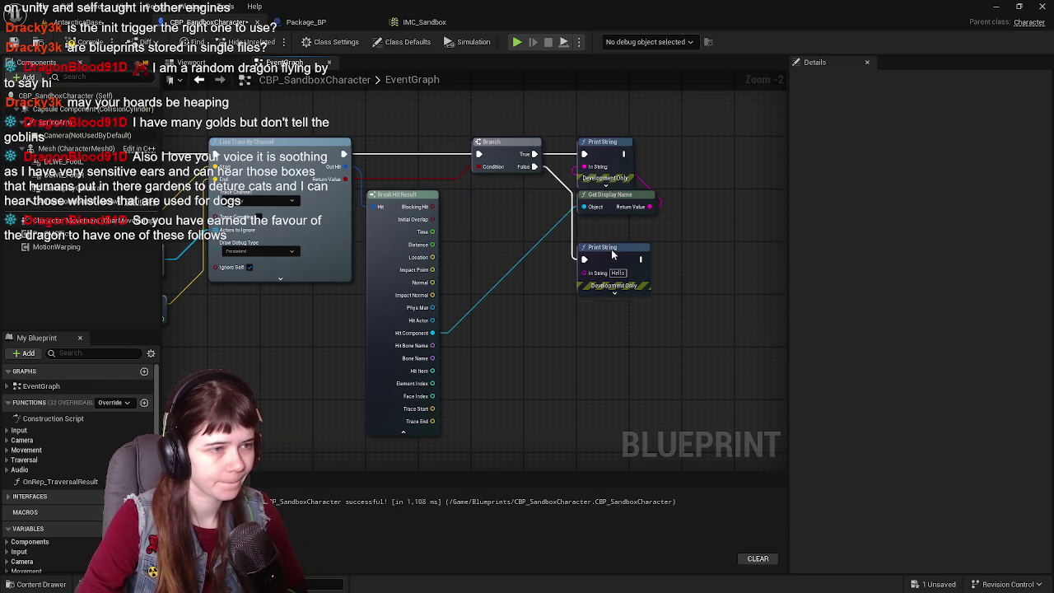
left_click(617, 273)
type("ERROR")
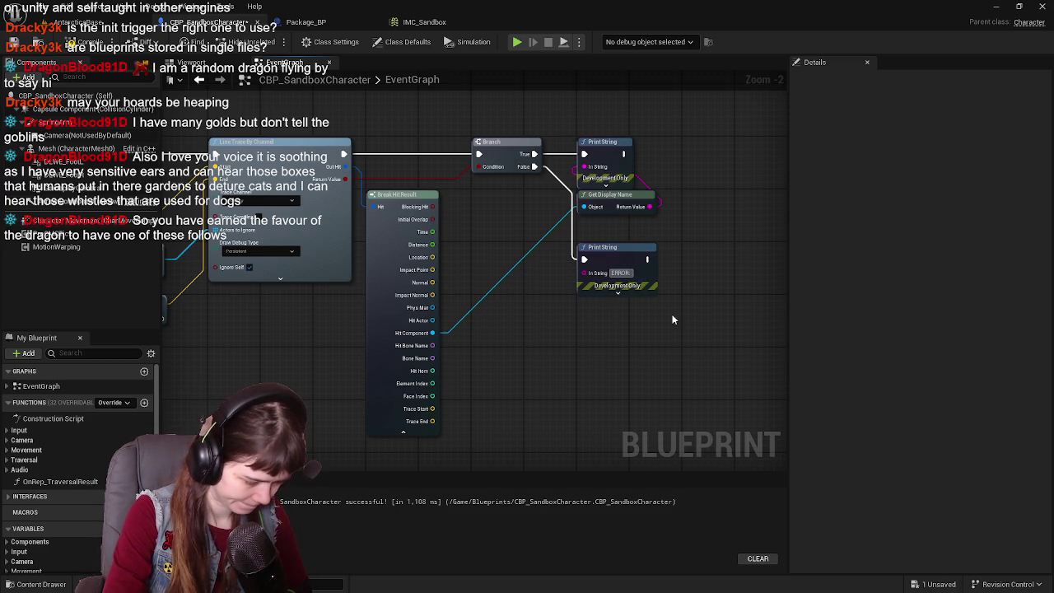
type(": Hit n")
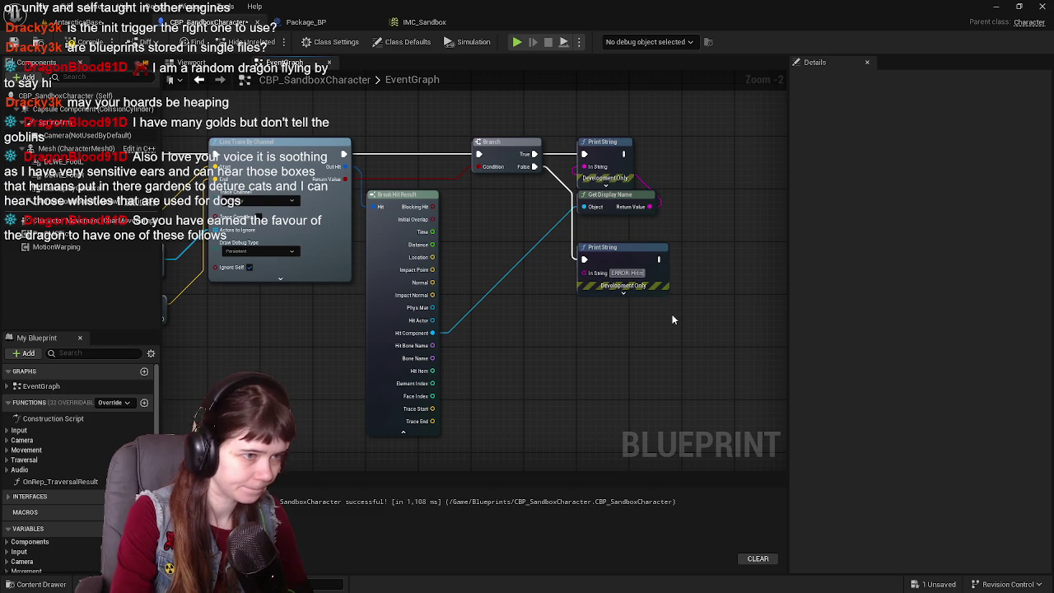
type("ot valid.")
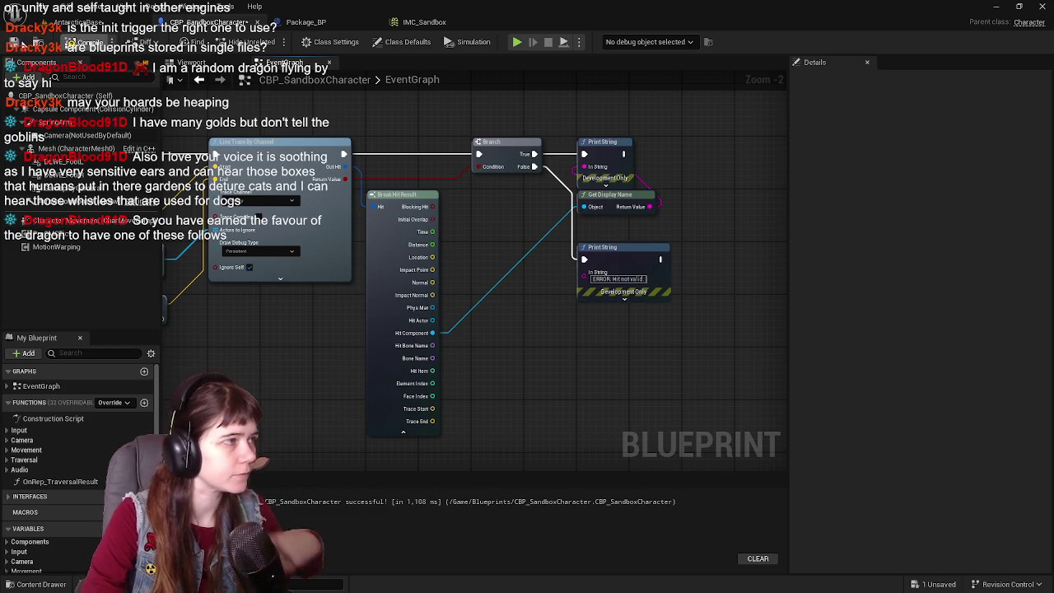
- Compile and save the character blueprint
left_click(17, 42)
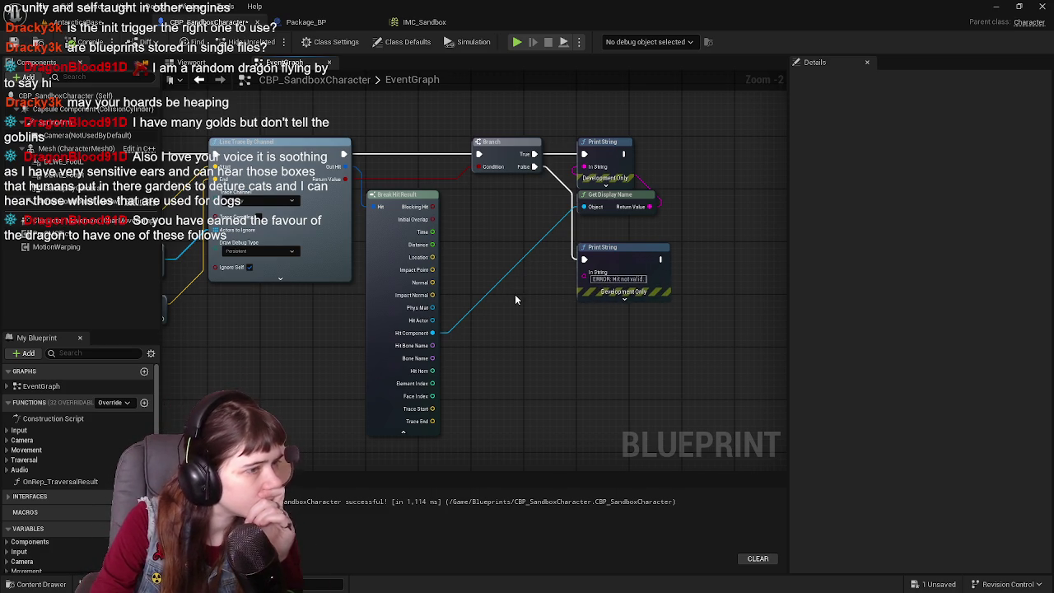
key("ctrl+s")
mouse_move(499, 234)
left_mouse_down()
mouse_move(689, 266)
mouse_move(572, 219)
mouse_move(645, 249)
left_mouse_up()
scroll(645, 250, "down", 1)
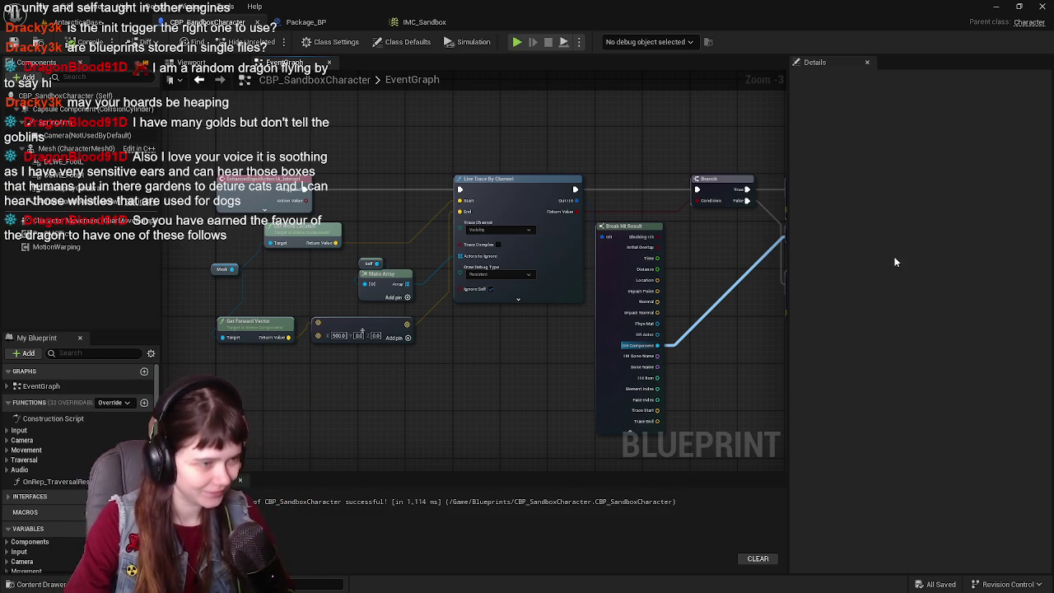
mouse_move(550, 172)
left_mouse_down()
mouse_move(451, 155)
mouse_move(543, 166)
left_mouse_up()
- Save, play AntarcticaBase running forward to draw the debug trace, then end the session
key("ctrl+s")
left_click(117, 24)
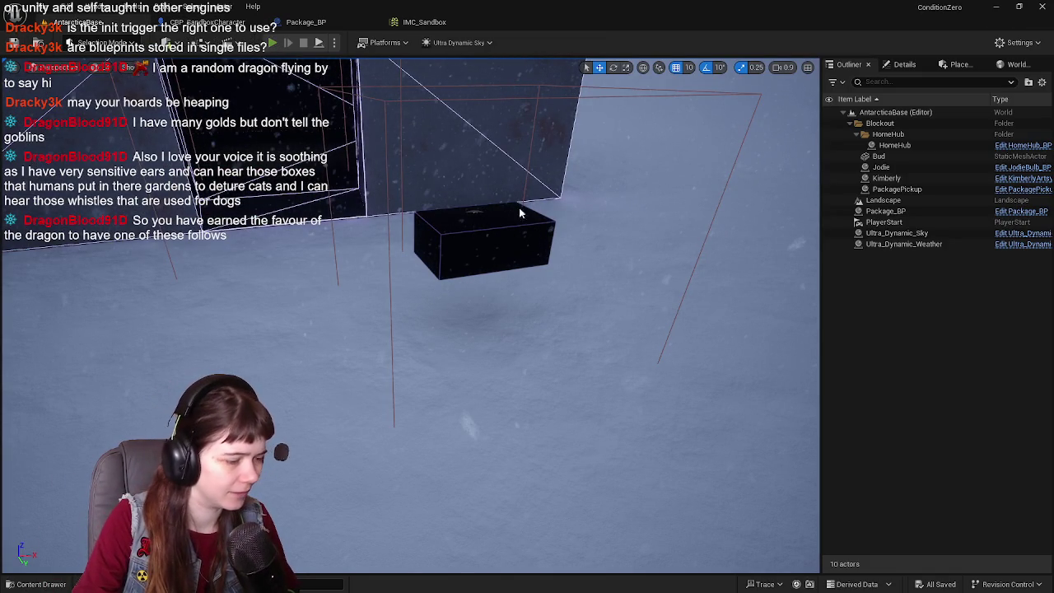
key("alt+p")
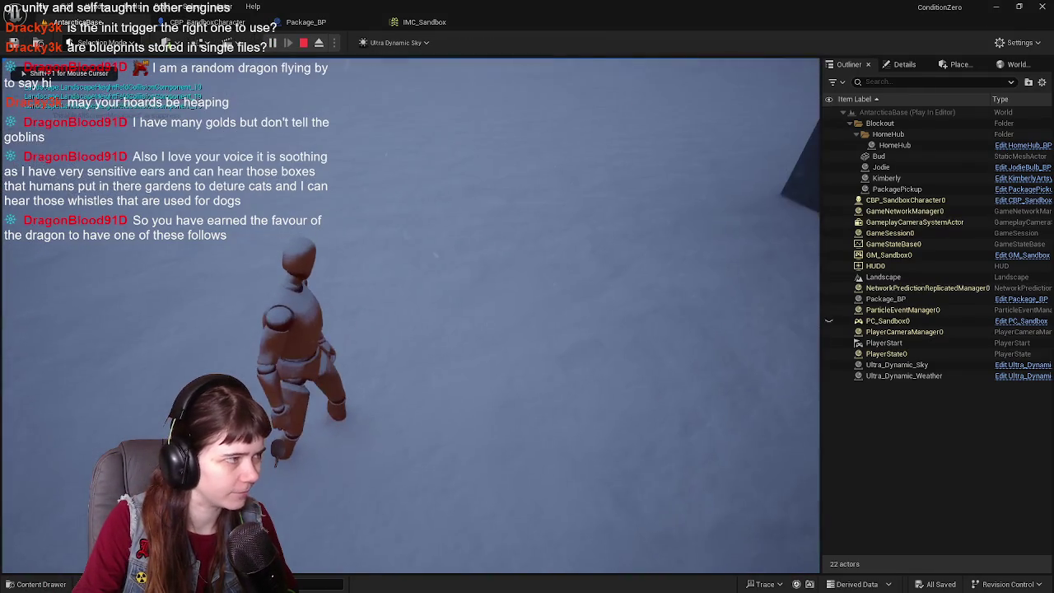
key("w")
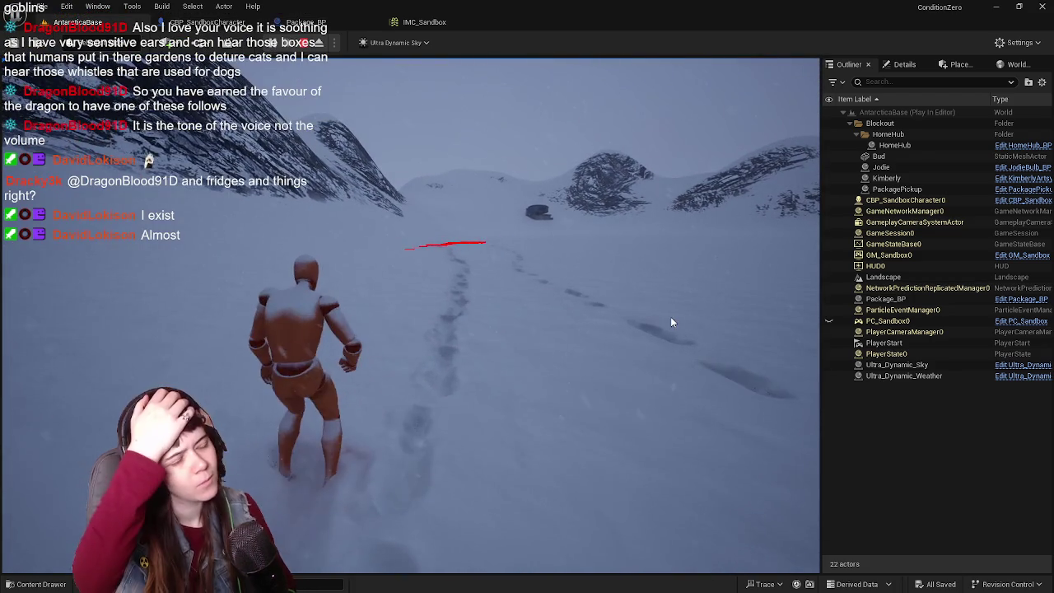
key("Escape")
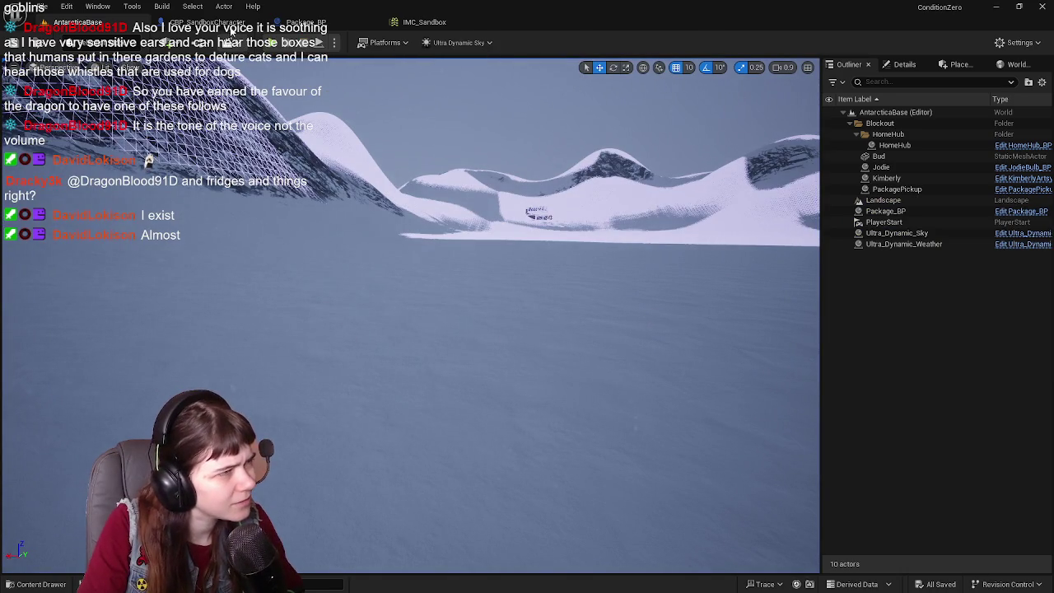
- Reopen the CBP_SandboxCharacter event graph and frame the Line Trace By Channel inputs
left_click(207, 22)
scroll(474, 175, "up", 1)
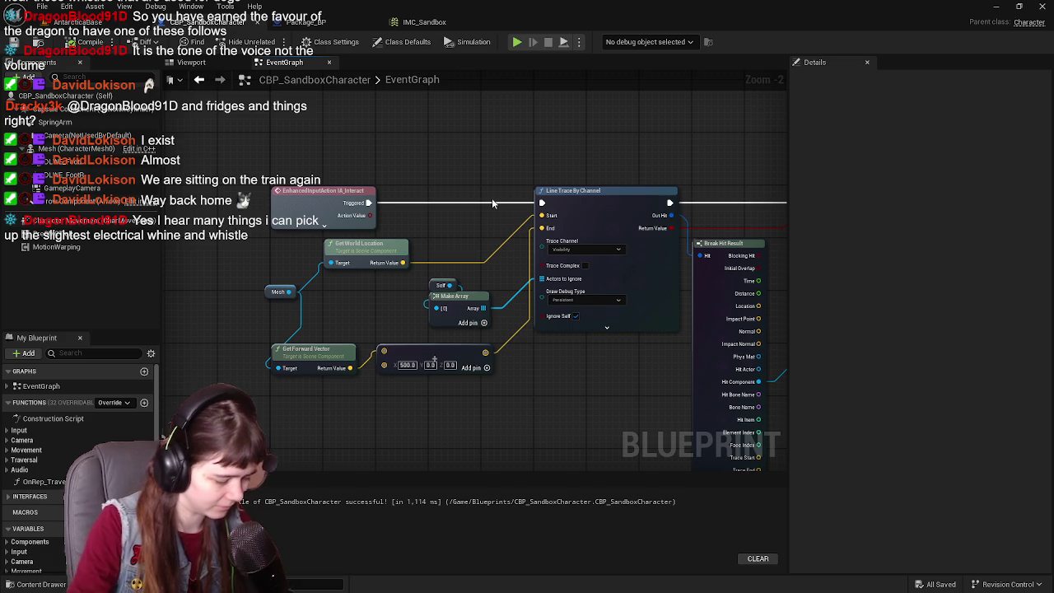
left_click_drag(494, 204, 398, 231)
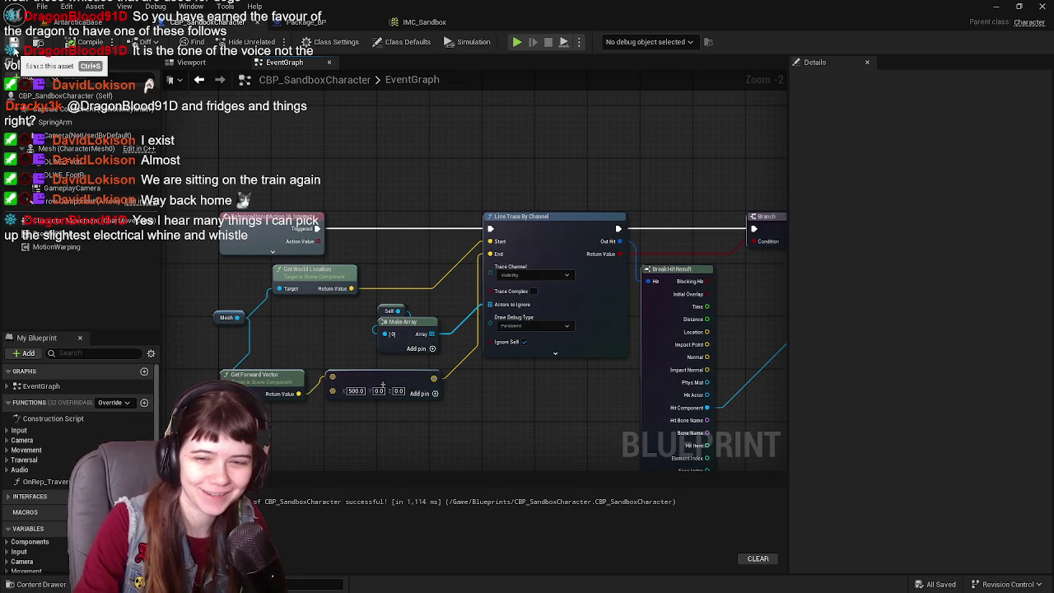
- Wire Break Hit Result's Hit Actor into Get Display Name, save, and return to AntarcticaBase
mouse_move(477, 195)
left_mouse_down()
mouse_move(344, 142)
mouse_move(461, 236)
mouse_move(445, 336)
mouse_move(433, 325)
left_mouse_up()
scroll(425, 168, "up", 1)
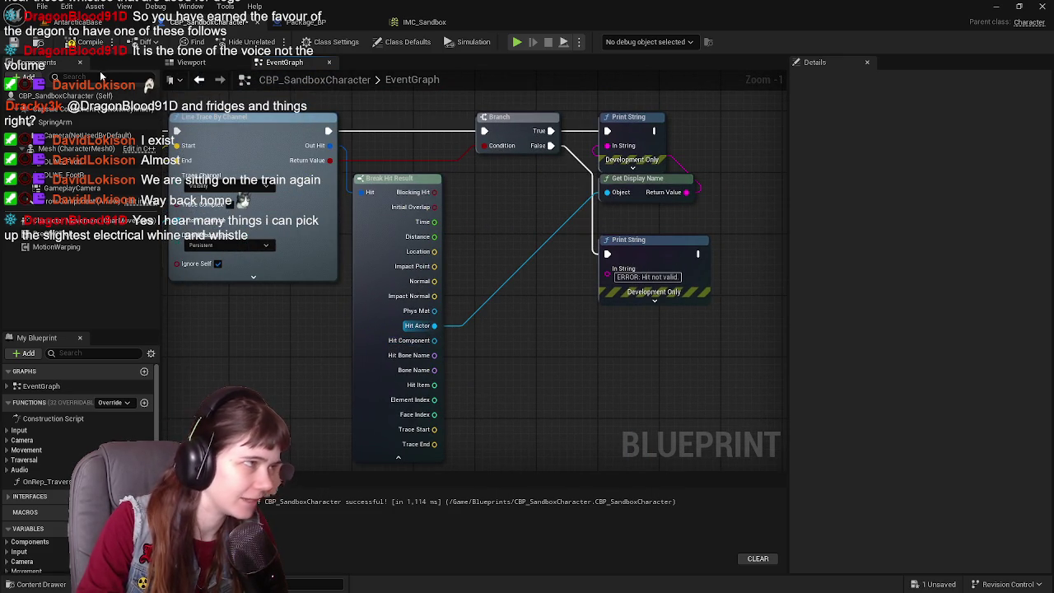
left_click(18, 46)
left_click(78, 22)
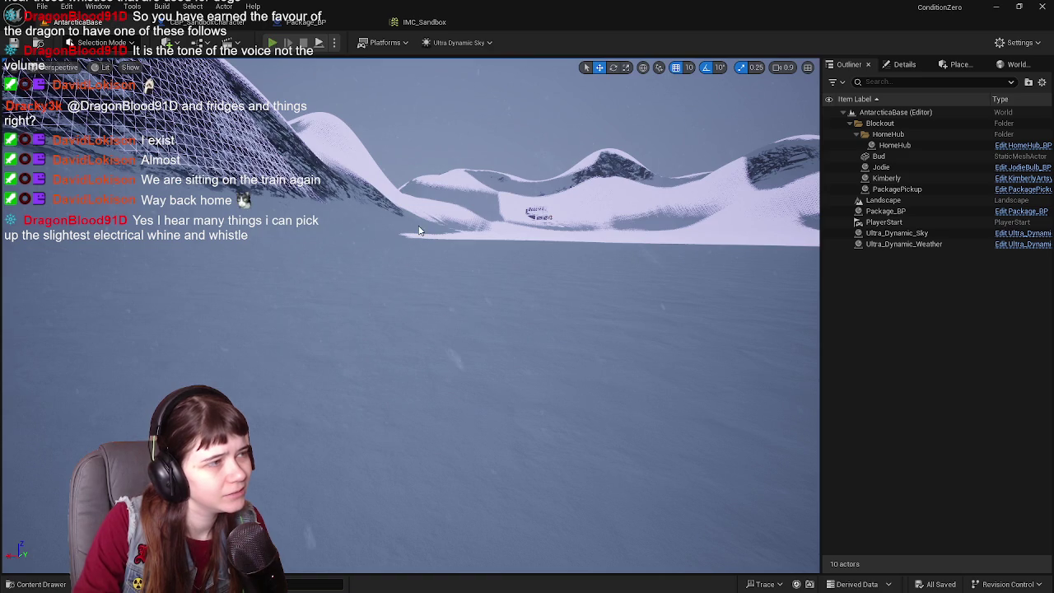
- Play the level and run forward, then eject with F8 to view the red debug traces before stopping
key("alt+p")
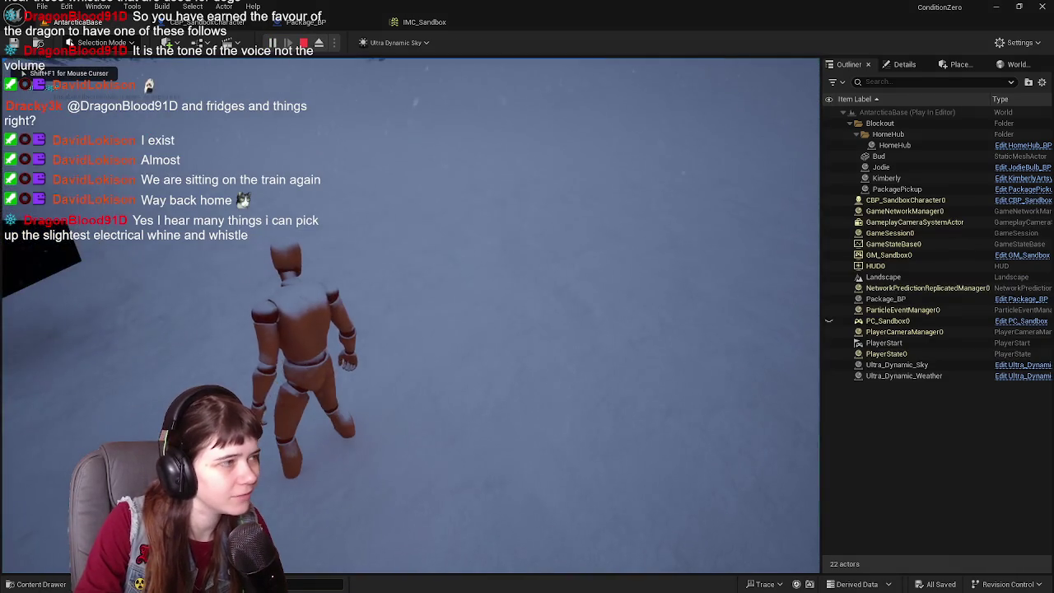
key("w")
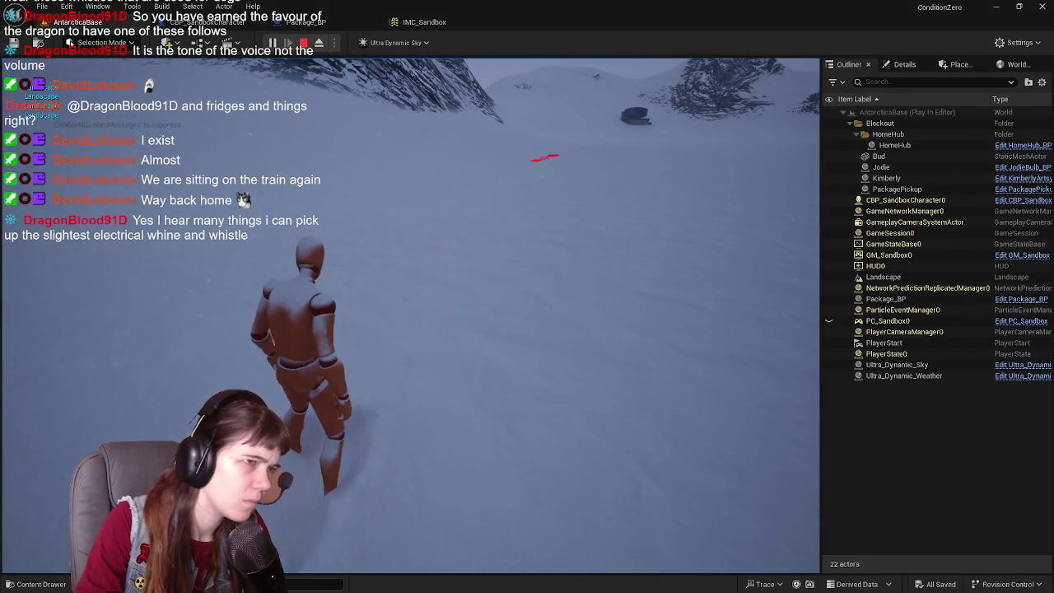
key("F8")
scroll(765, 363, "up", 8)
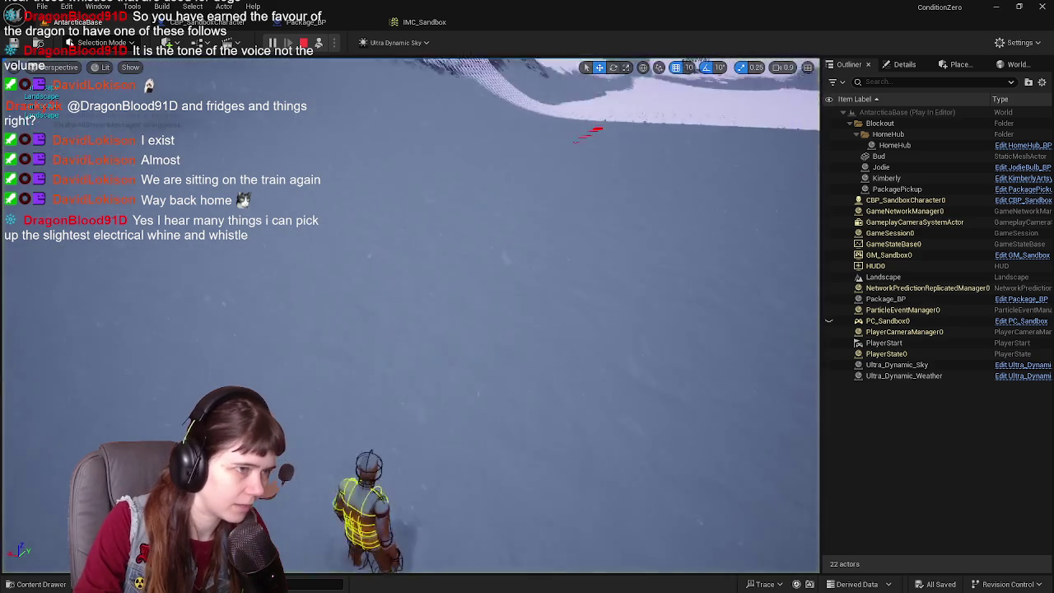
mouse_move(240, 335)
left_mouse_down()
mouse_move(239, 280)
mouse_move(239, 334)
mouse_move(301, 301)
mouse_move(289, 302)
mouse_move(263, 258)
mouse_move(97, 239)
mouse_move(98, 322)
left_mouse_up()
left_click_drag(351, 283, 370, 277)
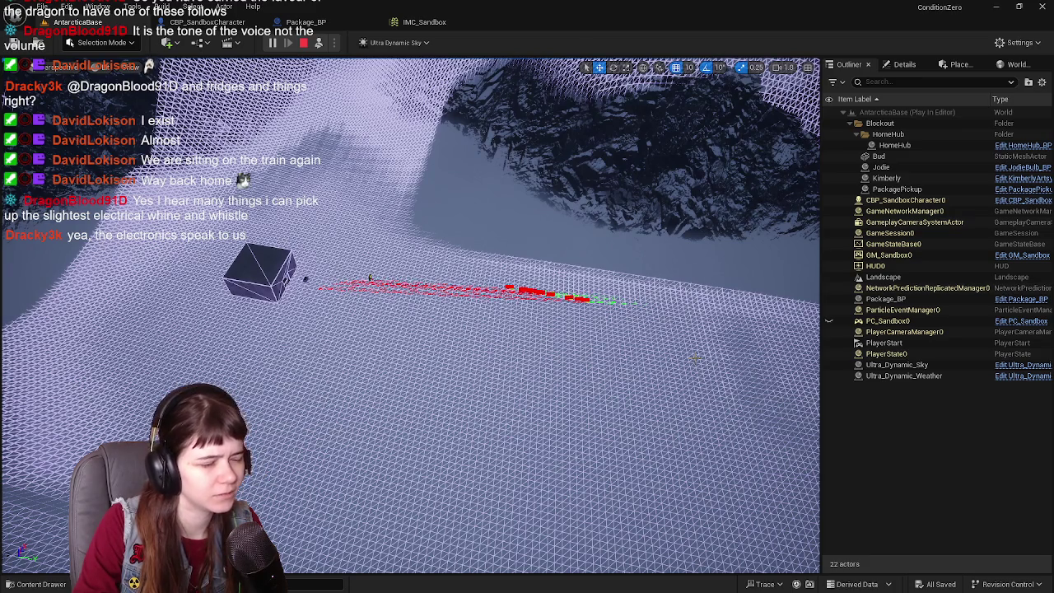
key("w")
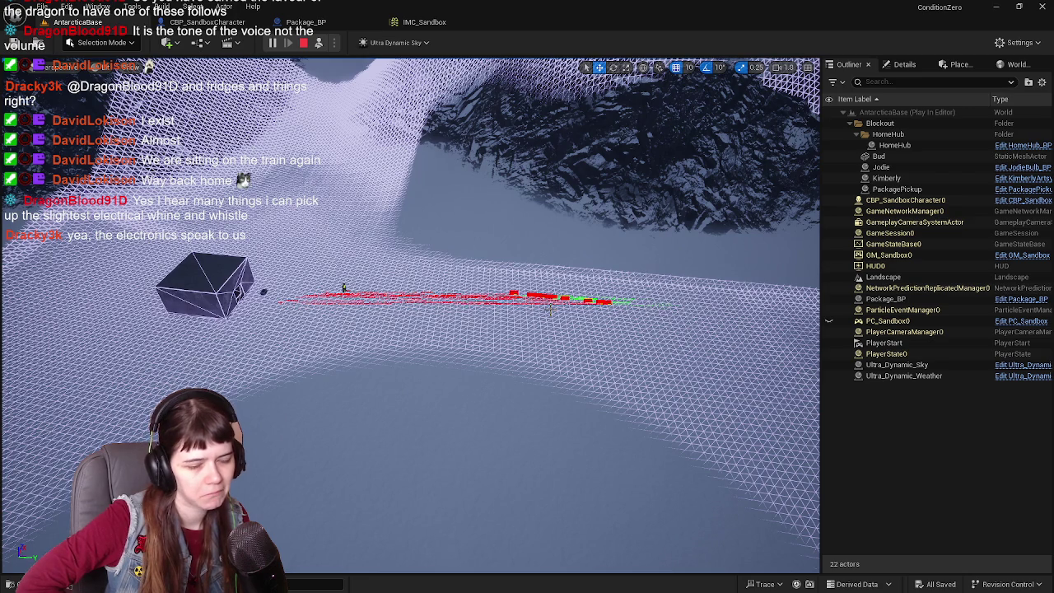
left_click(303, 45)
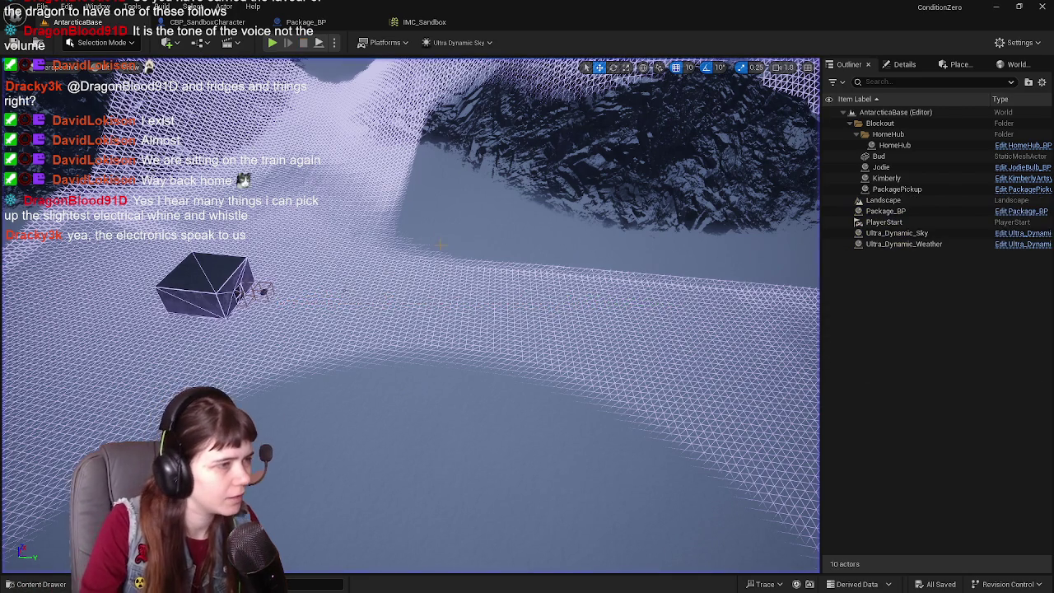
- In the character graph, change the Add node's X offset from 500.0 to -500
left_click(210, 22)
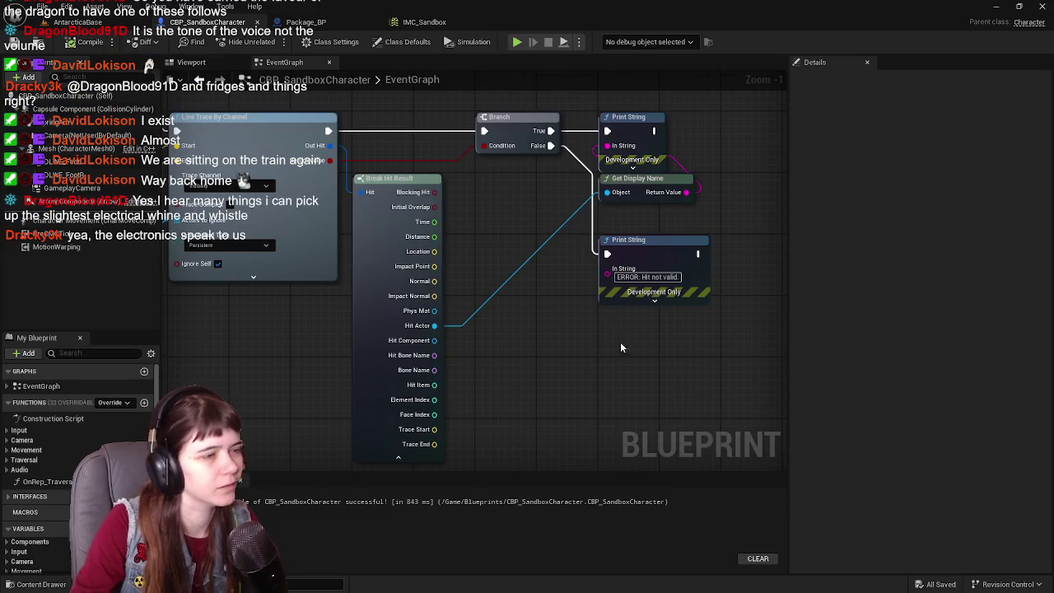
mouse_move(643, 358)
left_mouse_down()
mouse_move(661, 365)
mouse_move(712, 344)
mouse_move(626, 337)
mouse_move(661, 351)
left_mouse_up()
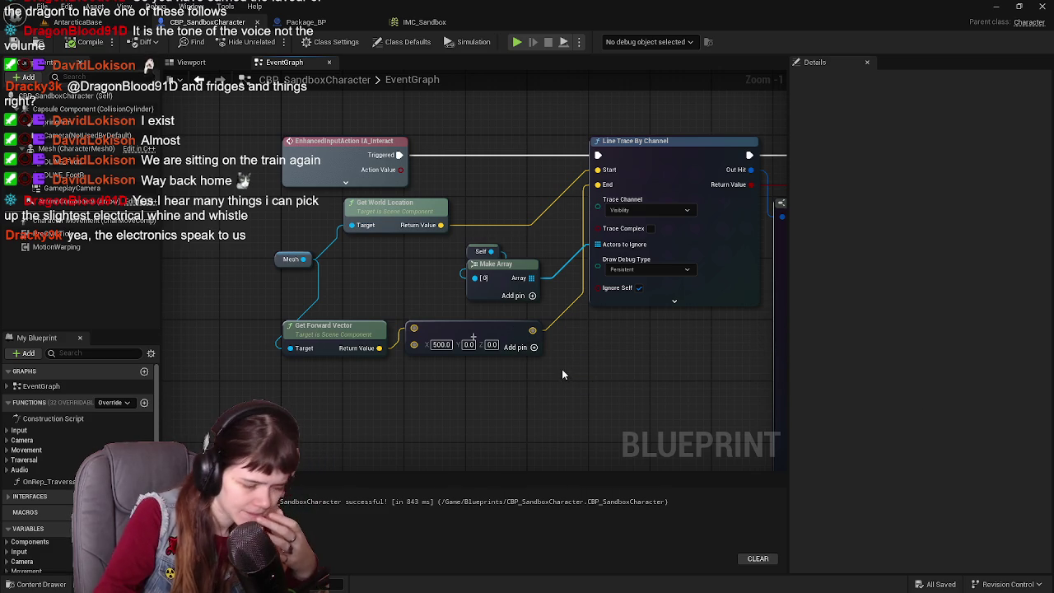
left_click(442, 345)
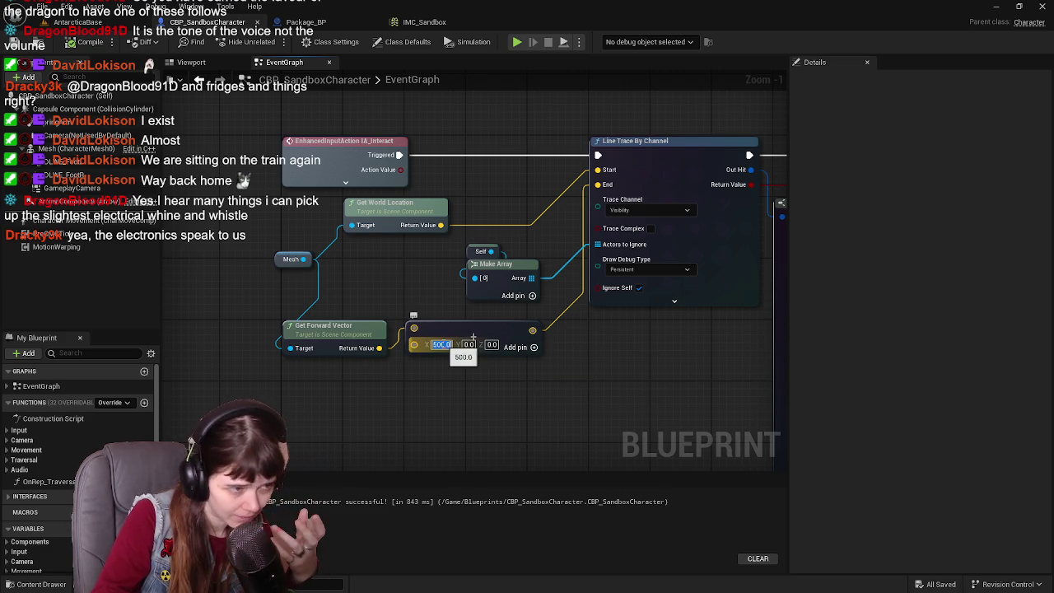
key("BackSpace")
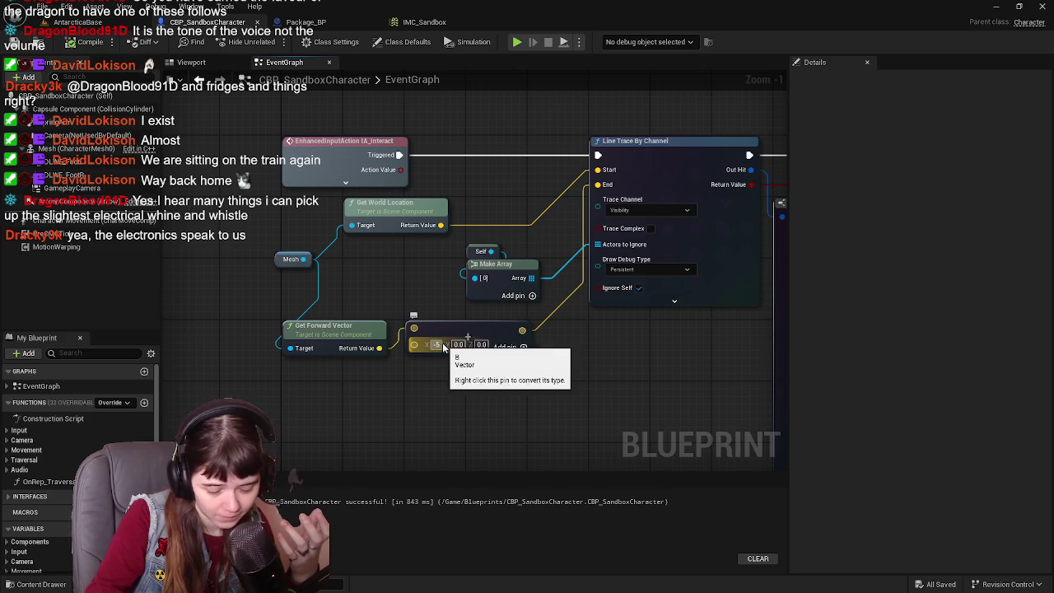
type("-500")
key("Return")
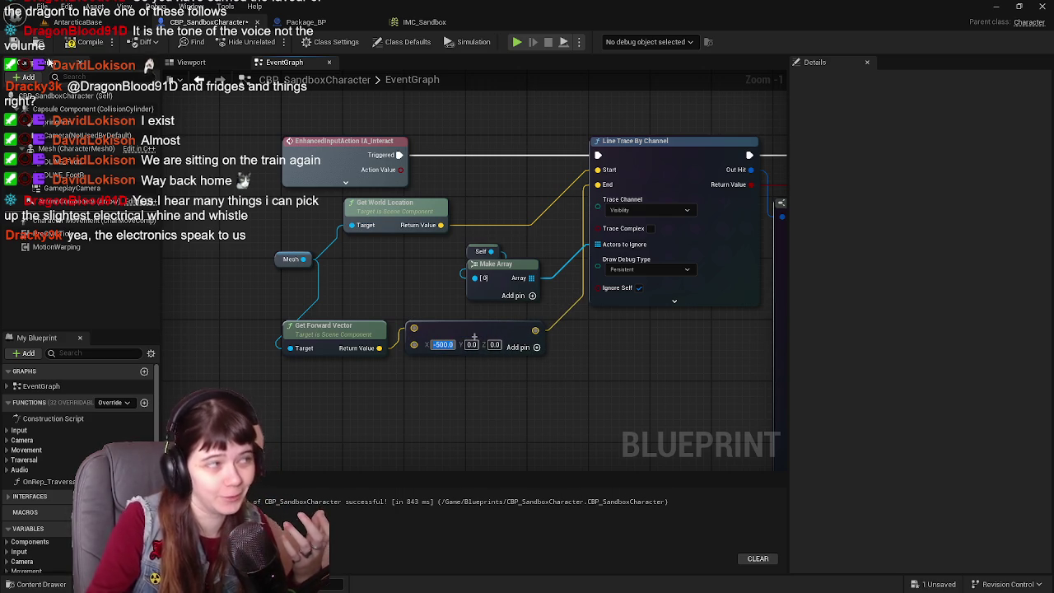
- Compile and save CBP_SandboxCharacter, then go back to the AntarcticaBase level
left_click(73, 43)
left_click(73, 42)
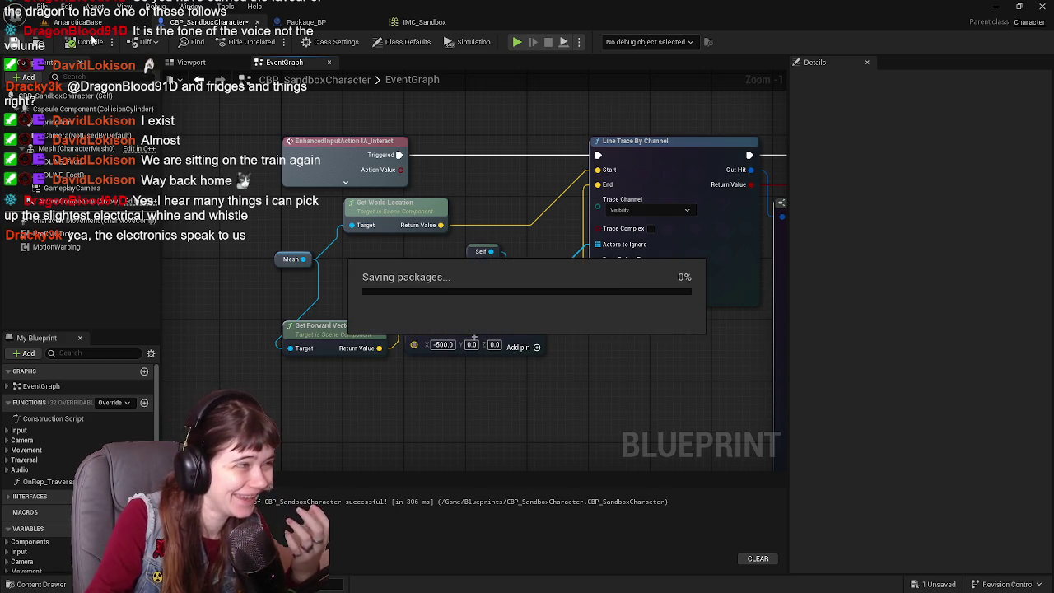
left_click(111, 23)
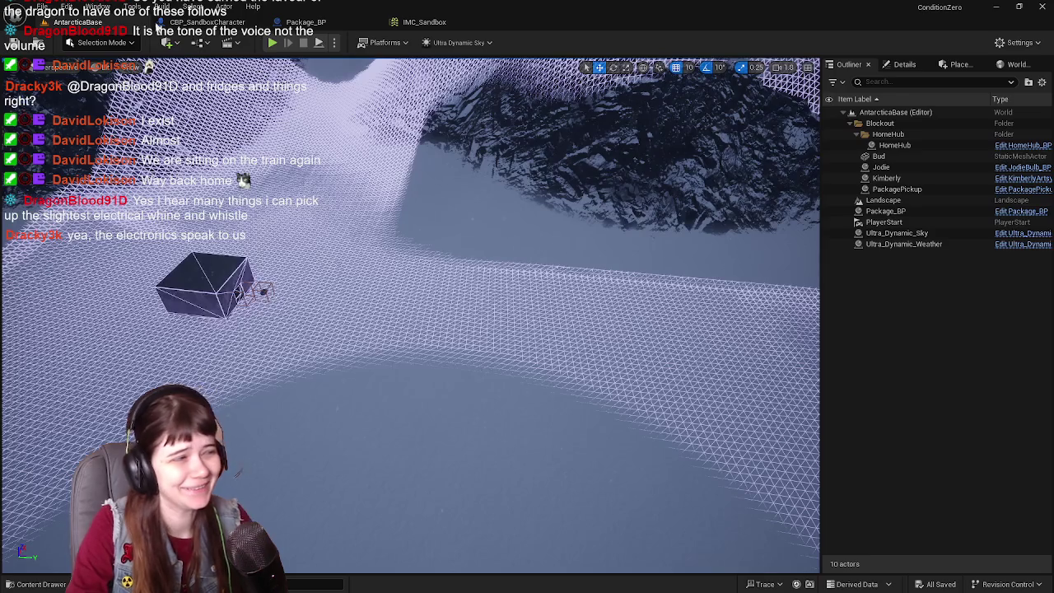
- Play-test by running toward the dark block, then eject with F8 to inspect the trace lines
key("alt+p")
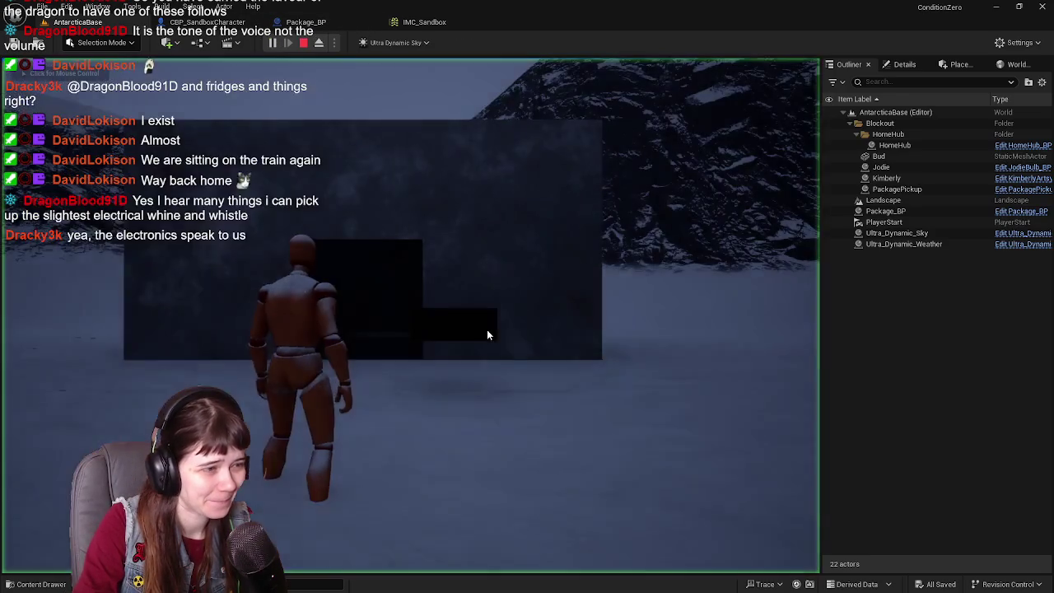
key("w")
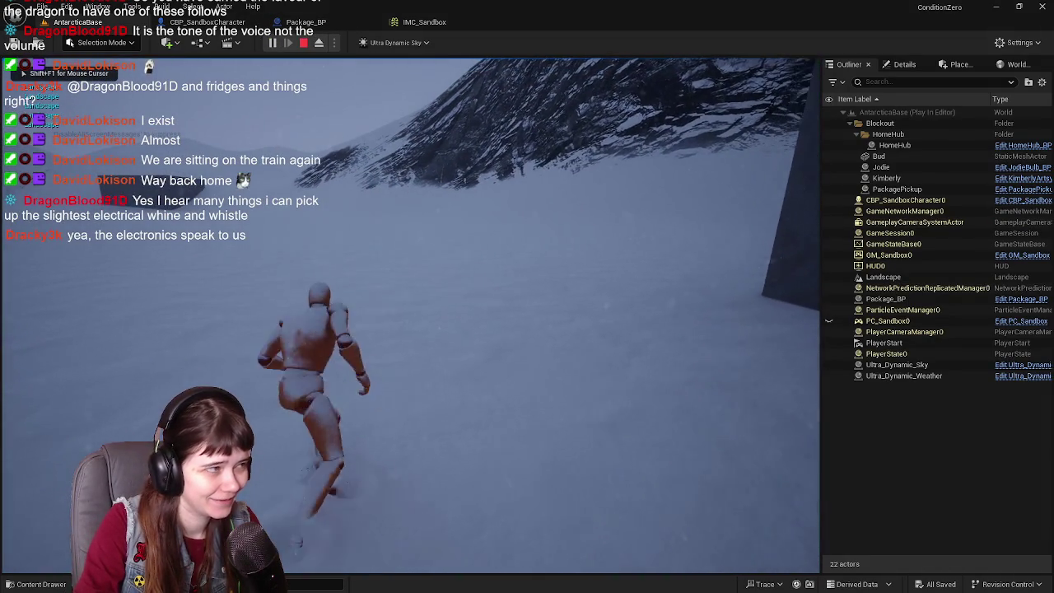
key("w")
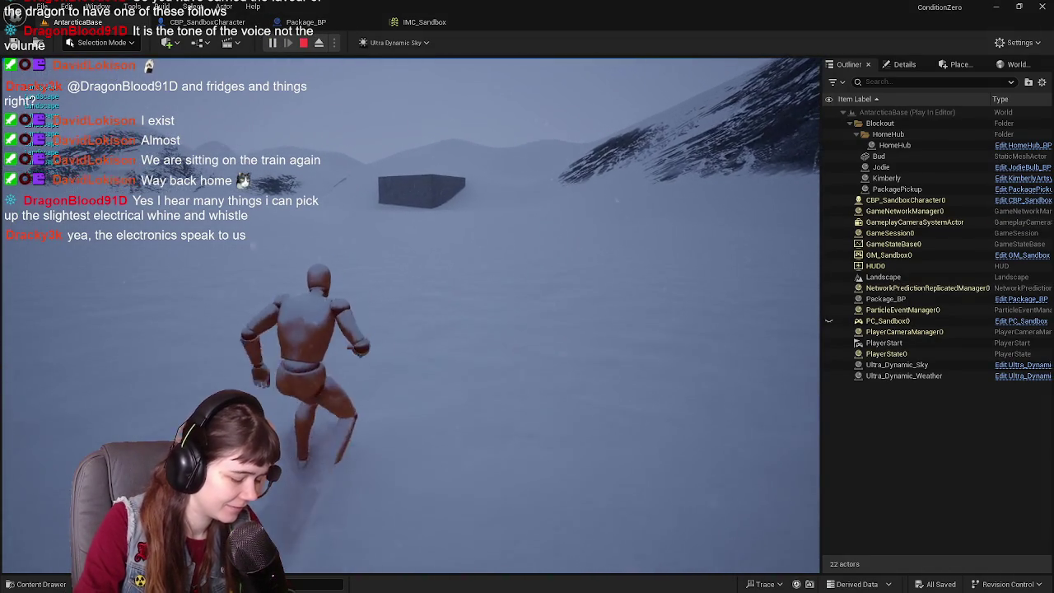
key("F8")
scroll(410, 313, "down", 10)
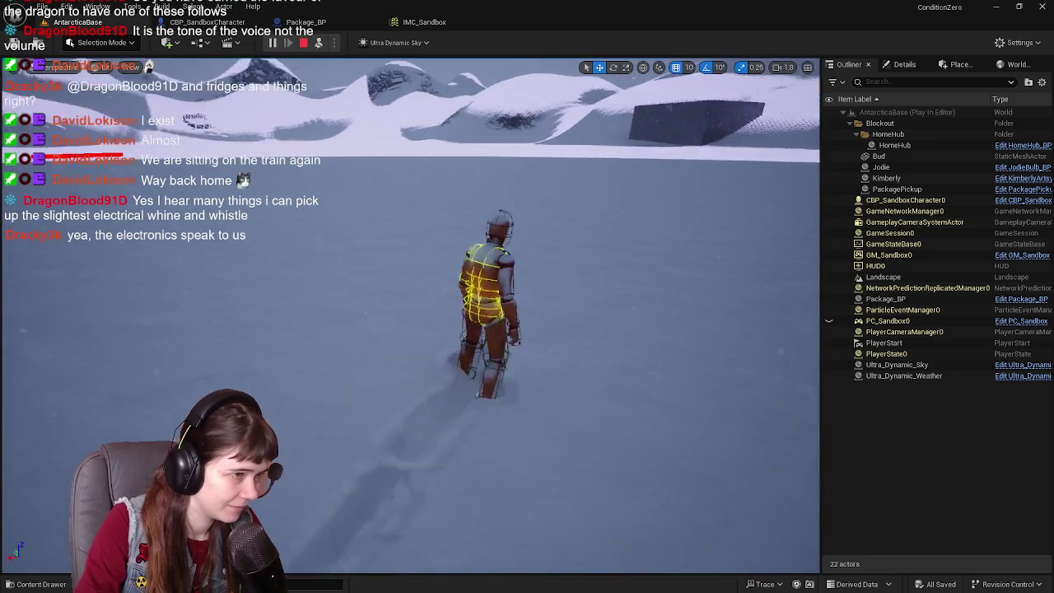
scroll(410, 313, "down", 5)
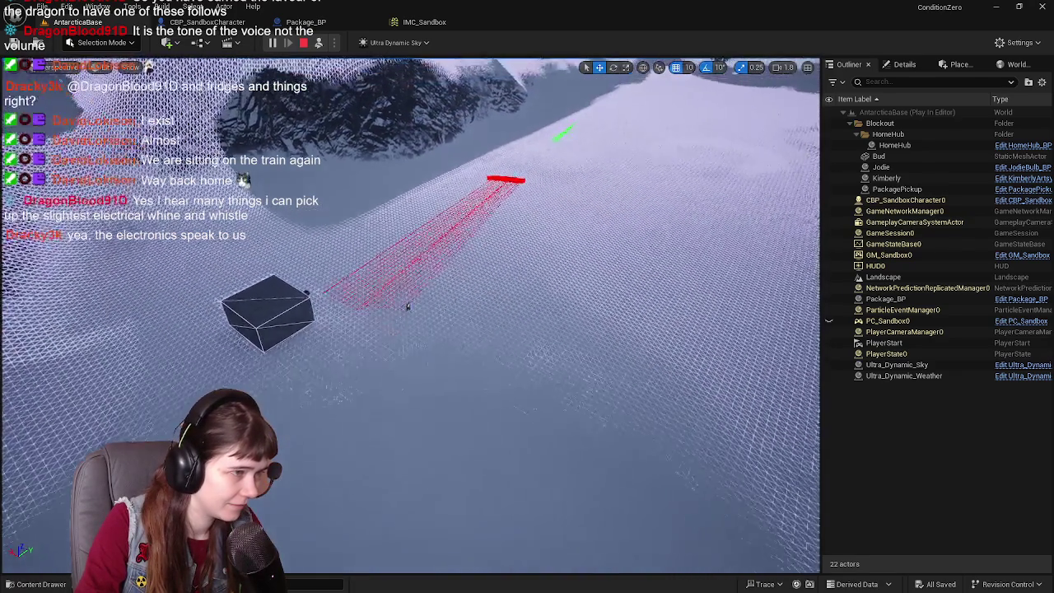
scroll(406, 310, "up", 5)
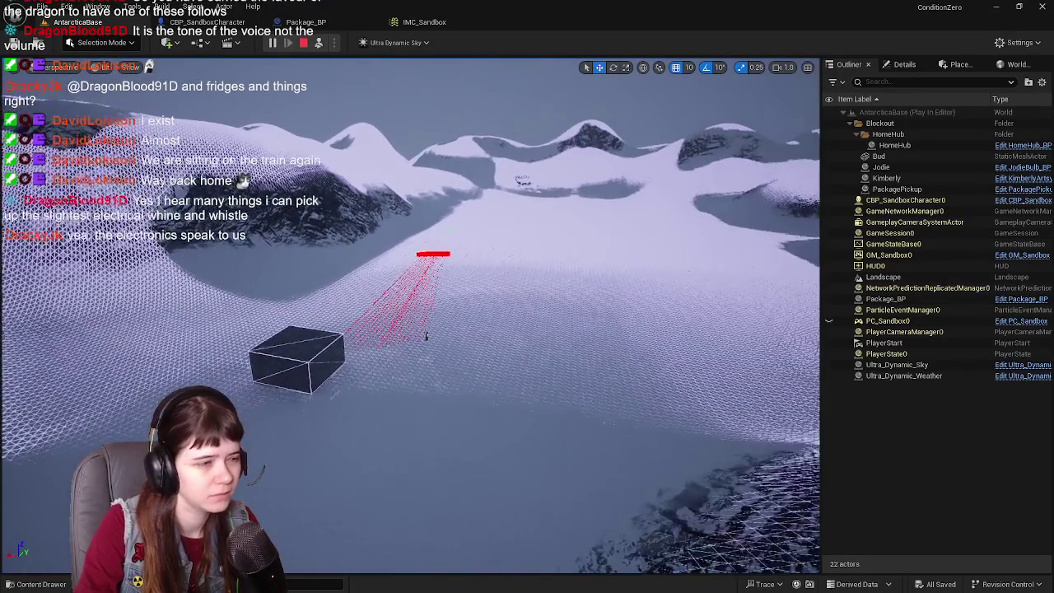
- Stop the session and frame the line trace nodes in CBP_SandboxCharacter's event graph
key("Escape")
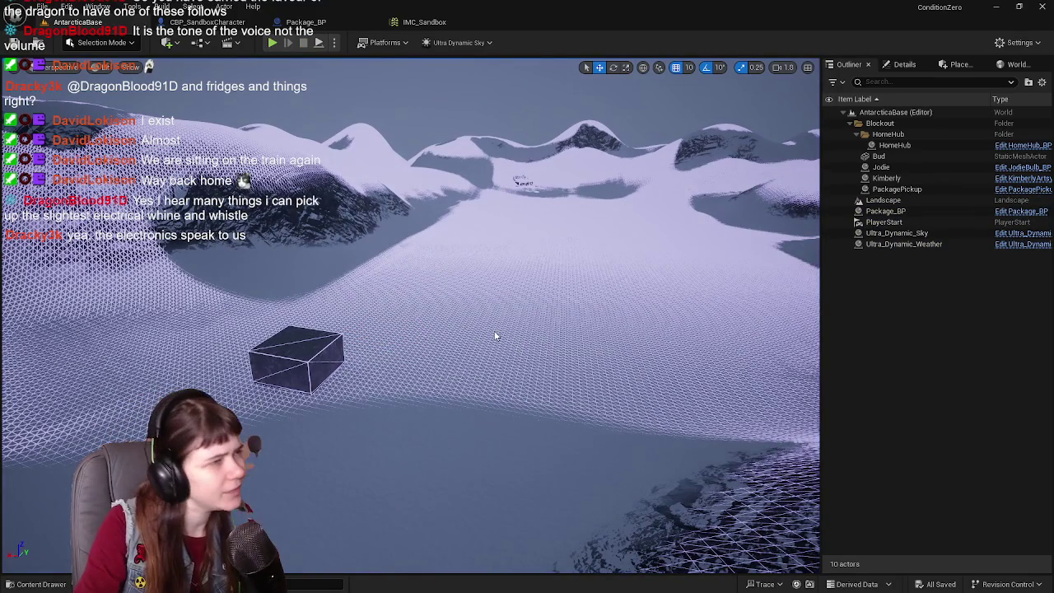
left_click(210, 22)
left_click_drag(487, 270, 392, 281)
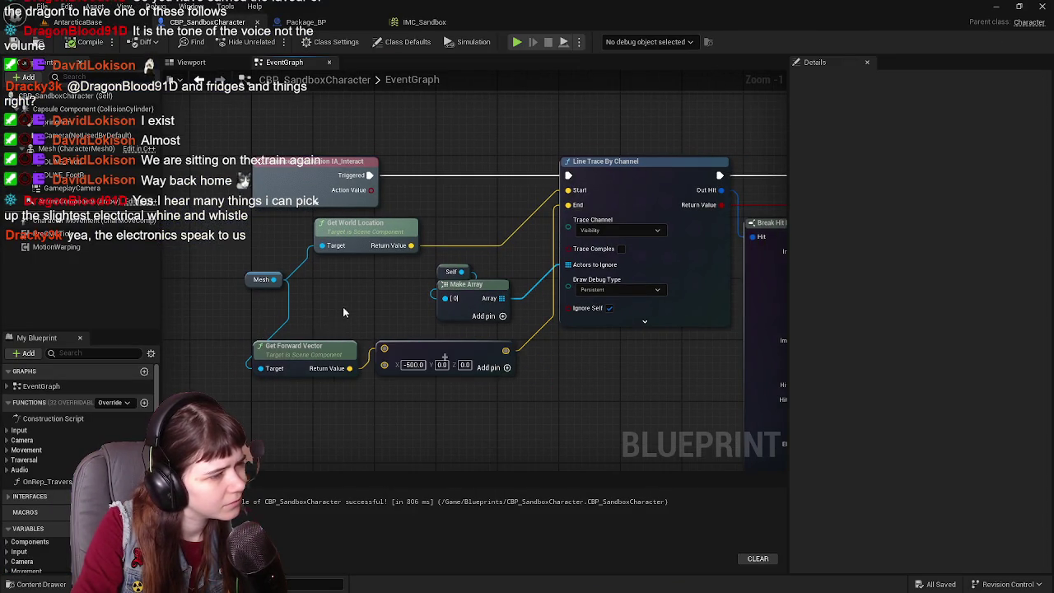
- Drop a GameplayCamera reference above Get Forward Vector, compile and save, then return to AntarcticaBase
left_click_drag(344, 310, 387, 281)
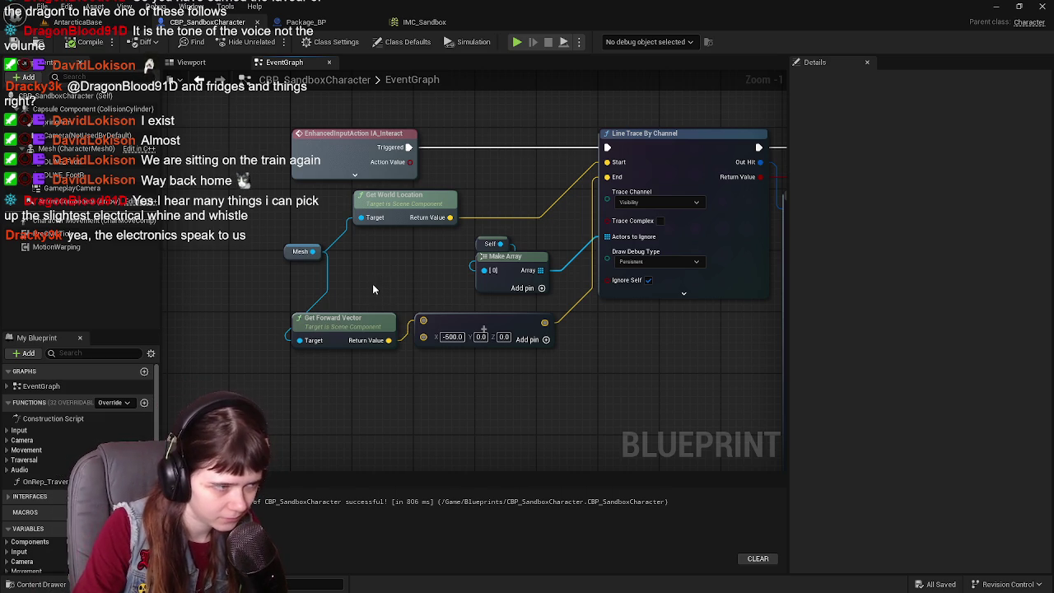
left_click(91, 190)
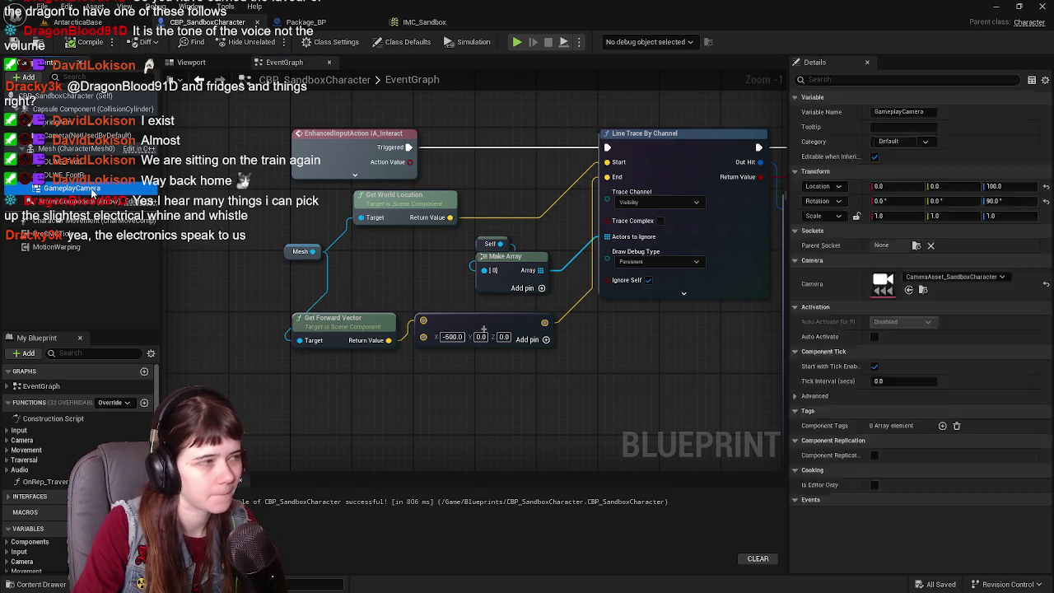
left_click_drag(92, 193, 299, 340)
left_click_drag(214, 286, 294, 307)
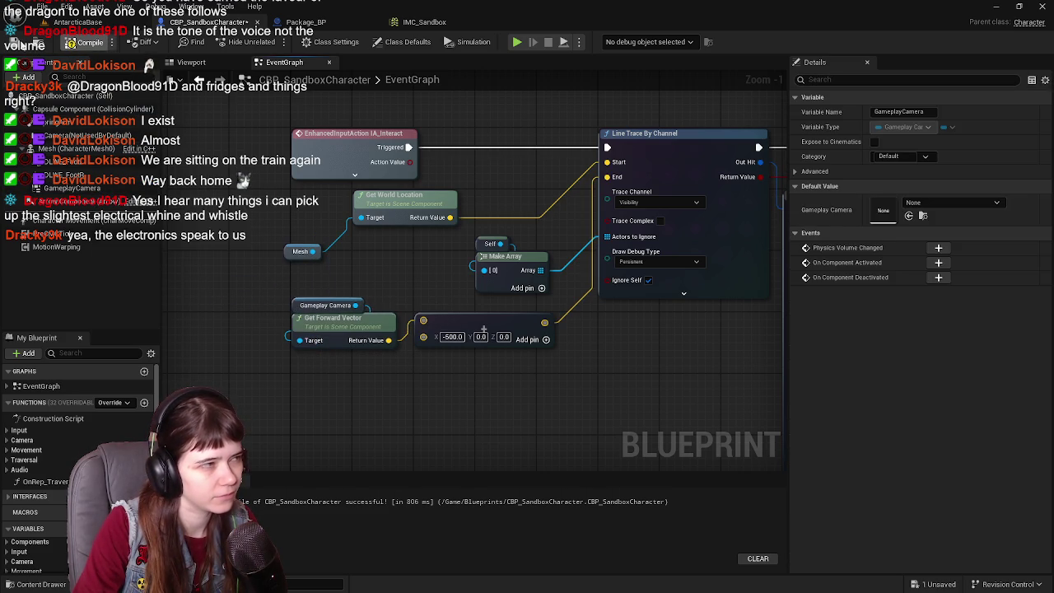
left_click(85, 42)
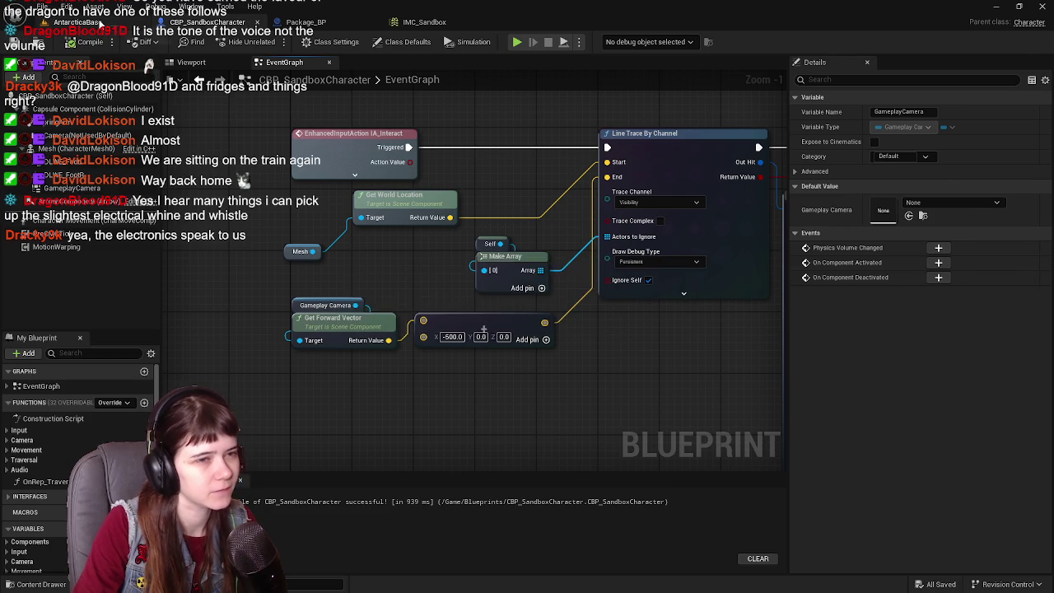
left_click(79, 23)
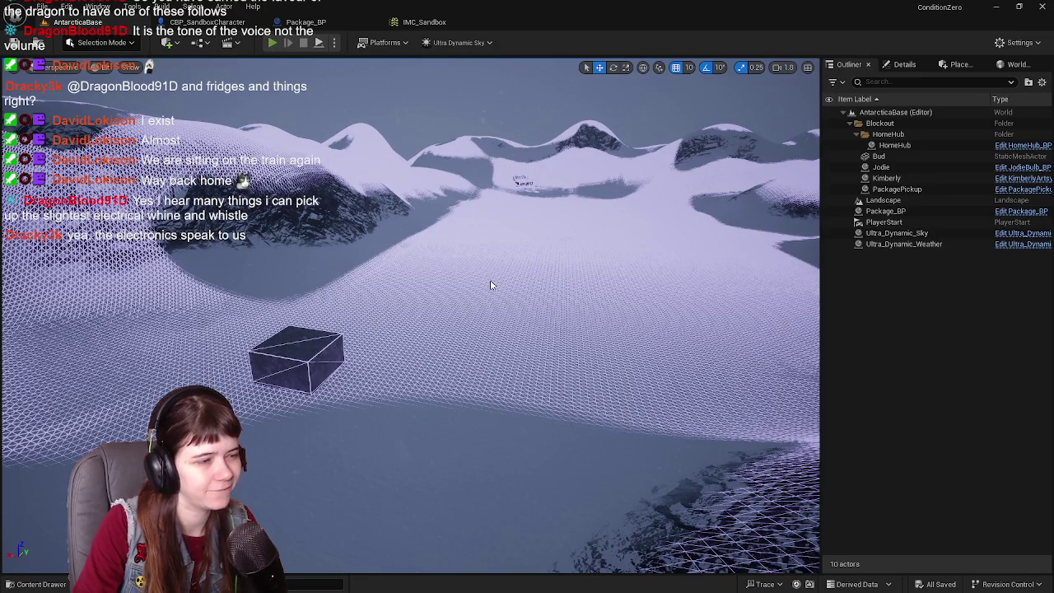
- Play-test the -500 offset trace, ejecting with F8 to fly over and view the line
key("w")
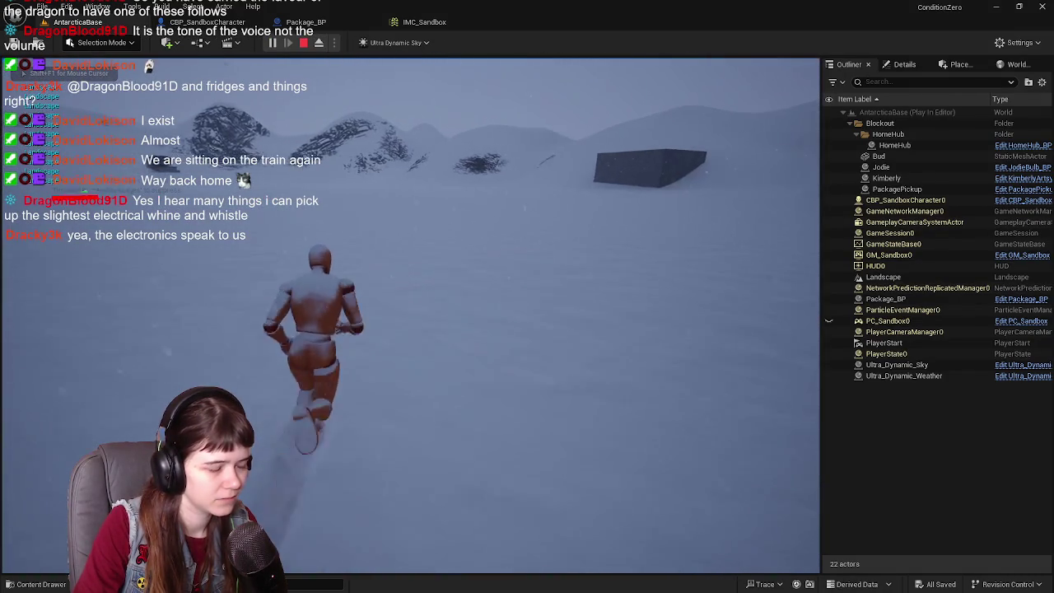
key("F8")
mouse_move(336, 471)
left_mouse_down()
mouse_move(335, 527)
mouse_move(336, 478)
left_mouse_up()
mouse_move(269, 391)
left_mouse_down()
mouse_move(302, 390)
mouse_move(270, 390)
left_mouse_up()
key("Escape")
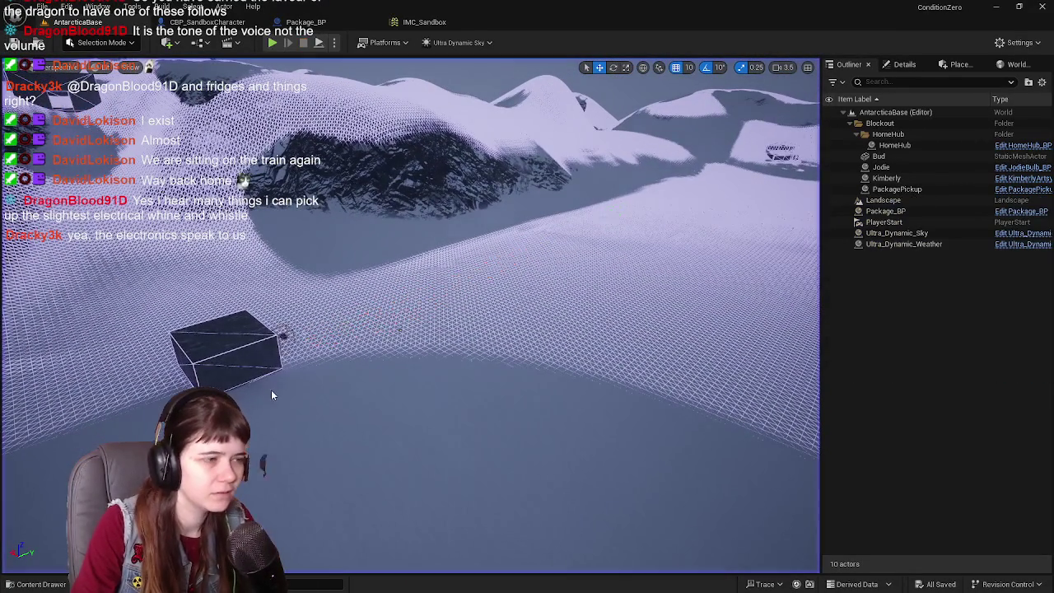
- Set the Add node's X offset to 100.0, compile and save, and return to AntarcticaBase
left_click(219, 23)
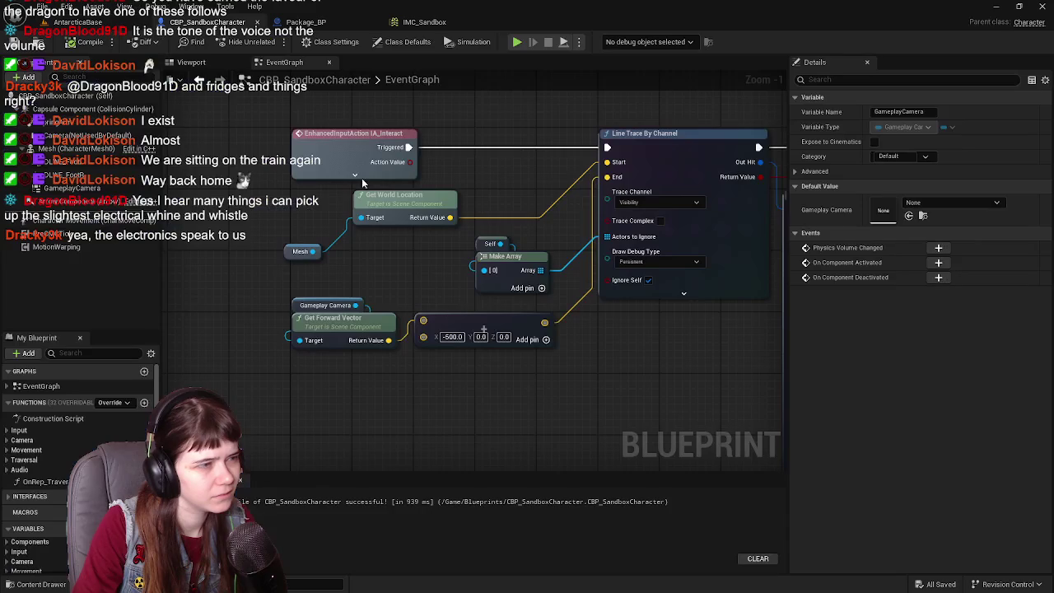
left_click_drag(452, 337, 502, 337)
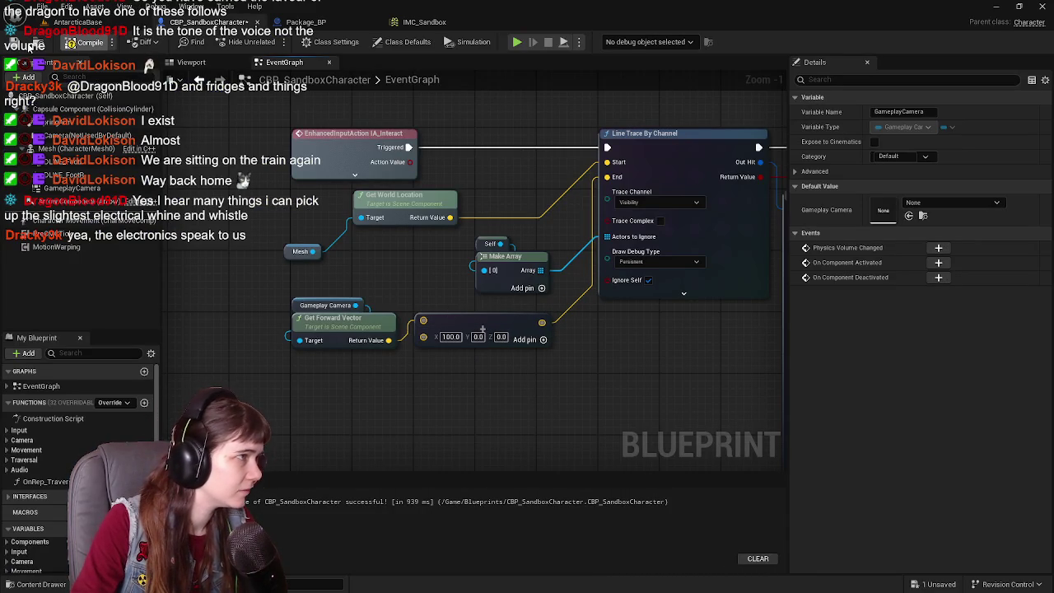
left_click(85, 42)
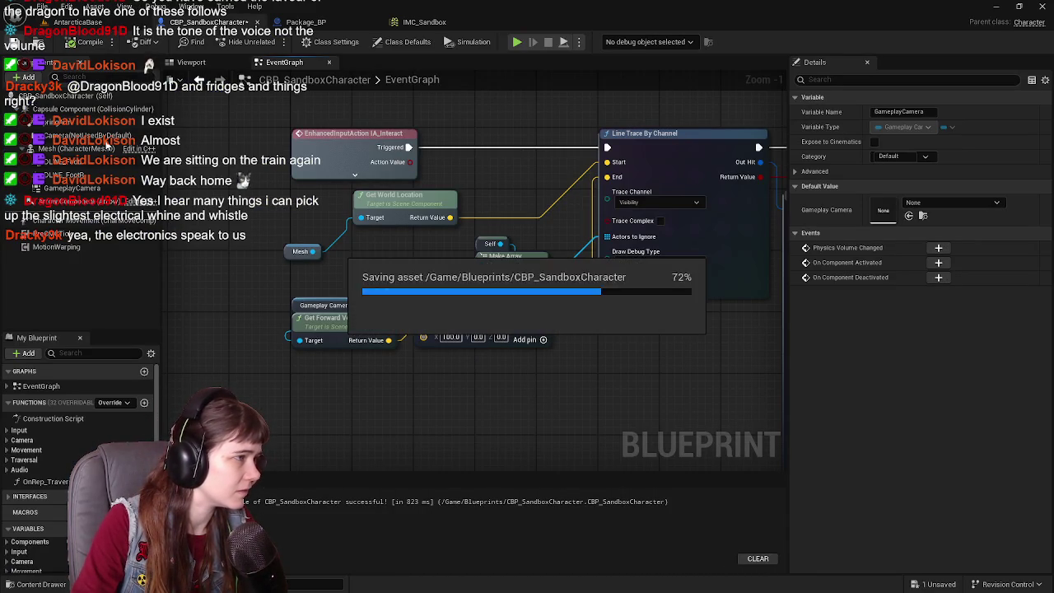
left_click(62, 22)
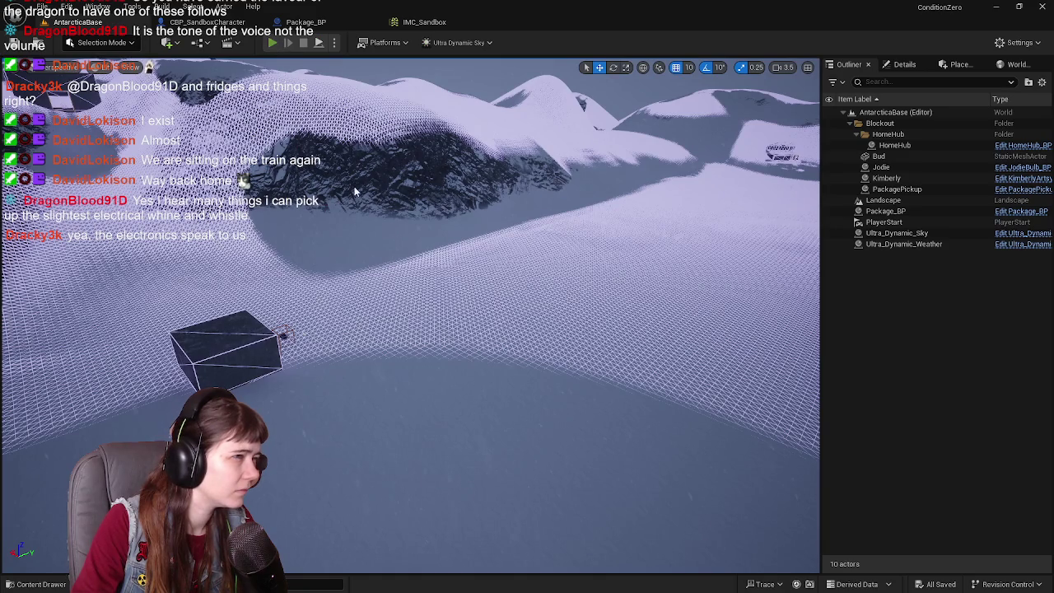
- Play-test the 100.0 offset, orbit the ejected view around the red debug line, then reopen CBP_SandboxCharacter
key("alt+p")
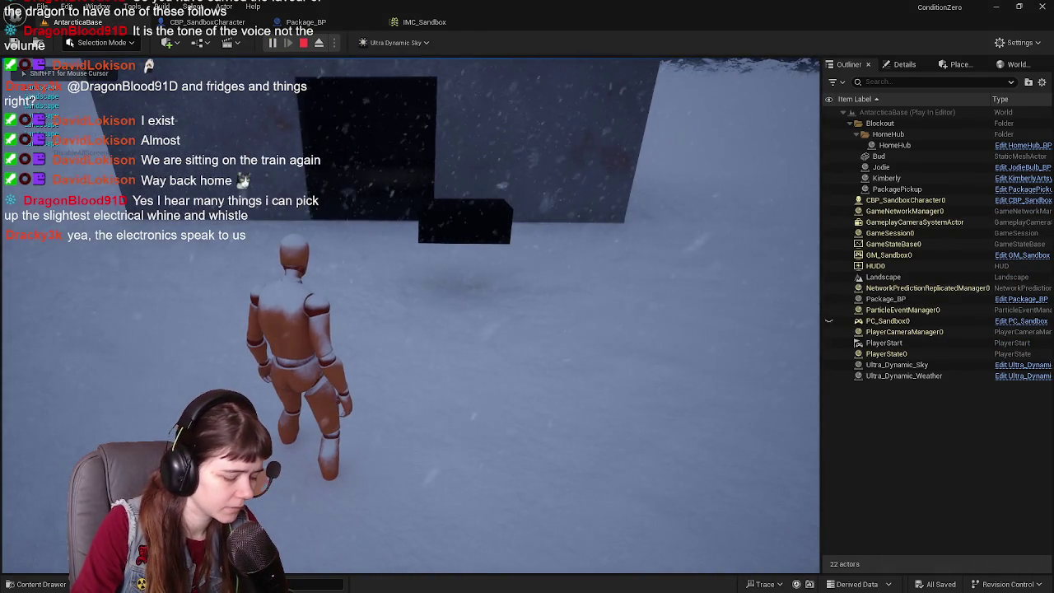
key("F8")
scroll(490, 354, "down", 10)
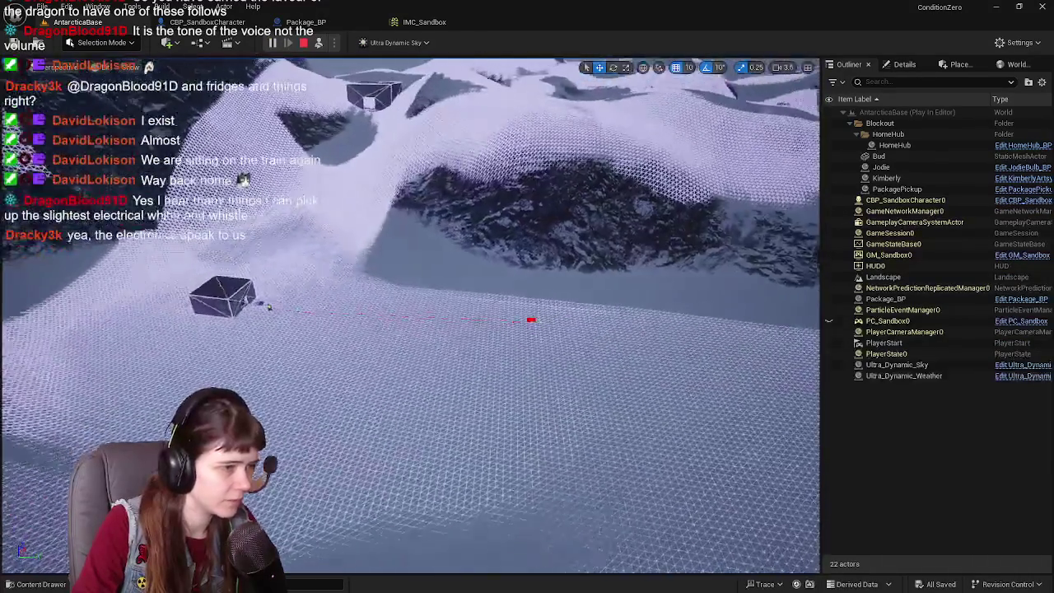
mouse_move(412, 313)
left_mouse_down()
mouse_move(412, 329)
mouse_move(387, 338)
mouse_move(403, 317)
left_mouse_up()
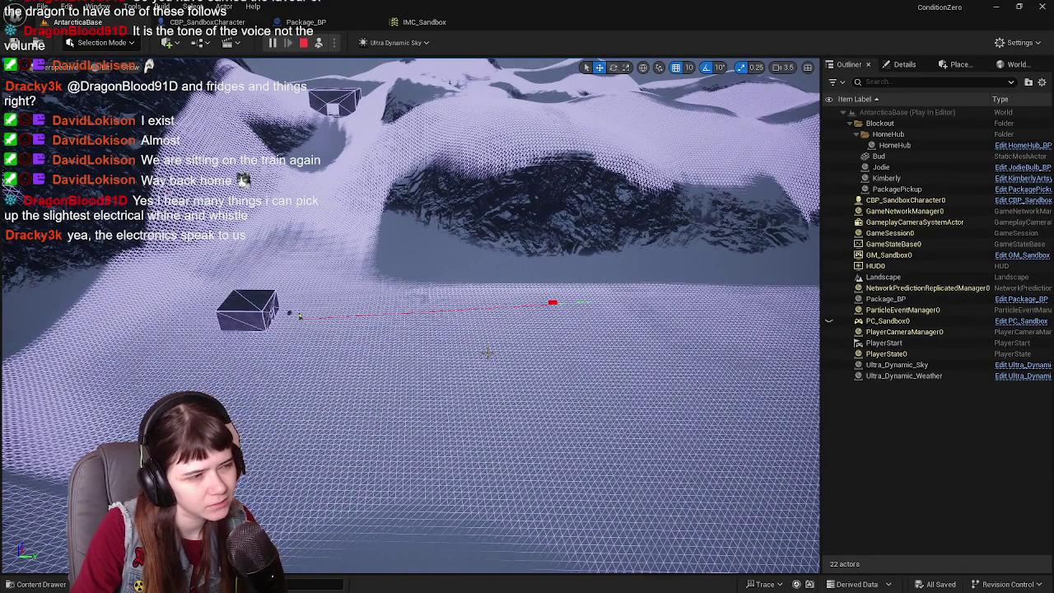
key("Escape")
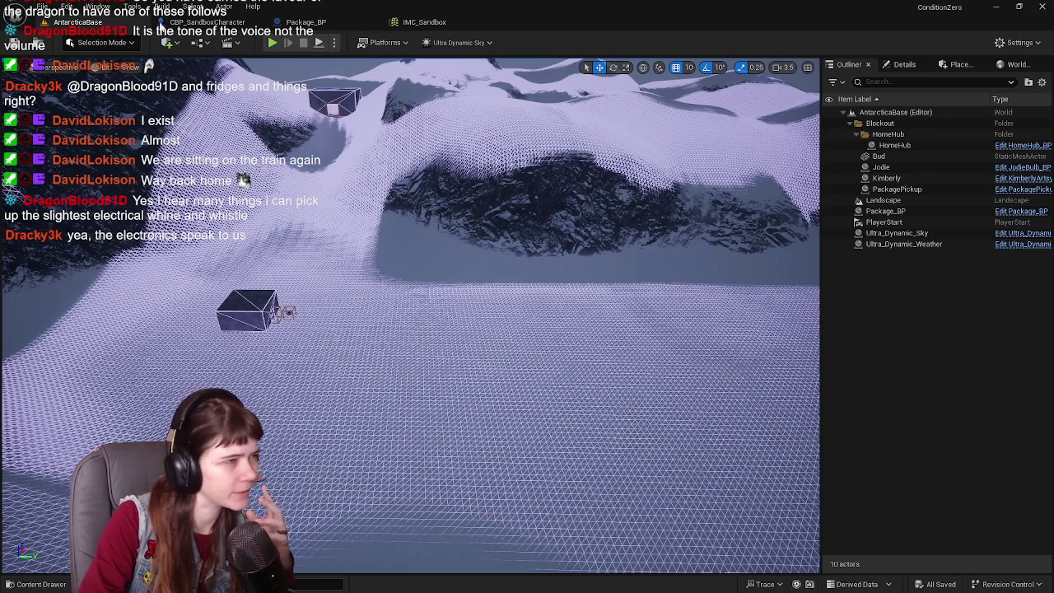
left_click(204, 12)
scroll(388, 316, "up", 1)
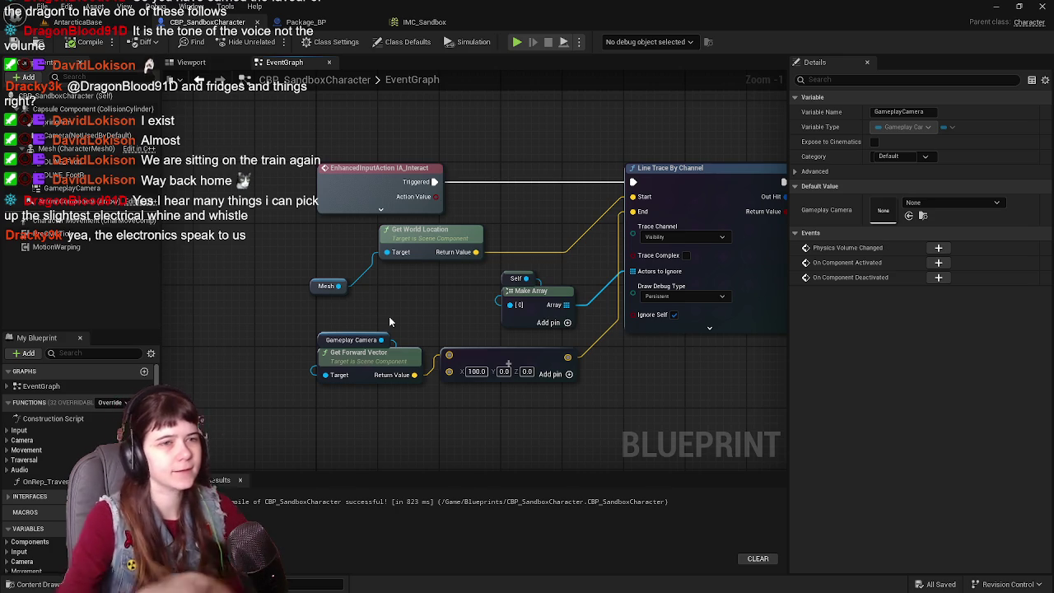
- Expand and collapse the Camera variables category, then pan the graph to make room
scroll(74, 461, "down", 1)
left_click(20, 532)
scroll(18, 532, "down", 1)
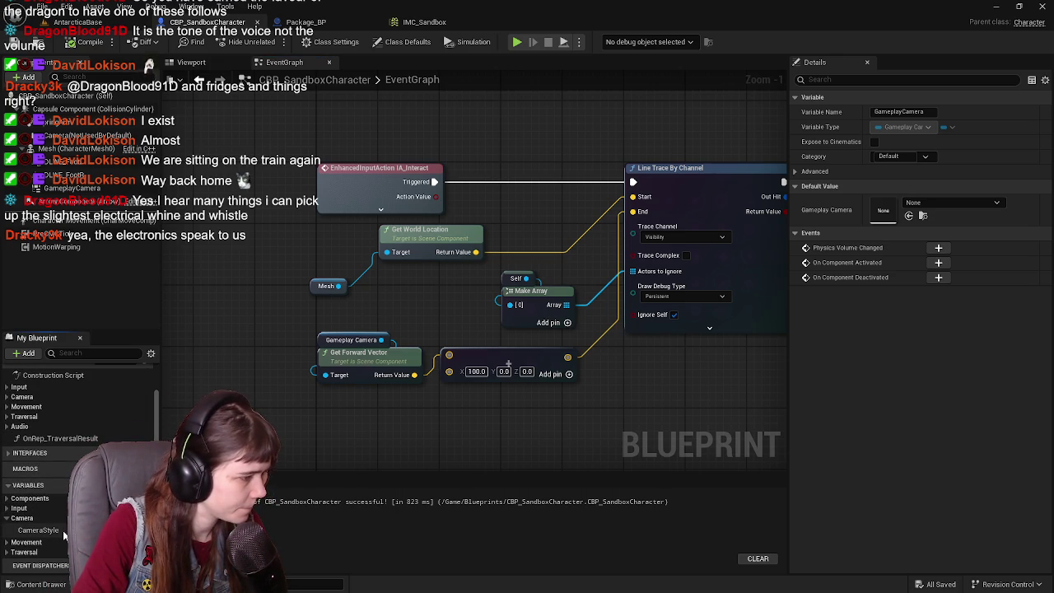
left_click(15, 517)
mouse_move(489, 338)
left_mouse_down()
mouse_move(448, 350)
mouse_move(425, 323)
left_mouse_up()
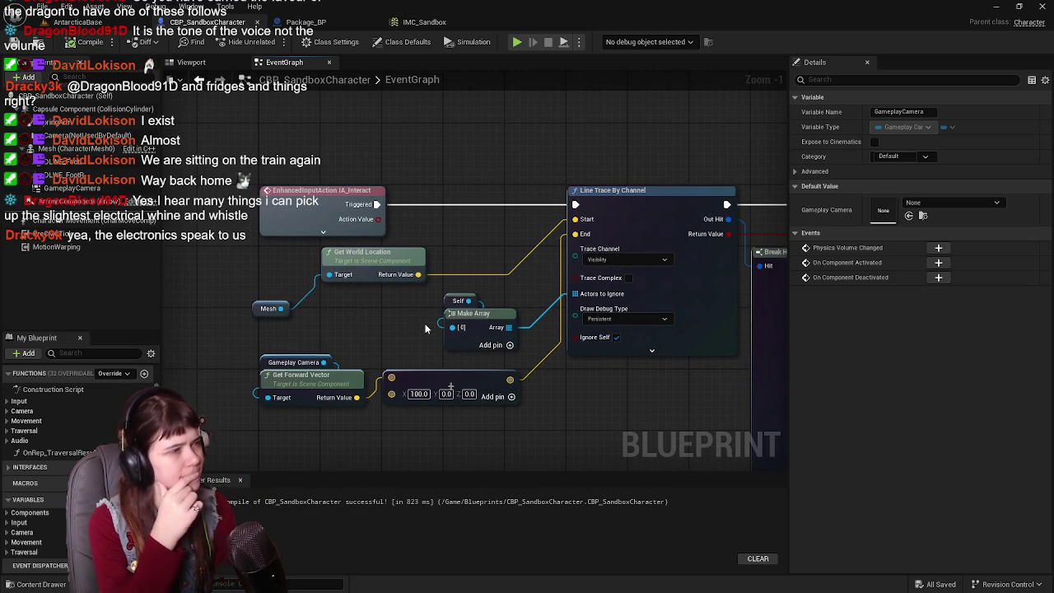
- Wire a Camera (NotUsedByDefault) reference into Get Forward Vector's Target, compile, save, and return to AntarcticaBase
left_click(82, 135)
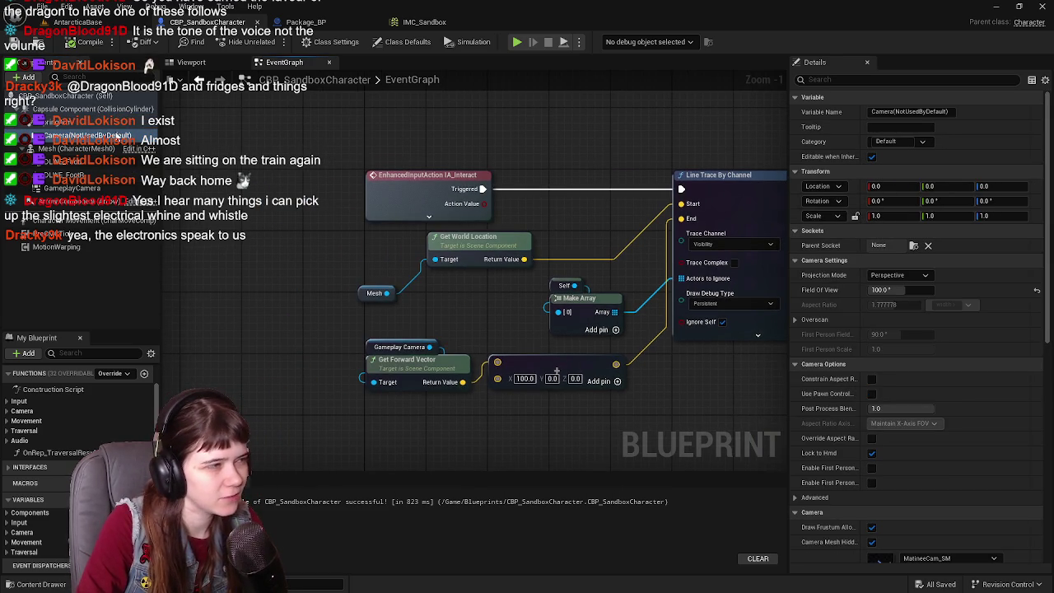
mouse_move(82, 135)
left_mouse_down()
mouse_move(398, 348)
mouse_move(370, 328)
left_mouse_up()
left_click_drag(460, 332, 374, 381)
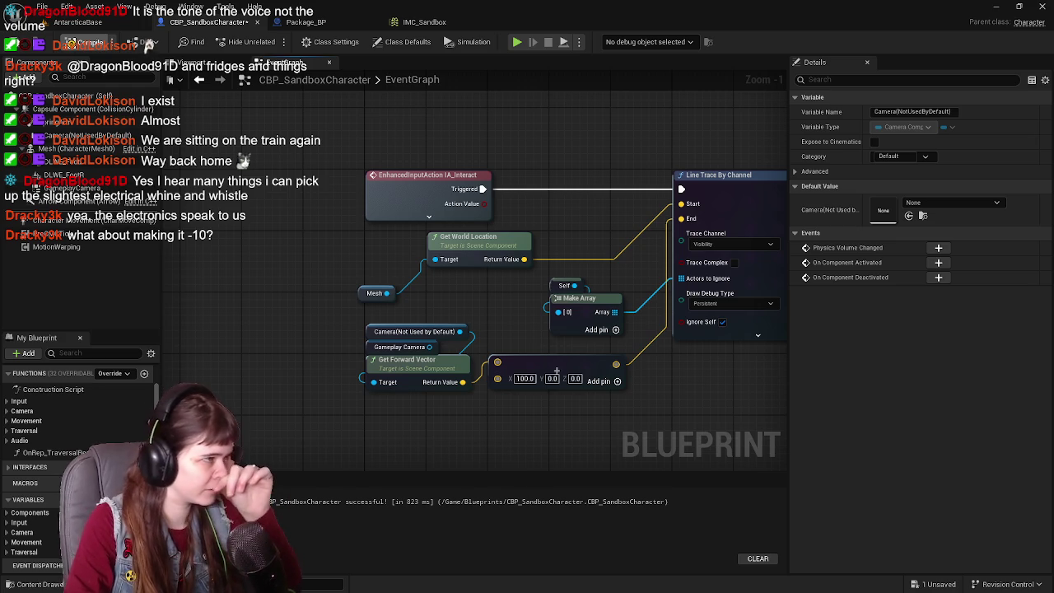
left_click(148, 46)
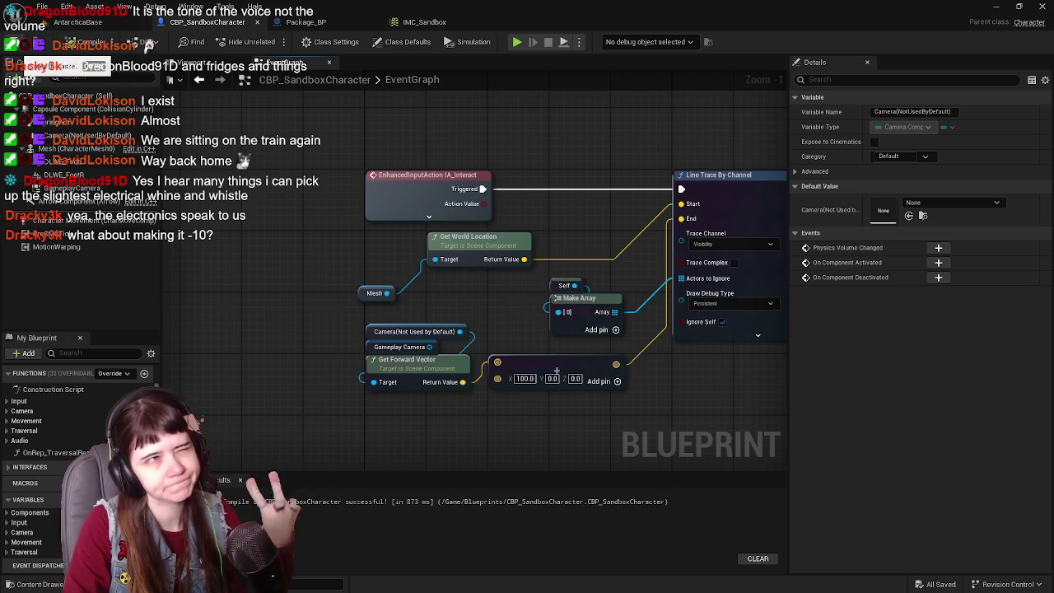
left_click(77, 21)
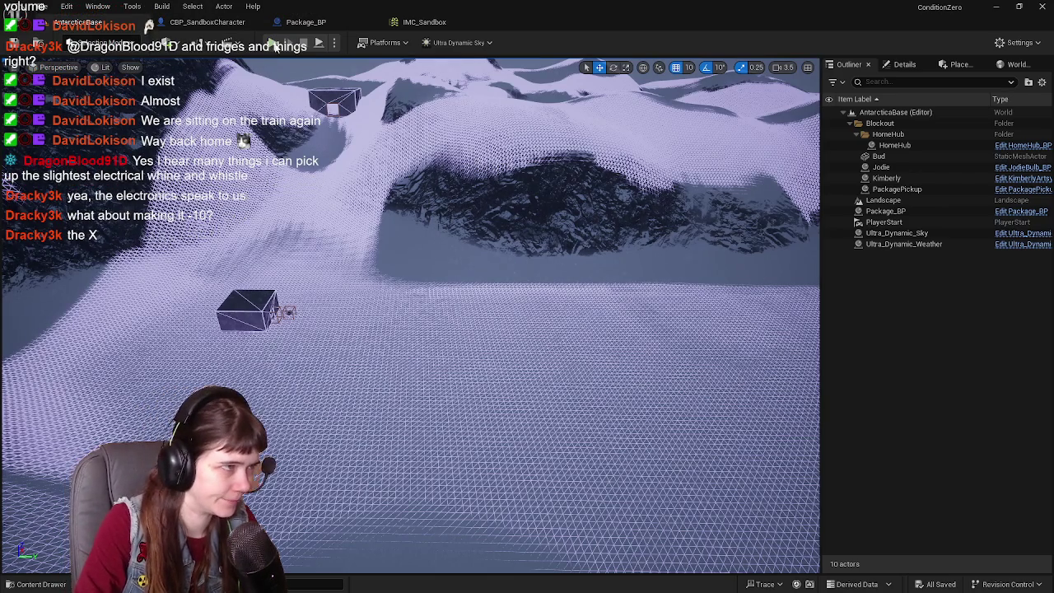
- Play-test the camera-based trace, eject with F8 to view it, stop, and reopen CBP_SandboxCharacter
key("alt+p")
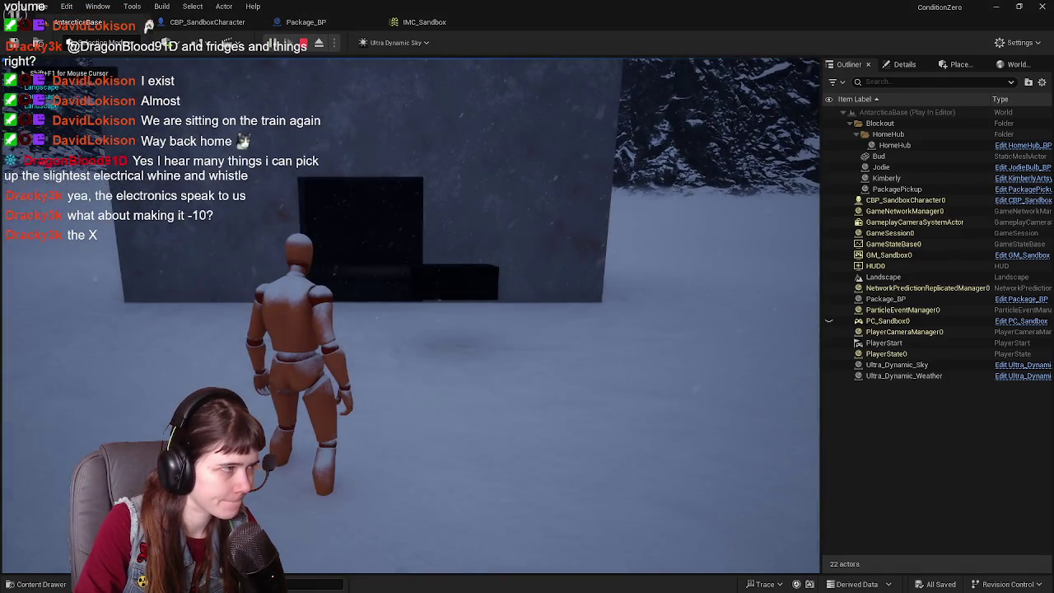
key("F8")
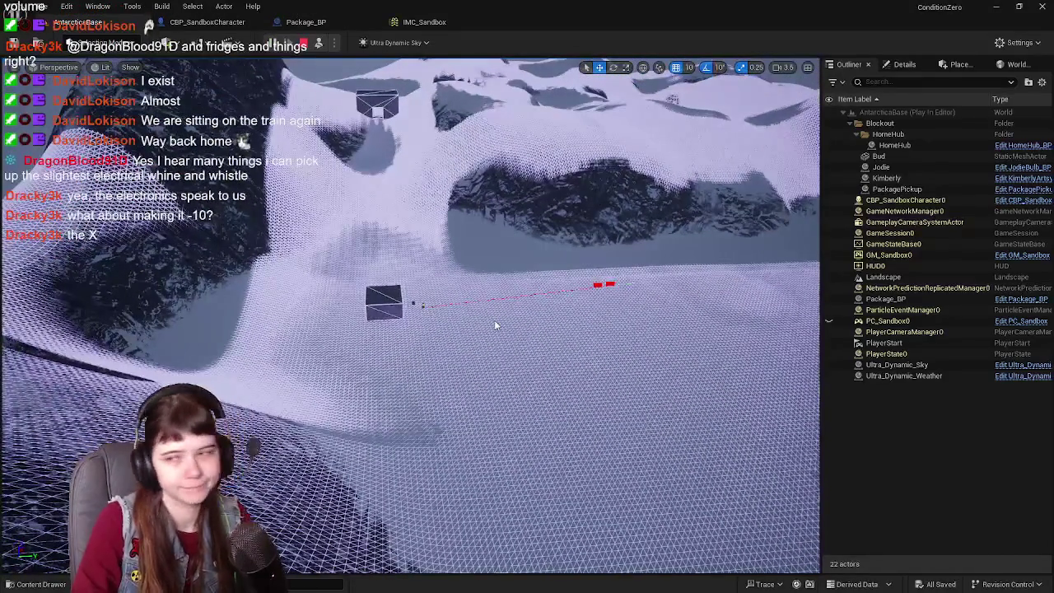
key("Escape")
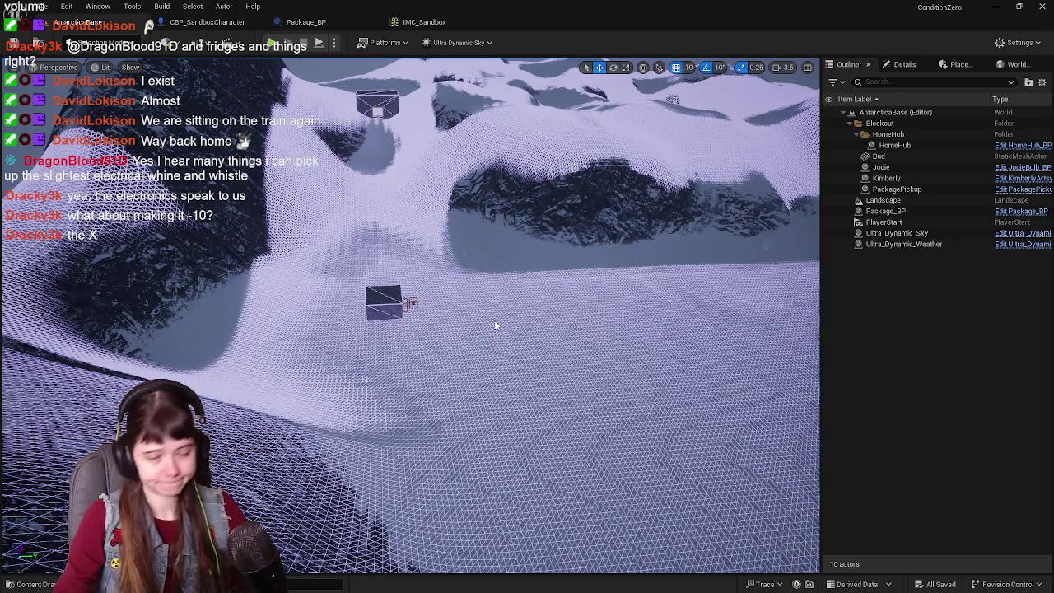
left_click(206, 22)
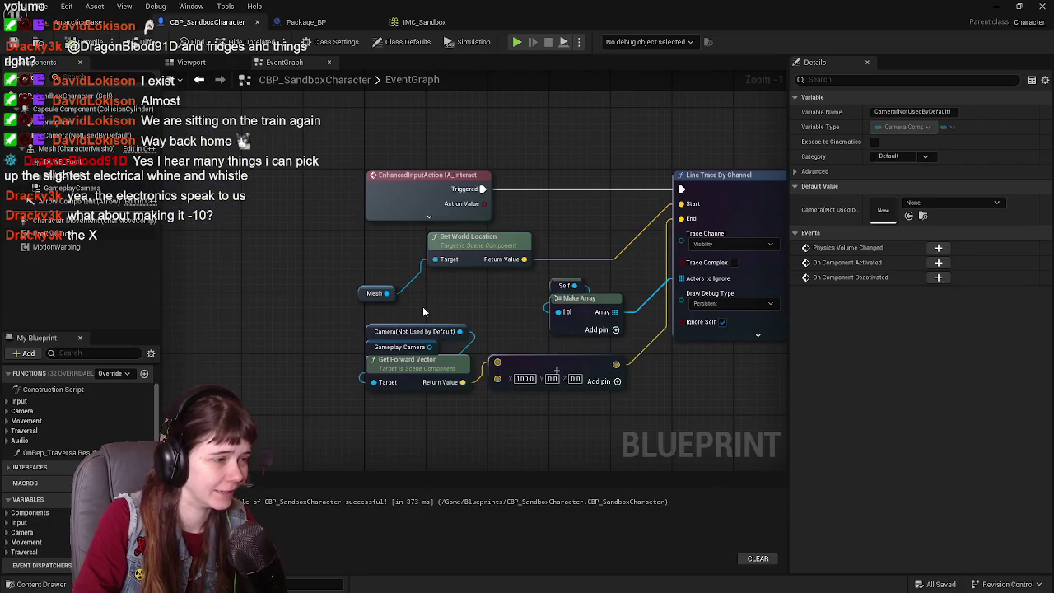